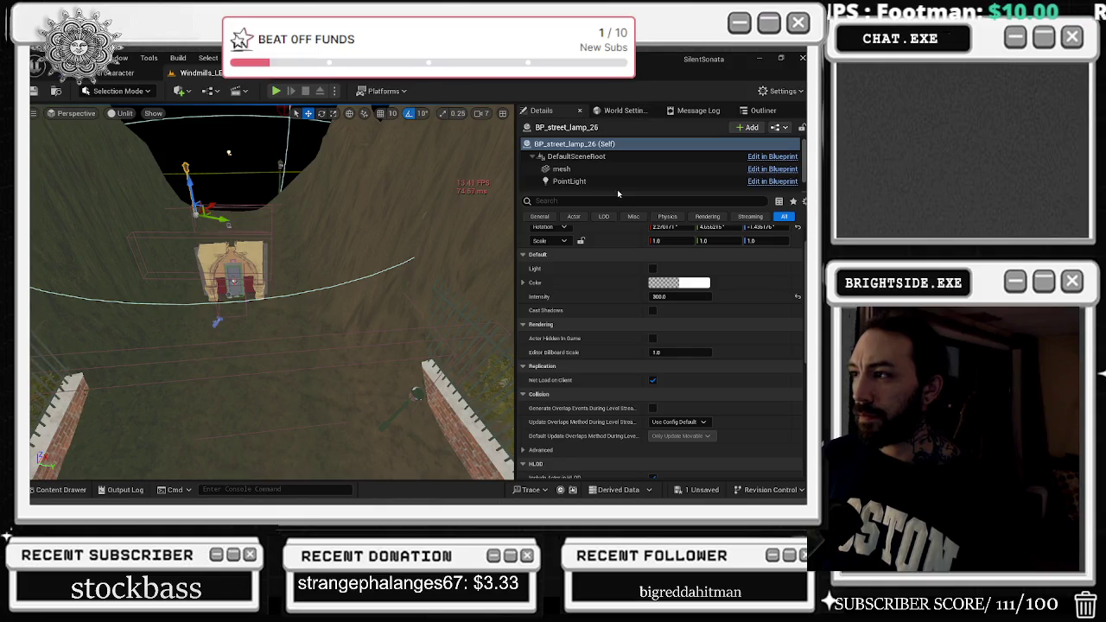
# Select BP_street_lamp_26, set the viewport to Lit, and move the Windmill tab before BP_PlayerCharacter.
pyautogui.scroll(-1, 617, 172)
pyautogui.scroll(1, 617, 171)
pyautogui.click(669, 144)
pyautogui.moveTo(374, 217); pyautogui.dragTo(333, 277)
pyautogui.hotkey('alt', '2')
pyautogui.hotkey('alt', '4')
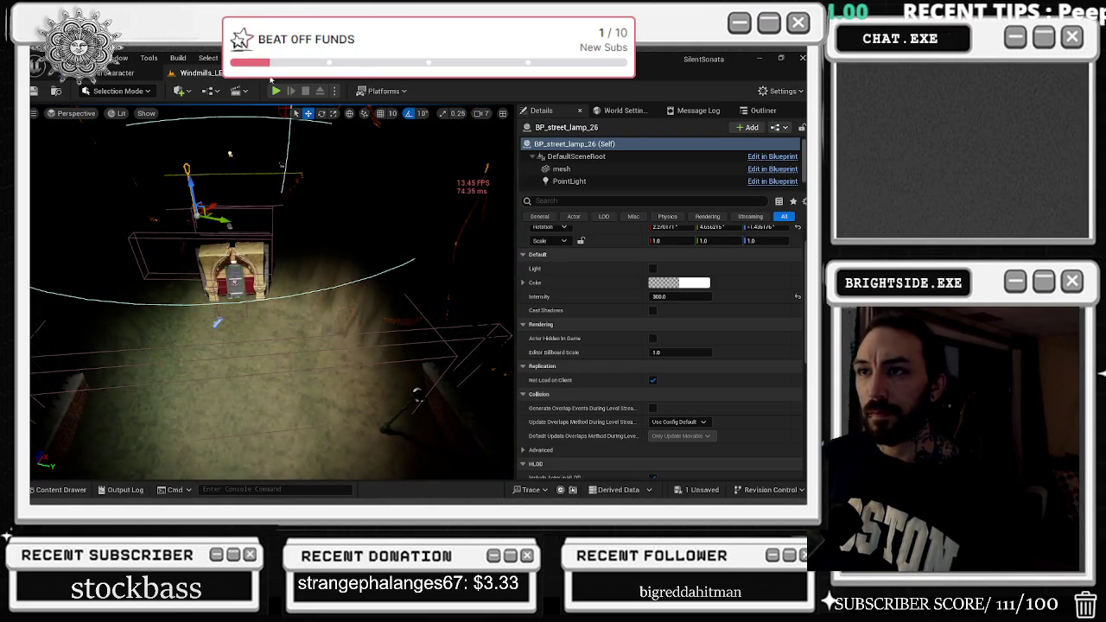
pyautogui.moveTo(210, 75); pyautogui.dragTo(116, 74)
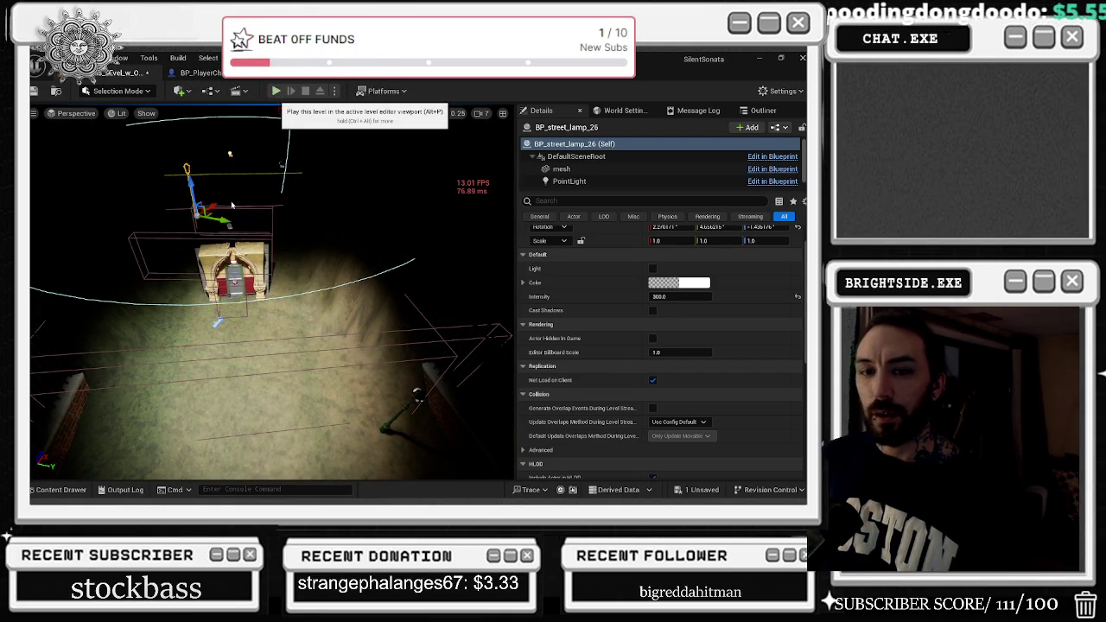
# Start Play-In-Editor and open the game's Options screen from the pause menu.
pyautogui.click(275, 91)
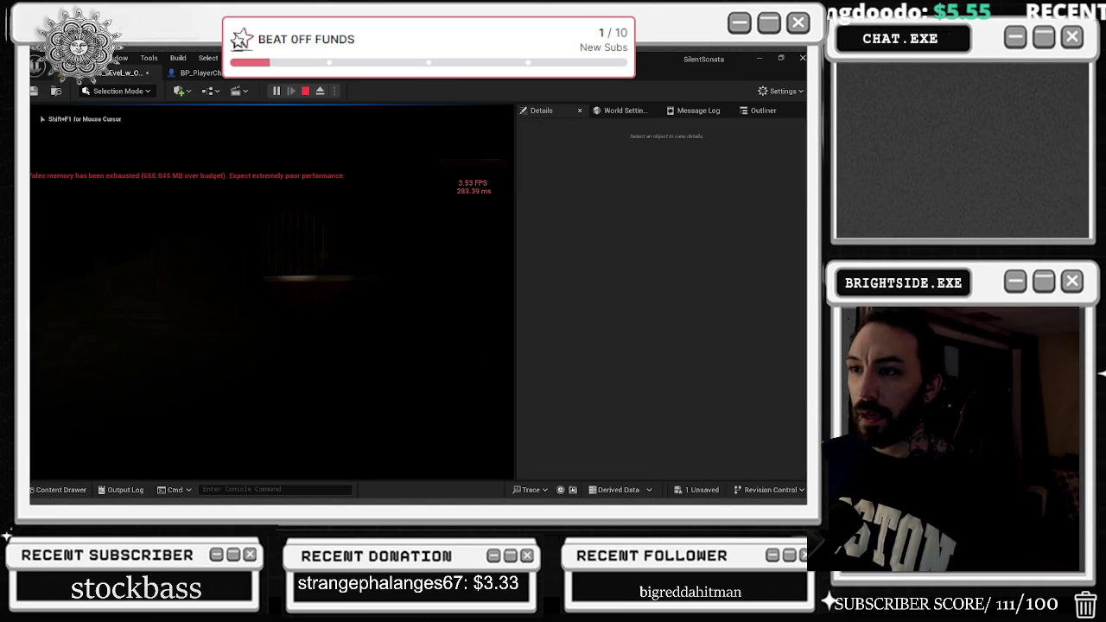
pyautogui.press('w')
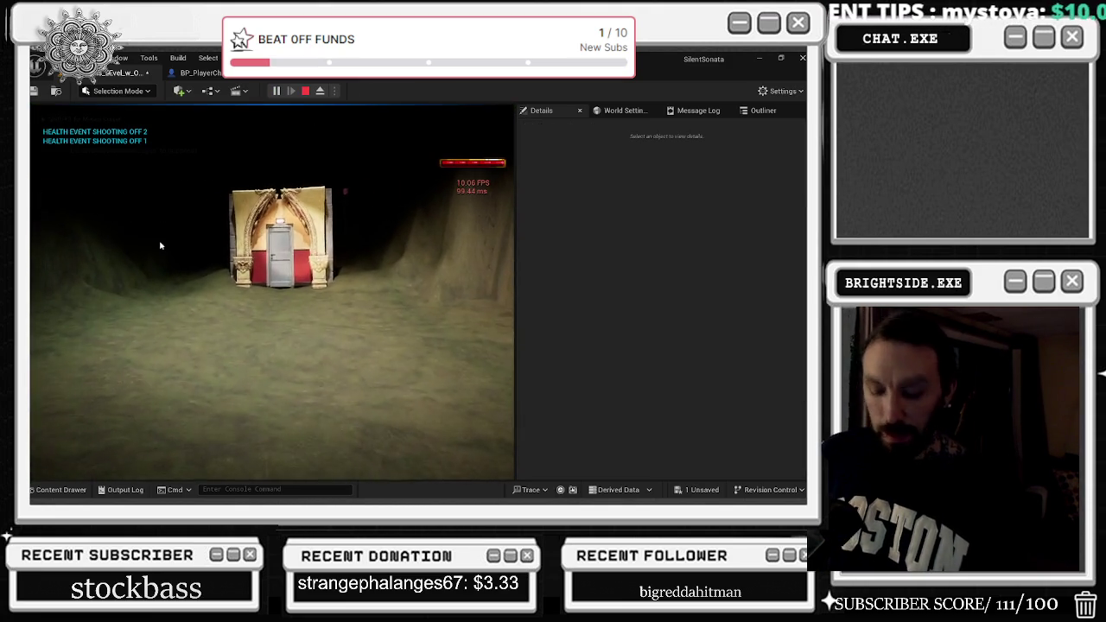
pyautogui.press('Escape')
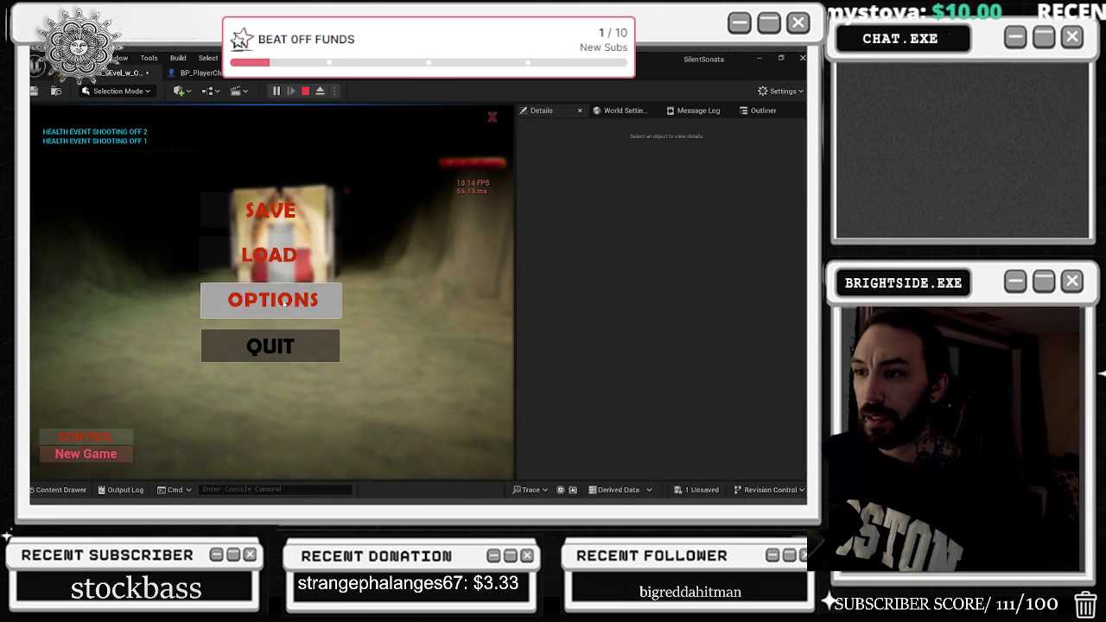
pyautogui.click(273, 302)
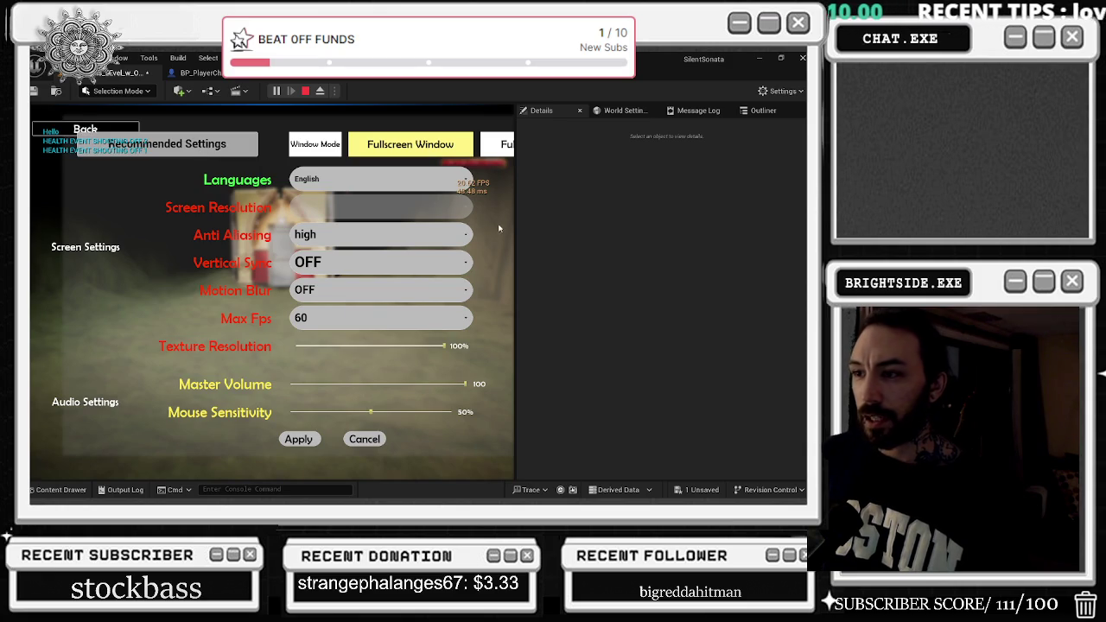
# Set Max Fps to 240, go back, and resume playing the game.
pyautogui.click(346, 318)
pyautogui.click(343, 377)
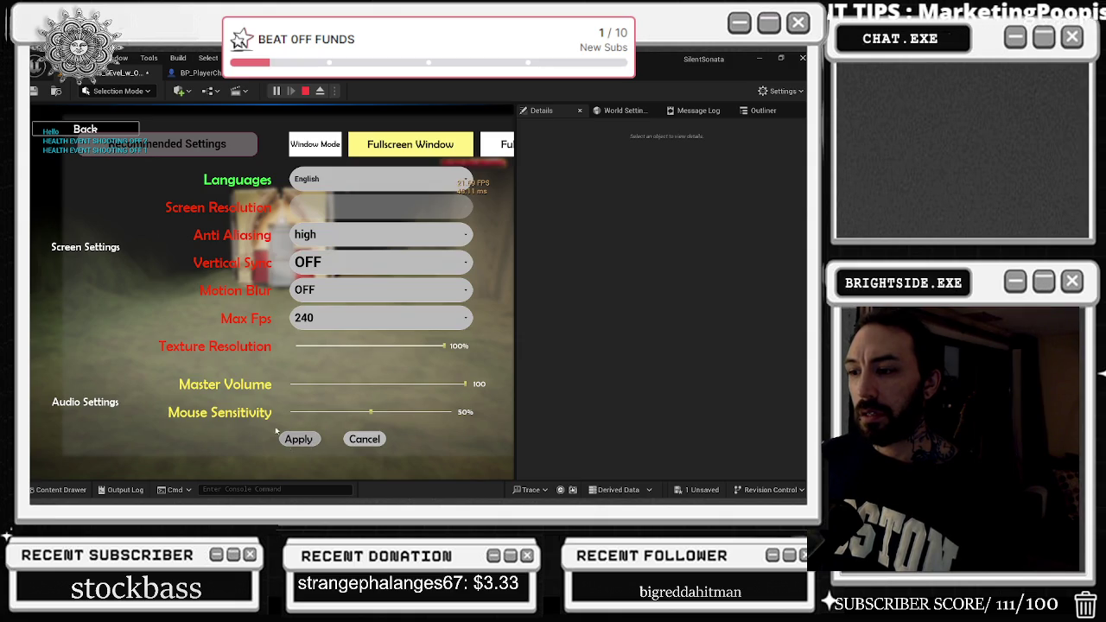
pyautogui.click(85, 128)
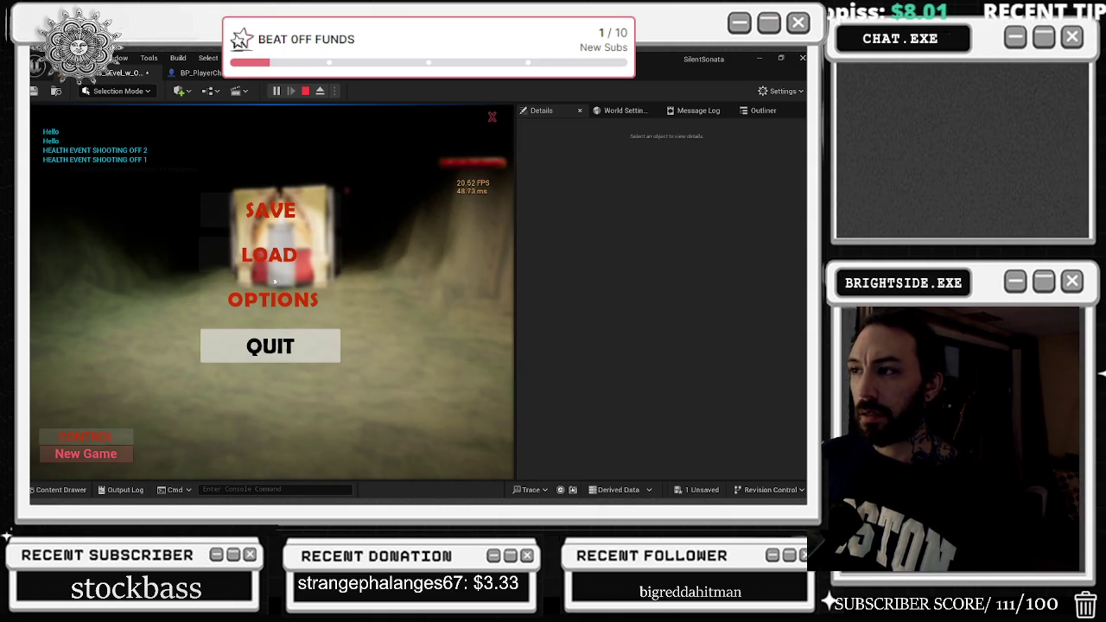
pyautogui.click(492, 119)
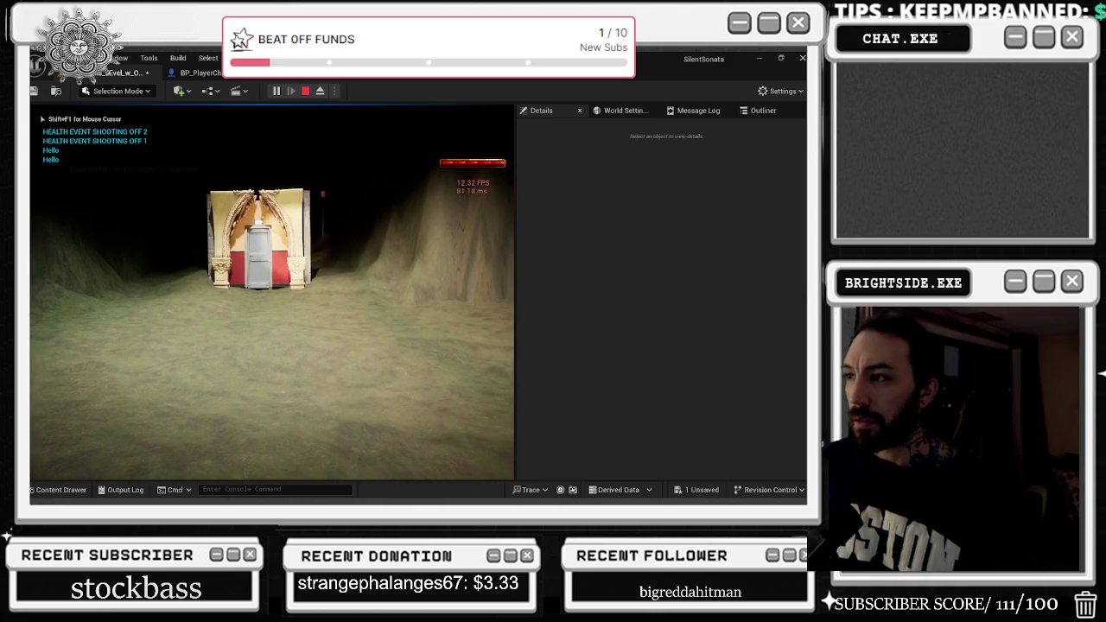
pyautogui.press('w')
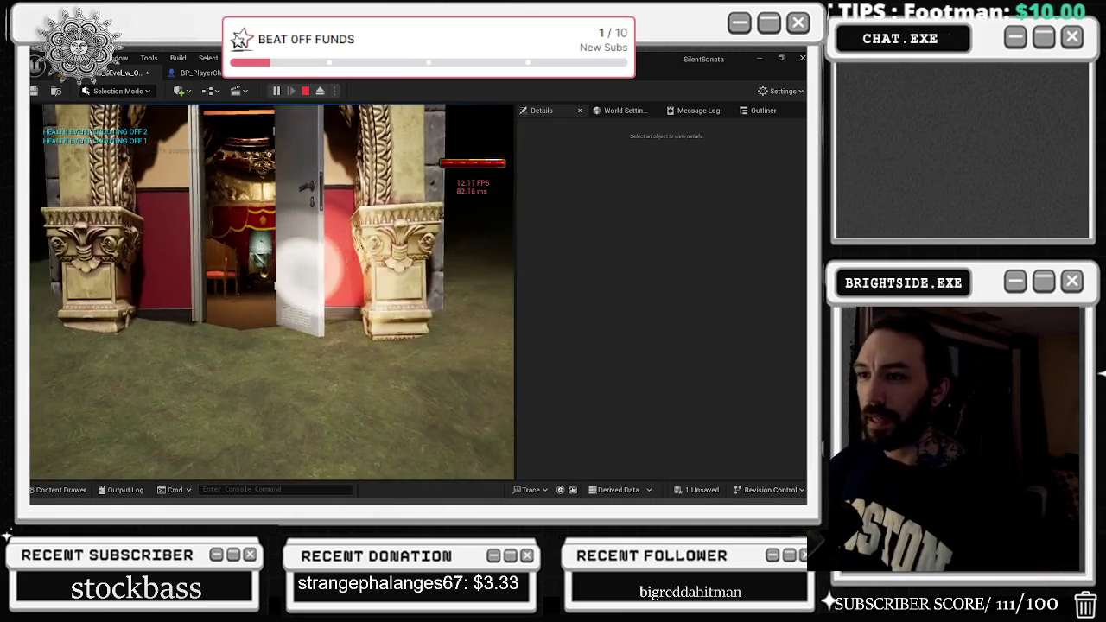
# End the play session after reaching the arched building's door.
pyautogui.press('Escape')
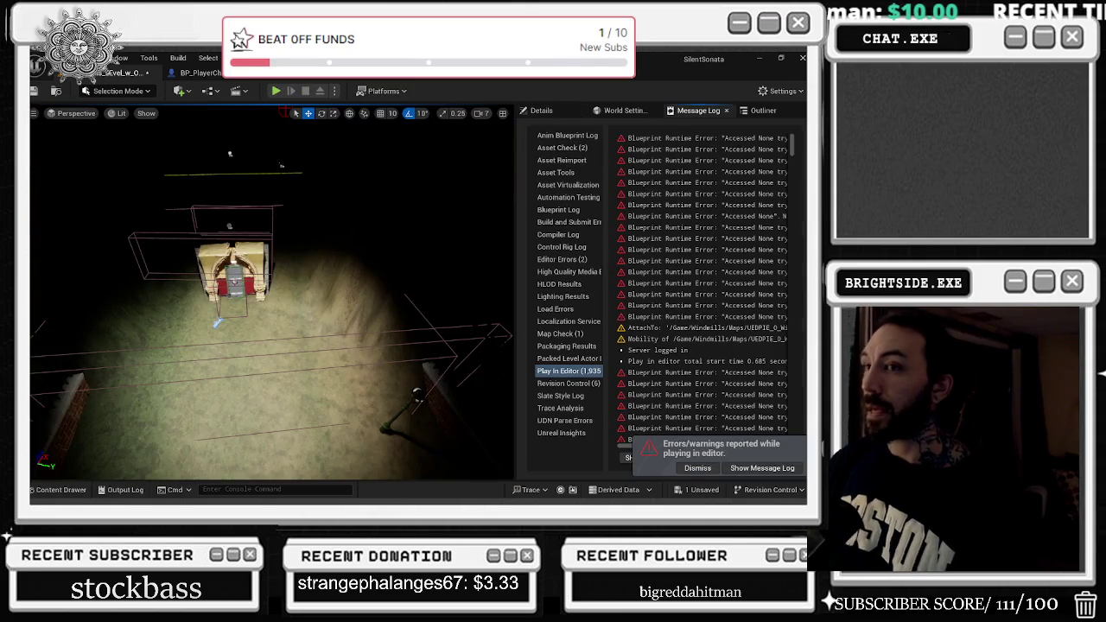
# Set View Distance, Anti-Aliasing and Post Processing scalability to Medium, and Shadows to High.
pyautogui.click(146, 113)
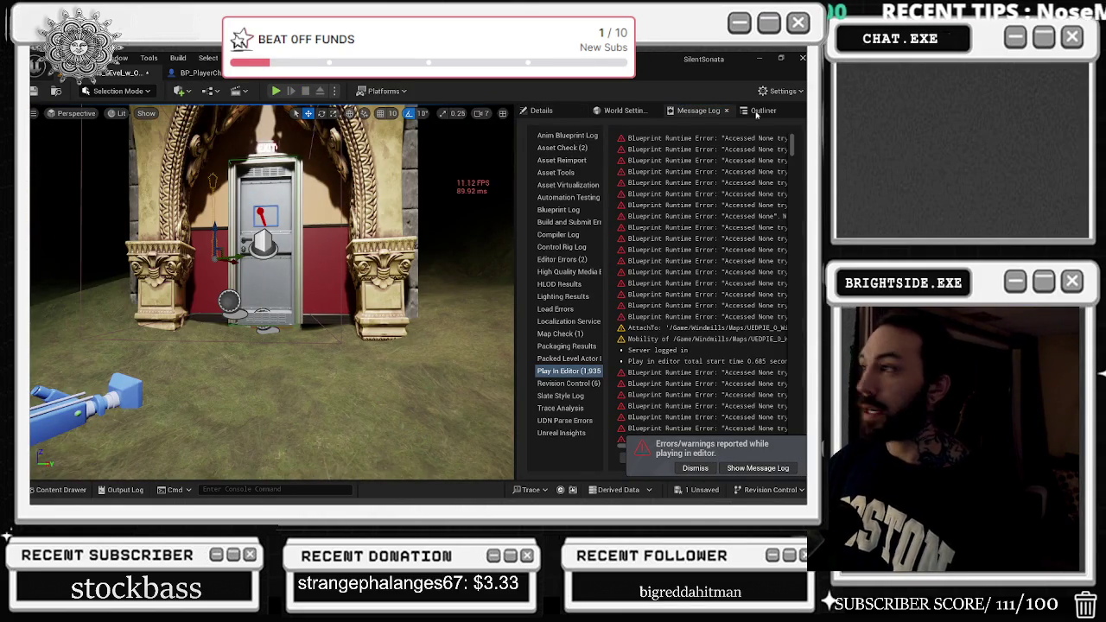
pyautogui.click(781, 91)
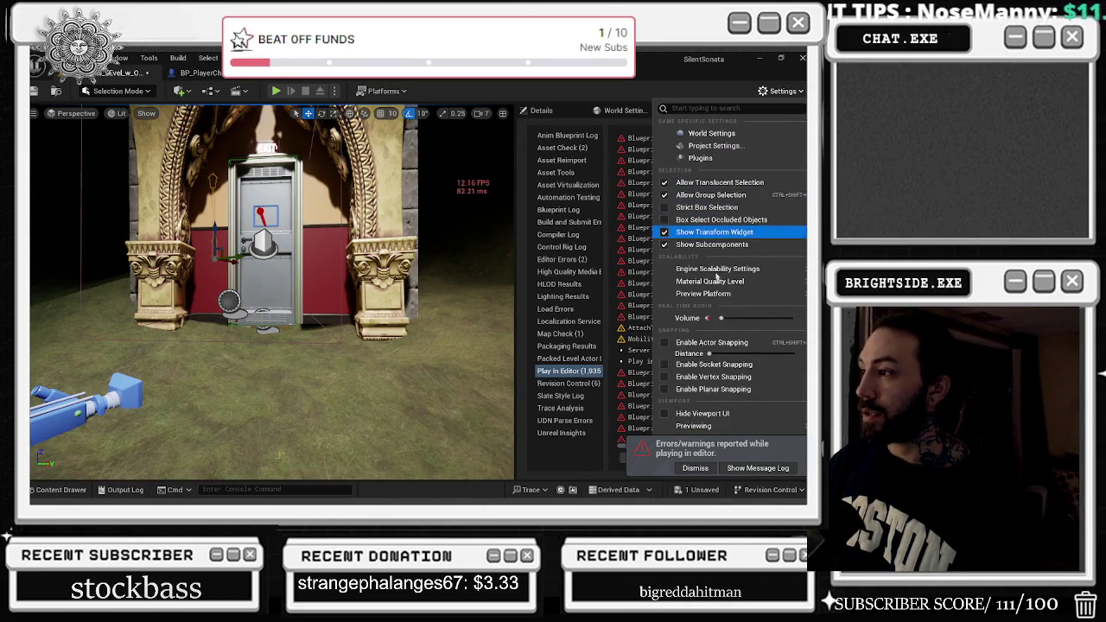
pyautogui.moveTo(716, 270)
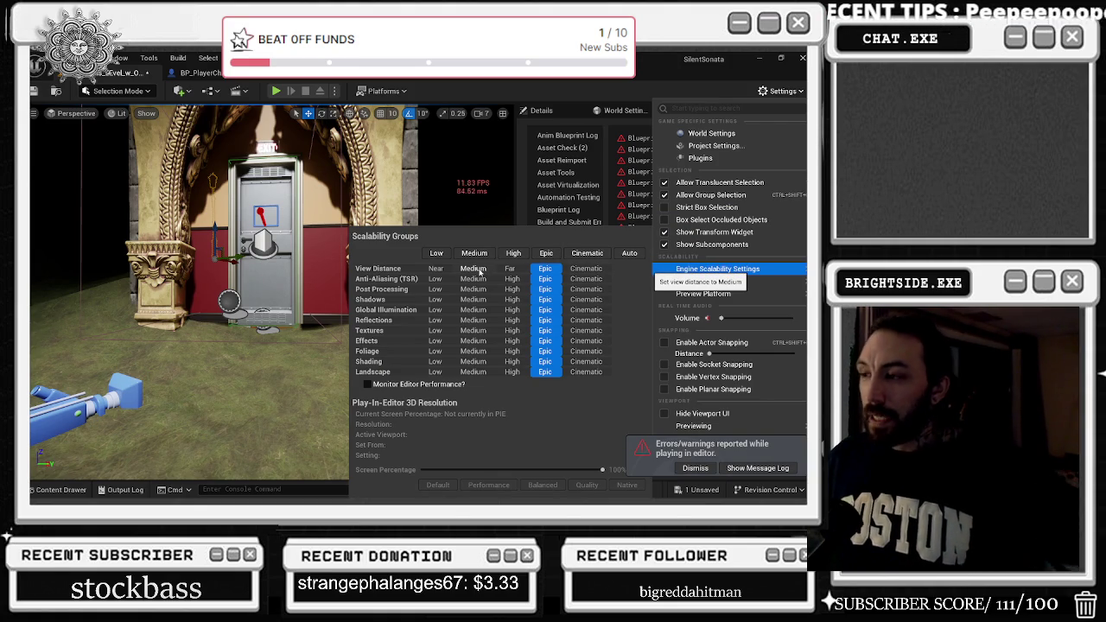
pyautogui.click(478, 270)
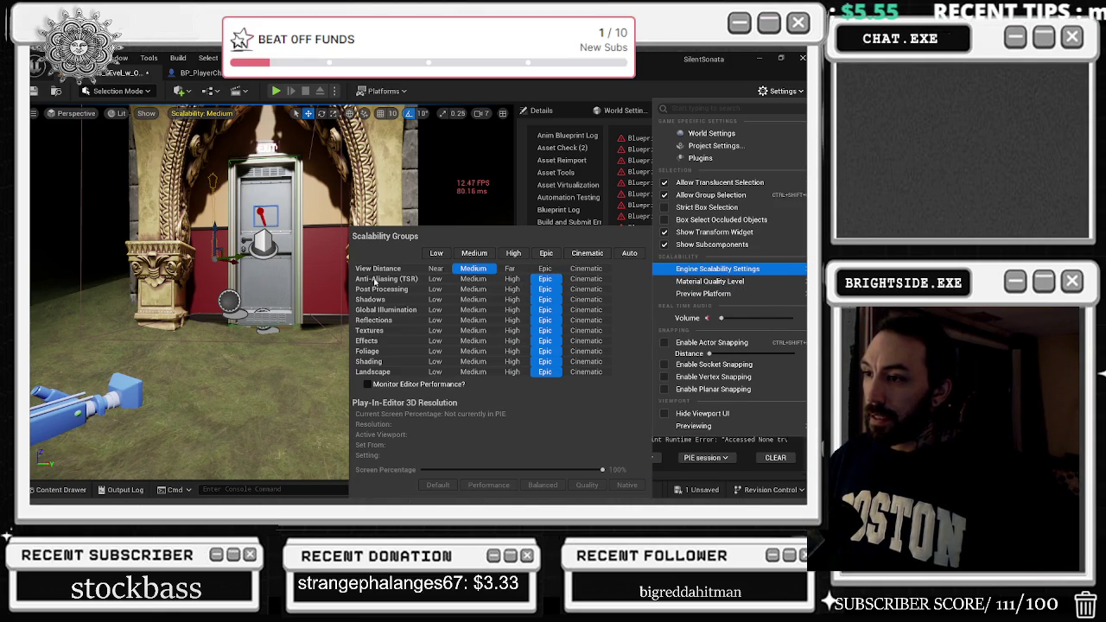
pyautogui.click(475, 279)
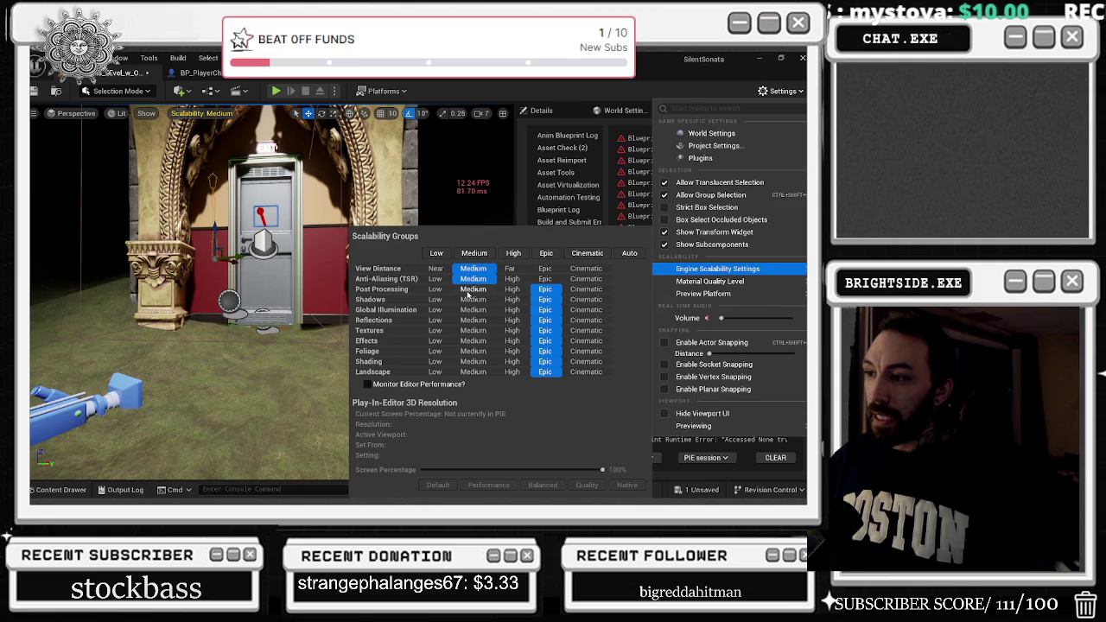
pyautogui.click(471, 290)
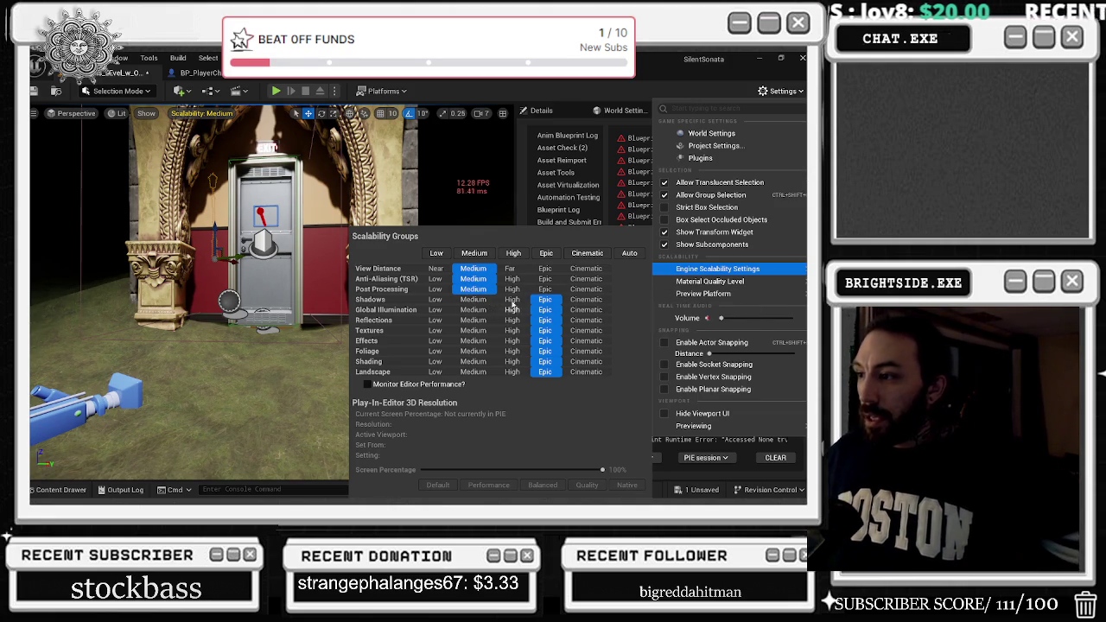
pyautogui.click(486, 299)
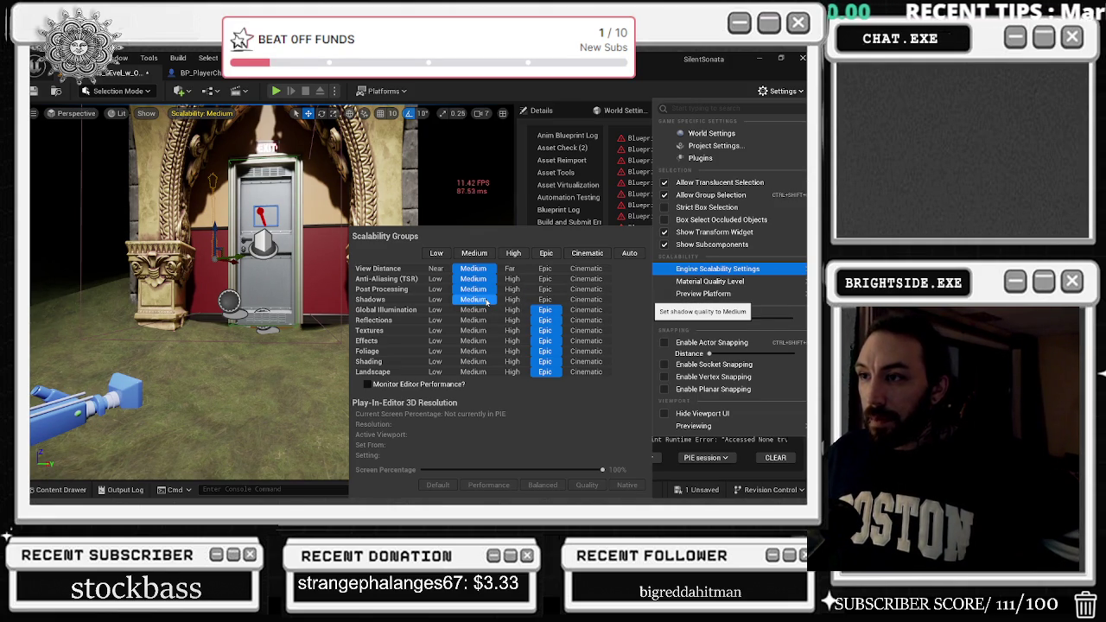
pyautogui.click(440, 300)
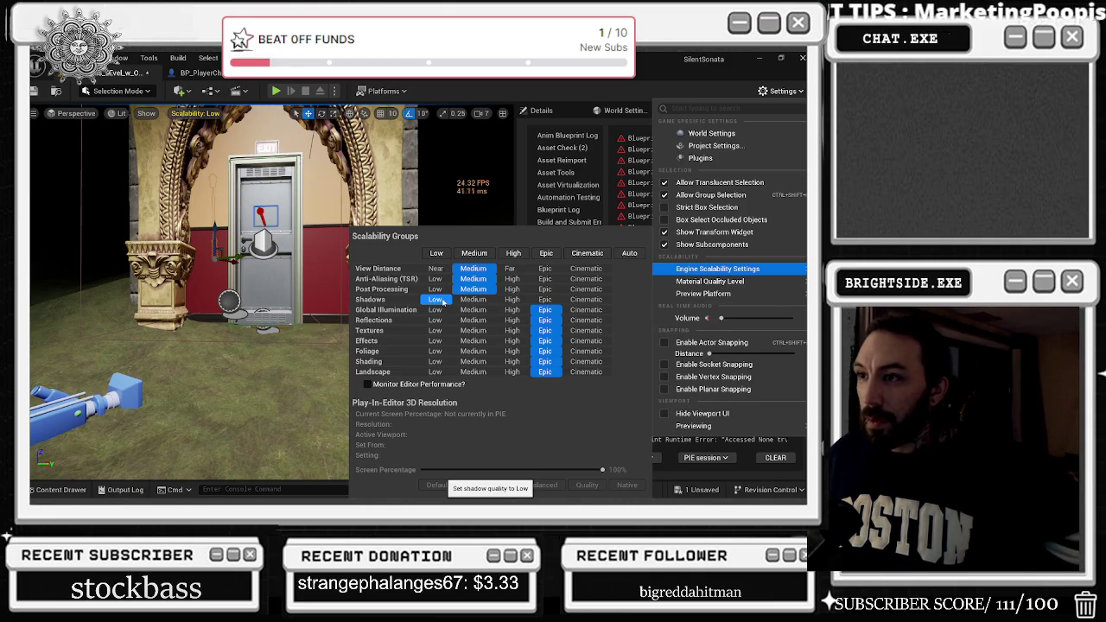
pyautogui.click(520, 302)
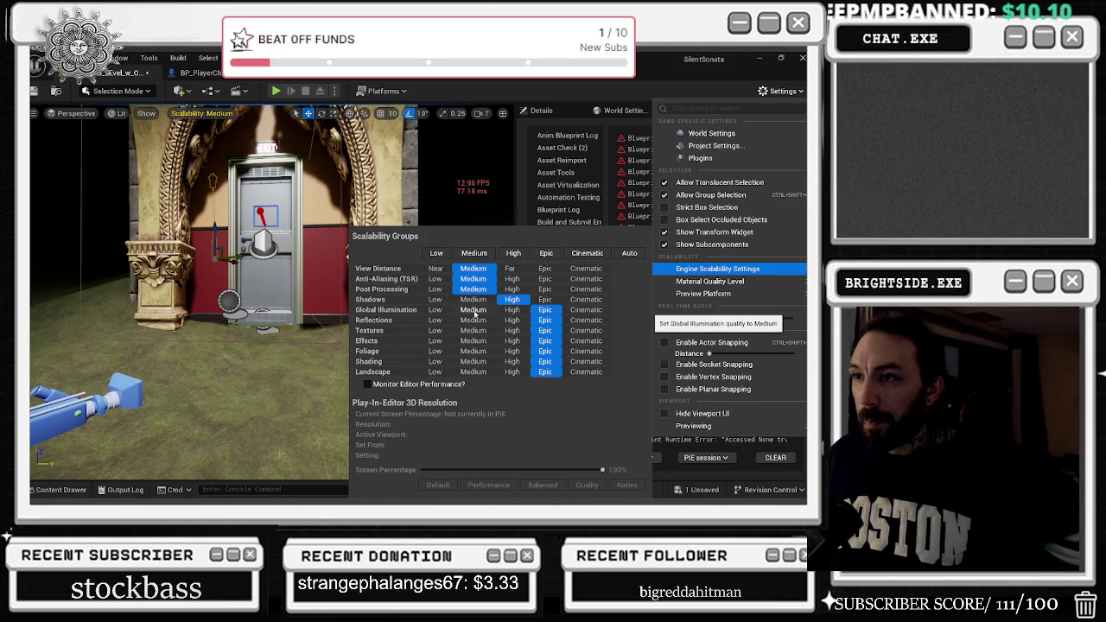
# Set Global Illumination, Reflections, Foliage, Shading and Landscape to Medium, and Effects to High.
pyautogui.click(482, 313)
pyautogui.click(512, 311)
pyautogui.click(544, 310)
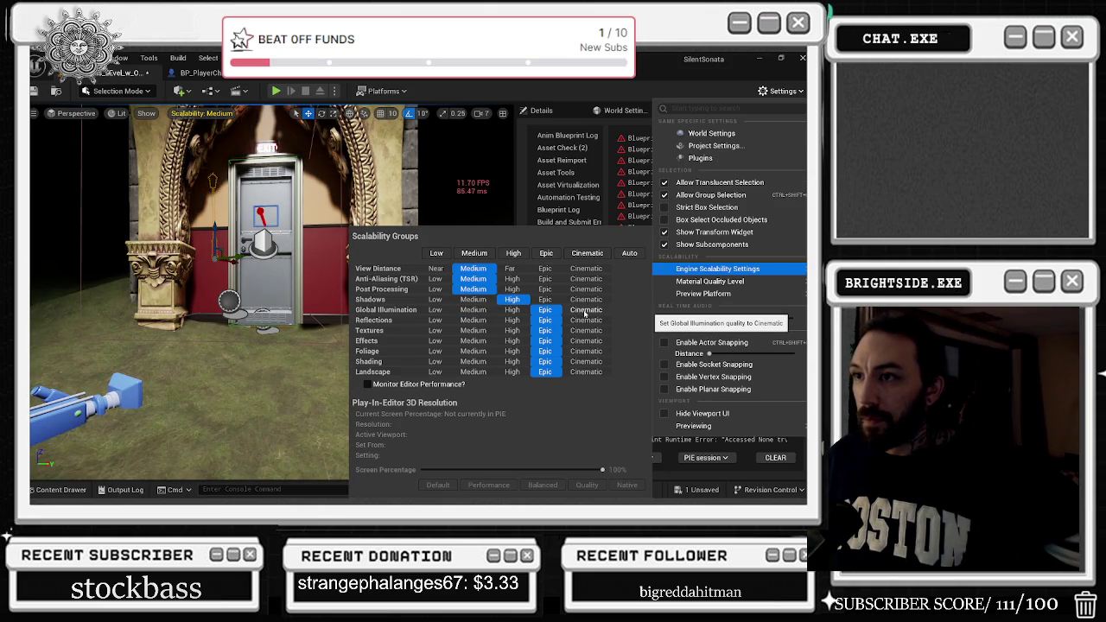
pyautogui.click(473, 309)
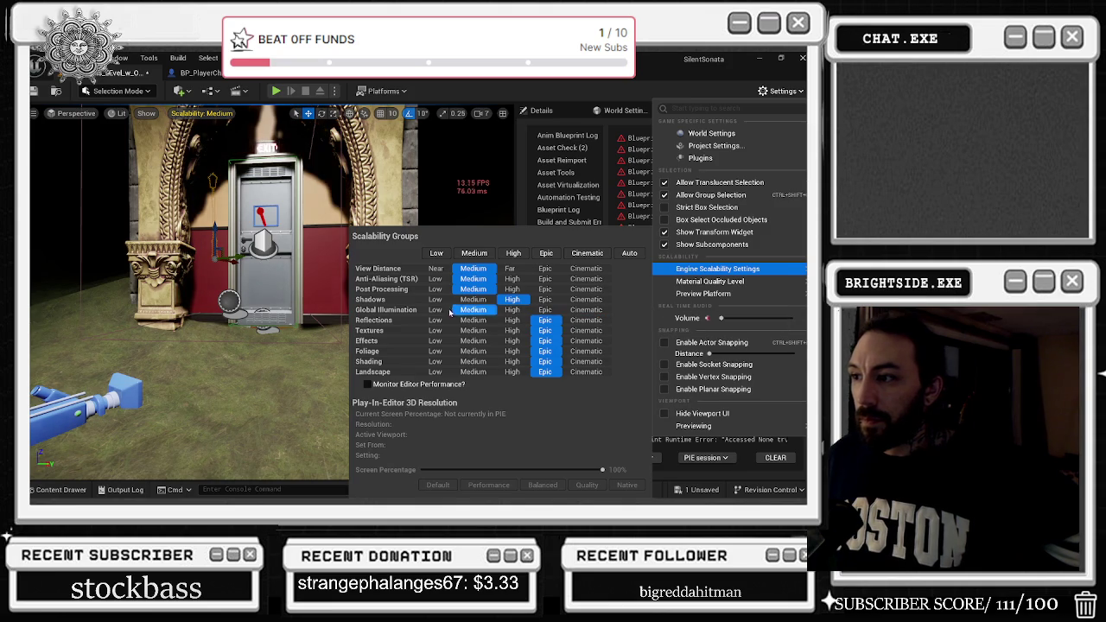
pyautogui.click(437, 310)
pyautogui.click(472, 311)
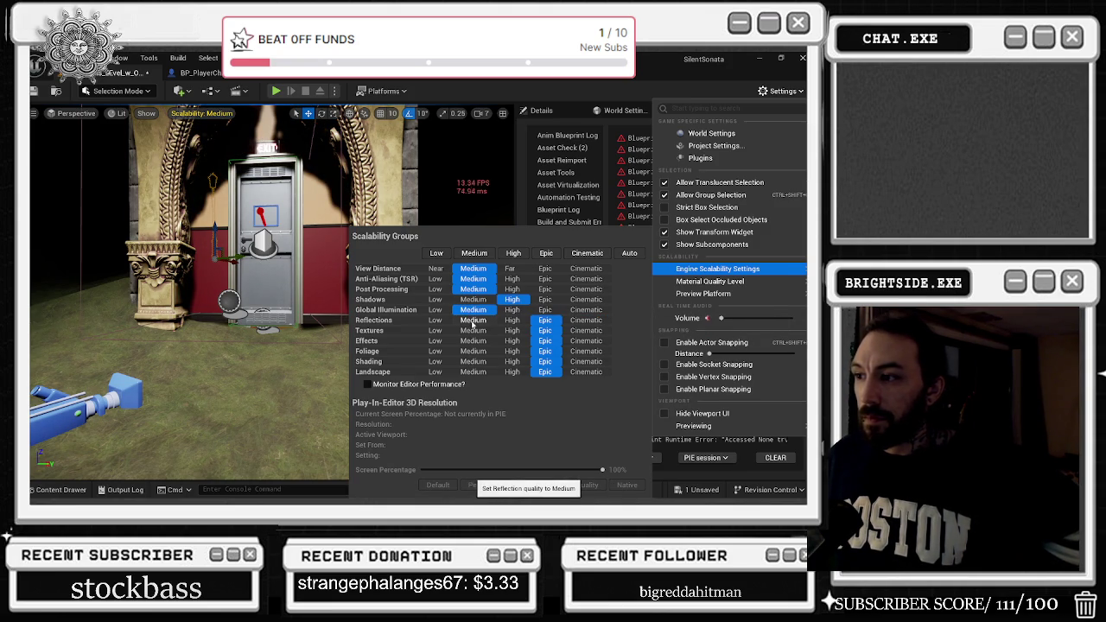
pyautogui.click(486, 323)
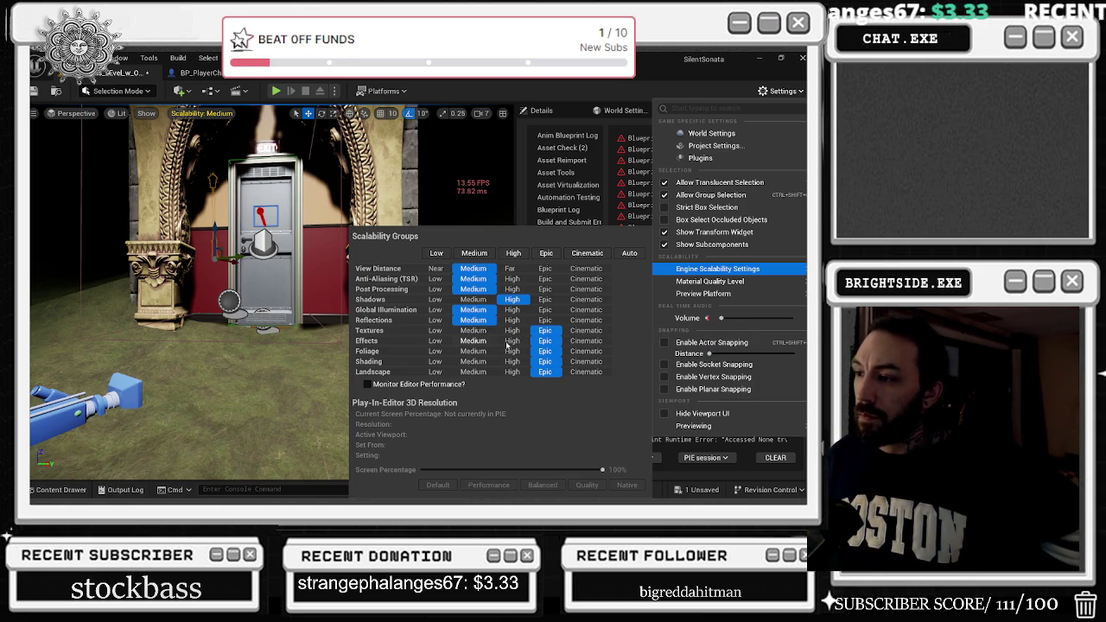
pyautogui.click(508, 342)
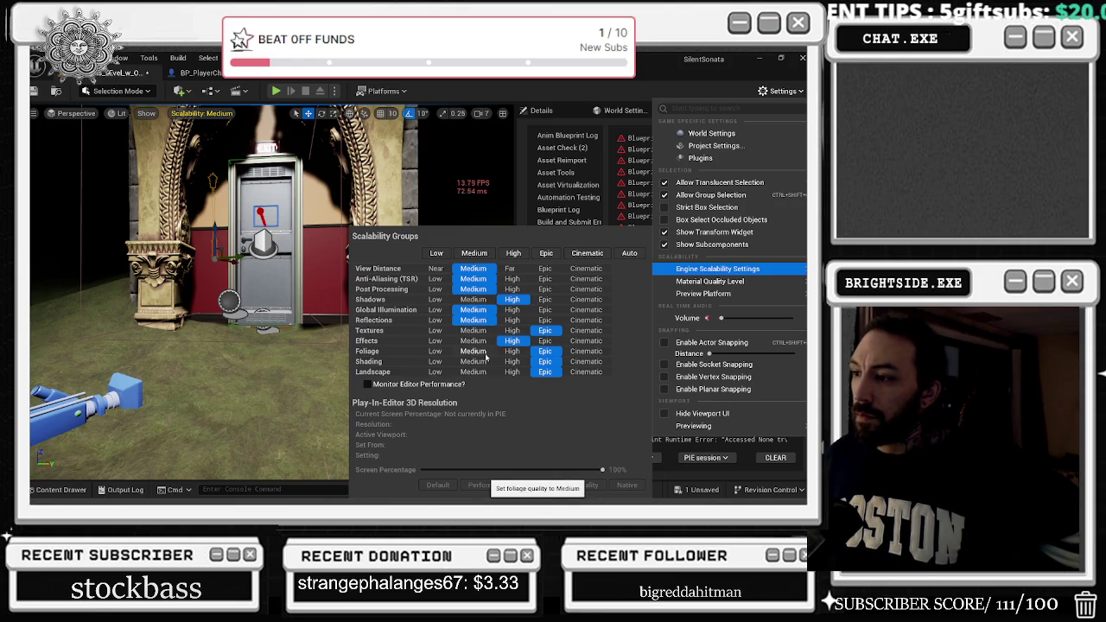
pyautogui.click(486, 354)
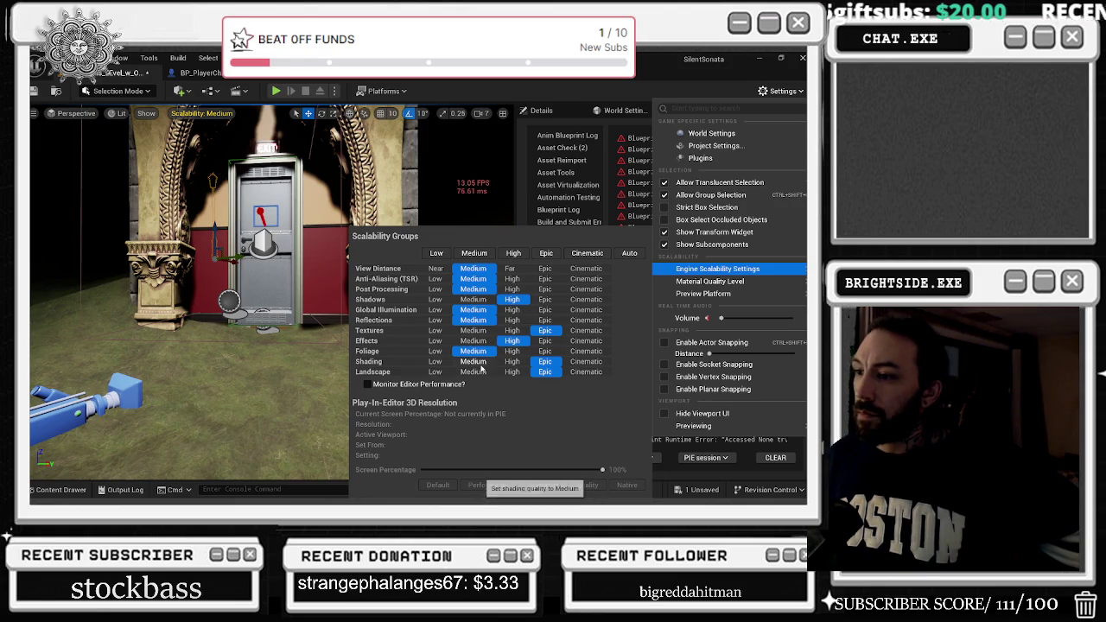
pyautogui.click(481, 366)
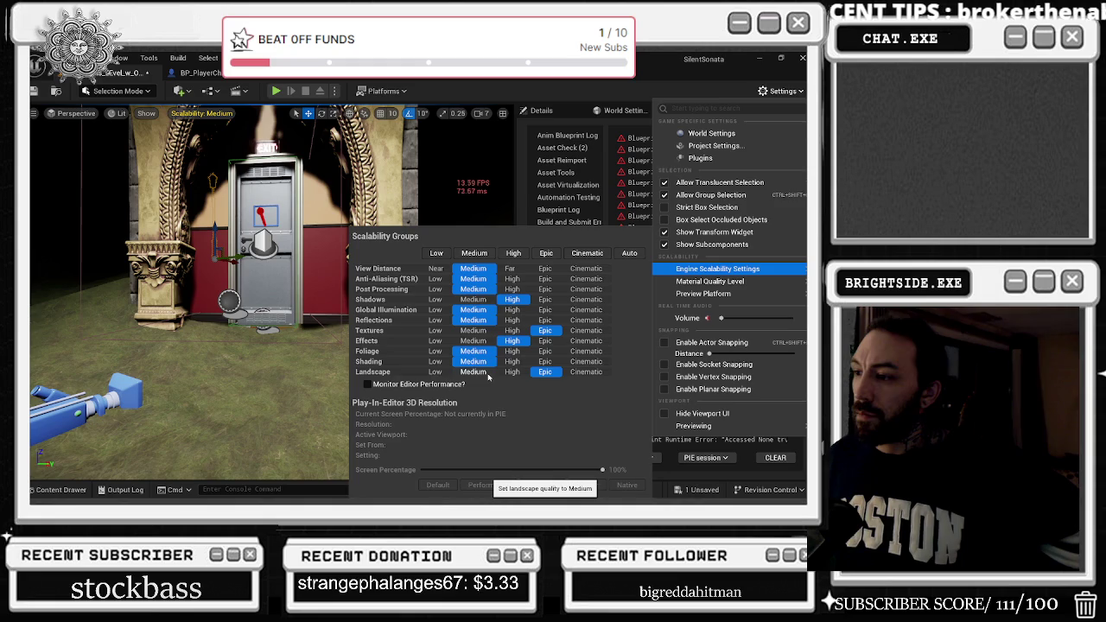
pyautogui.click(488, 373)
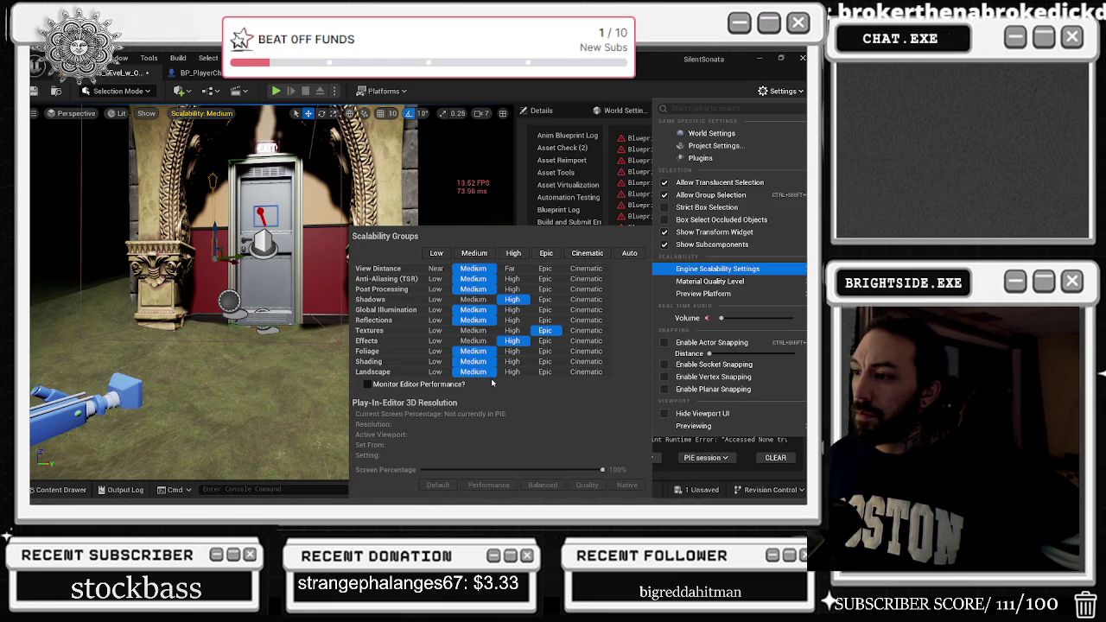
pyautogui.moveTo(415, 259)
pyautogui.mouseDown()
pyautogui.moveTo(354, 259)
pyautogui.moveTo(343, 467)
pyautogui.moveTo(308, 128)
pyautogui.mouseUp()
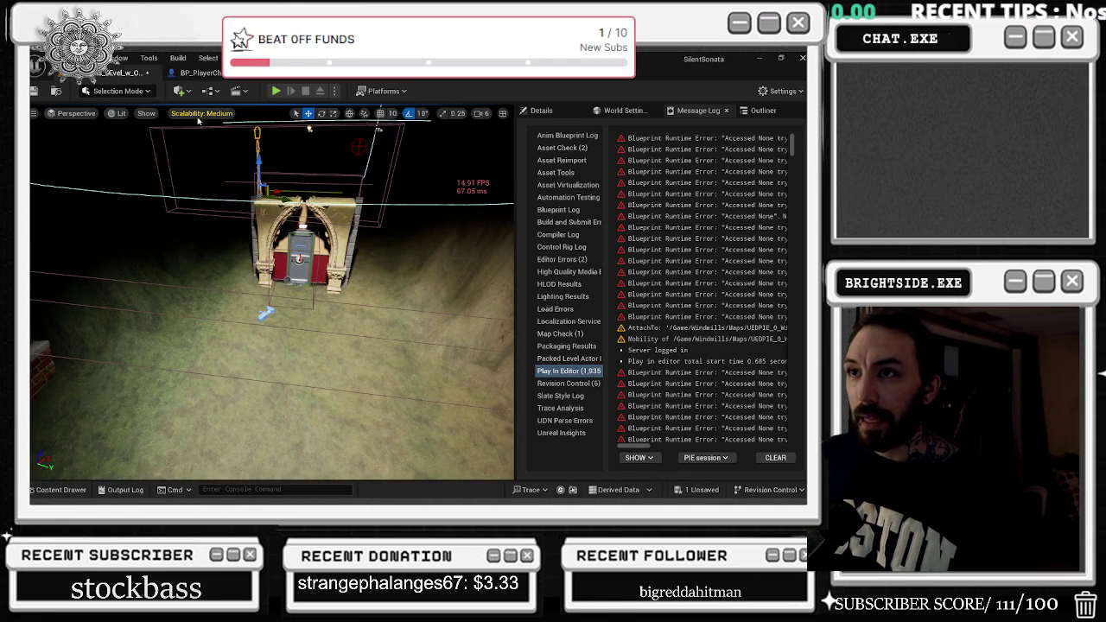
# Switch the viewport view mode with Alt+2/Alt+3 and launch a new Play session.
pyautogui.hotkey('alt', '2')
pyautogui.hotkey('alt', '3')
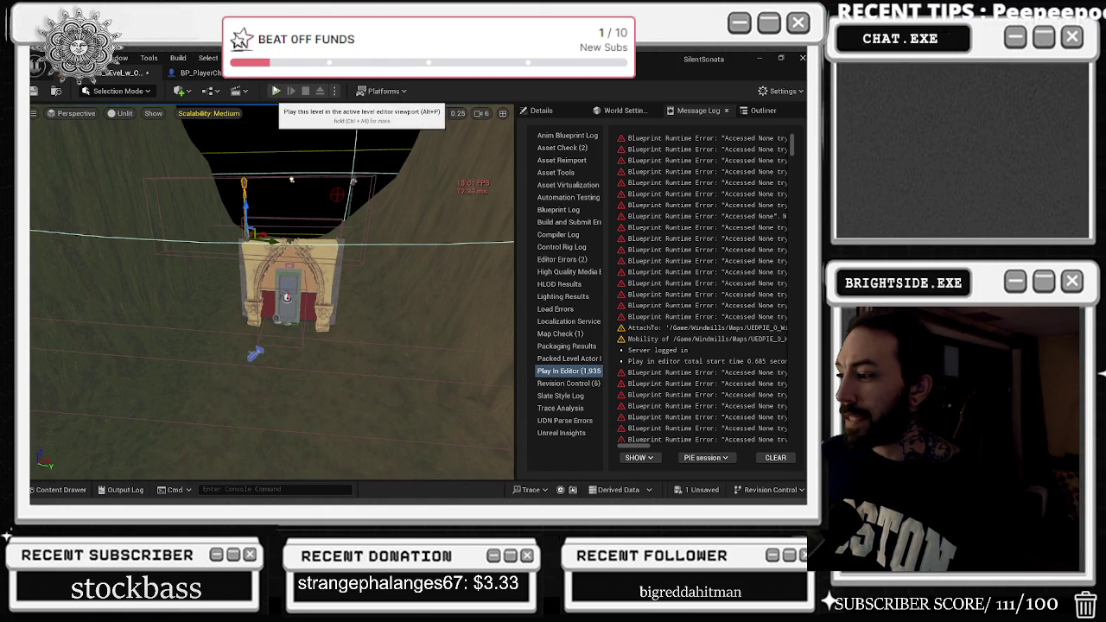
pyautogui.click(276, 91)
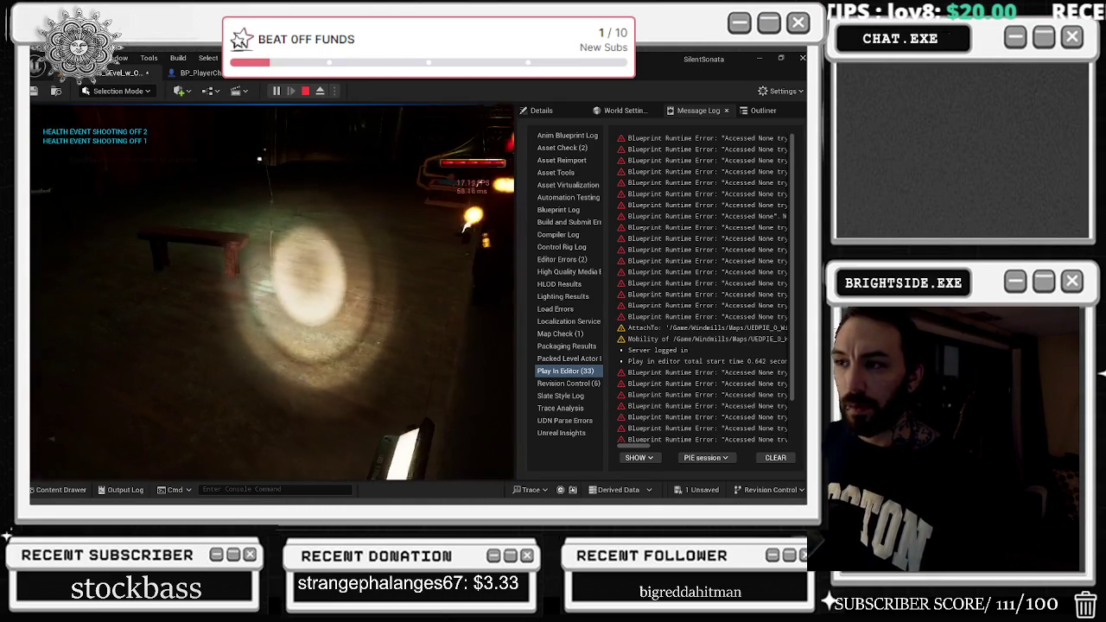
# Pick up the gramophone, raise the violin, then stop the play session.
pyautogui.press('e')
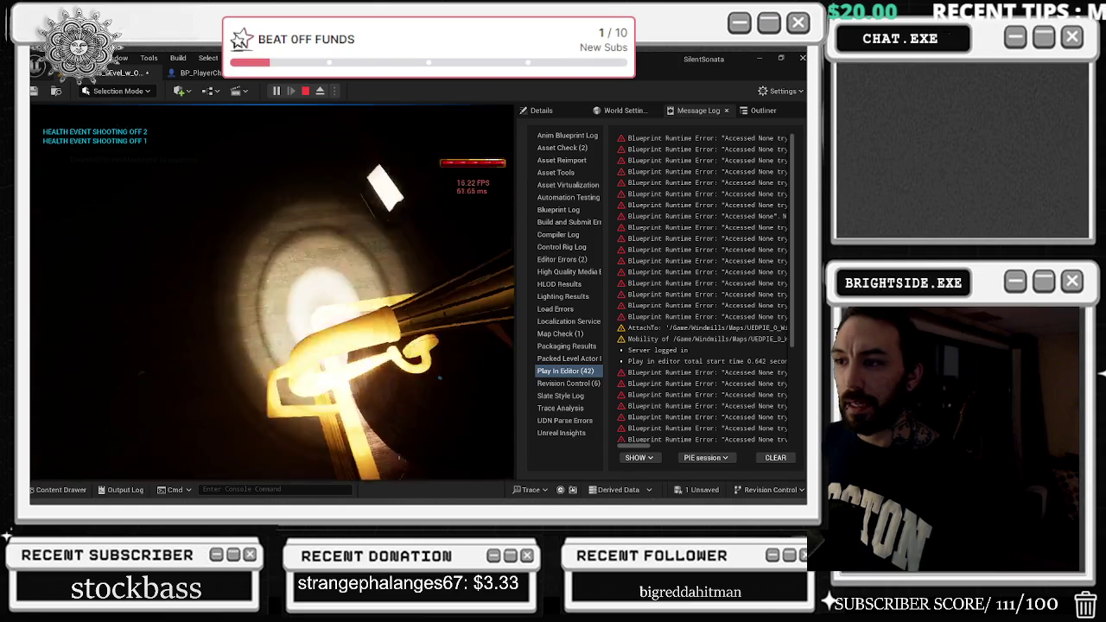
pyautogui.press('e')
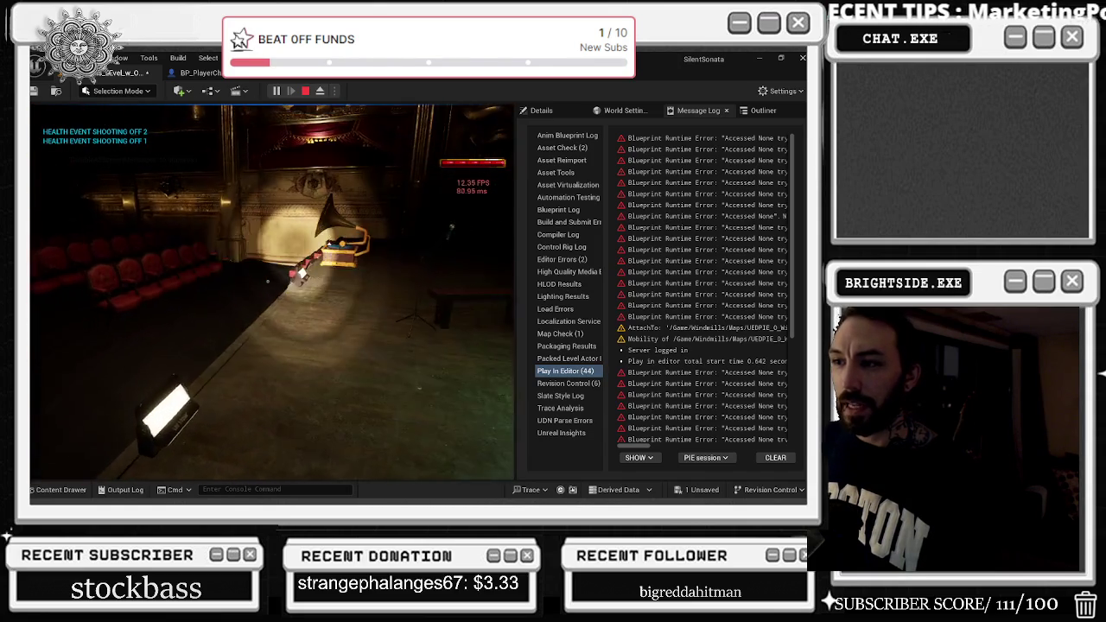
pyautogui.press('e')
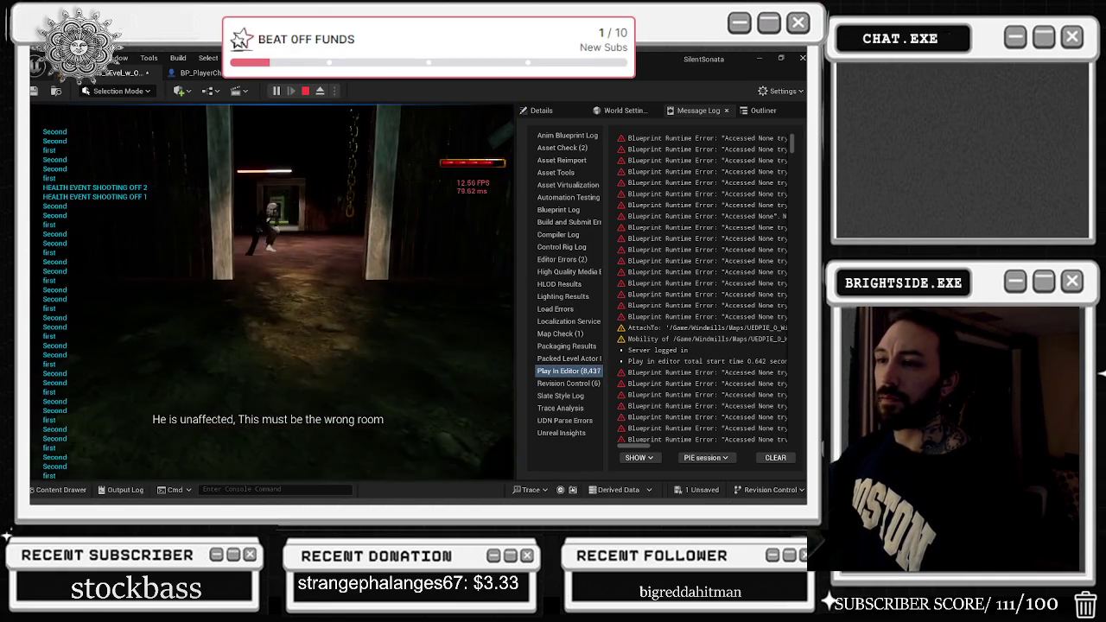
pyautogui.press('f')
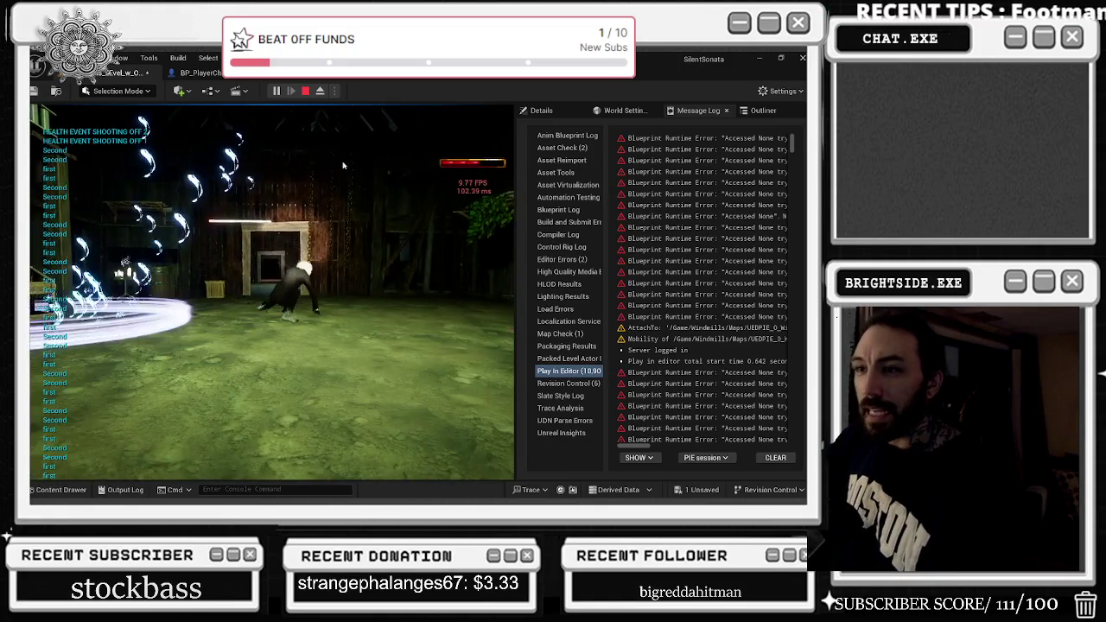
pyautogui.press('Escape')
pyautogui.click(378, 115)
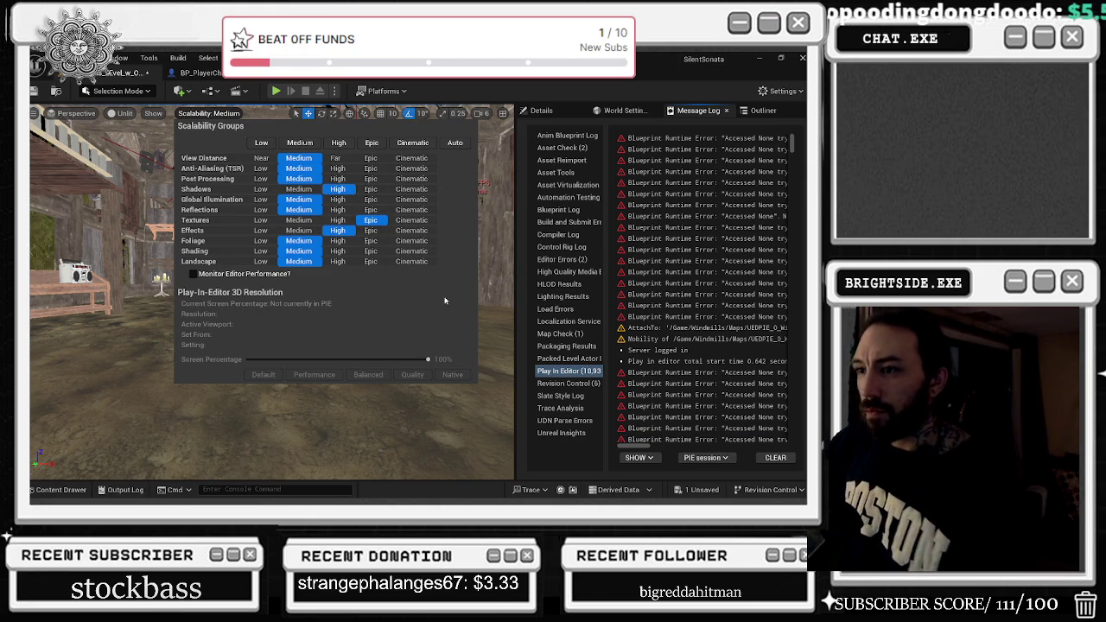
# Set Landscape scalability to Low and close the quality settings popup.
pyautogui.moveTo(393, 293)
pyautogui.mouseDown()
pyautogui.moveTo(337, 306)
pyautogui.moveTo(363, 316)
pyautogui.mouseUp()
pyautogui.click(223, 116)
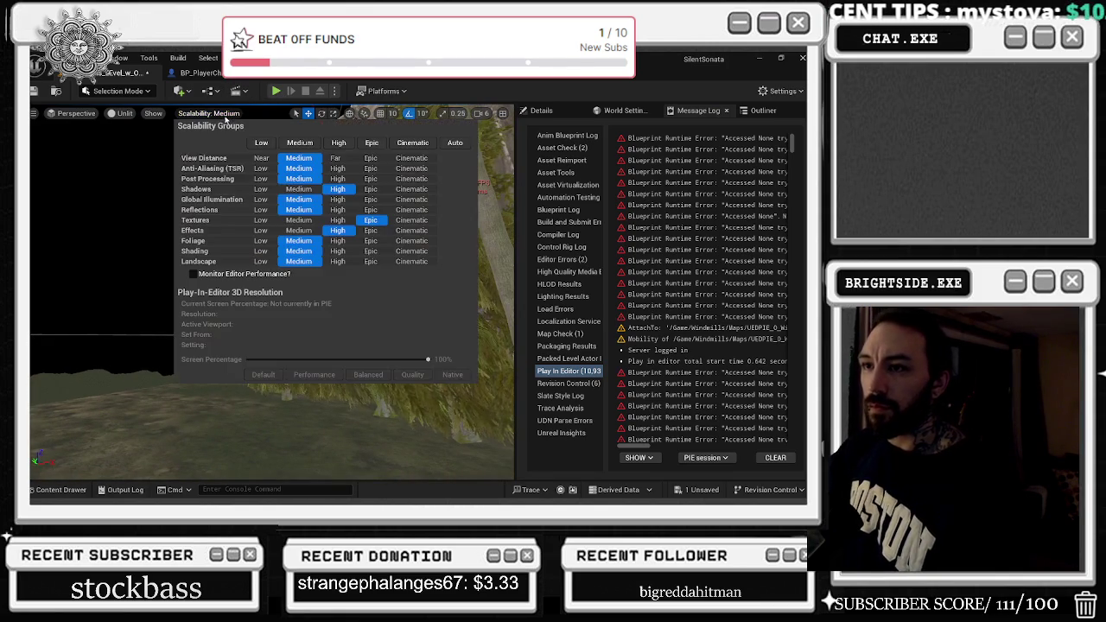
pyautogui.click(257, 261)
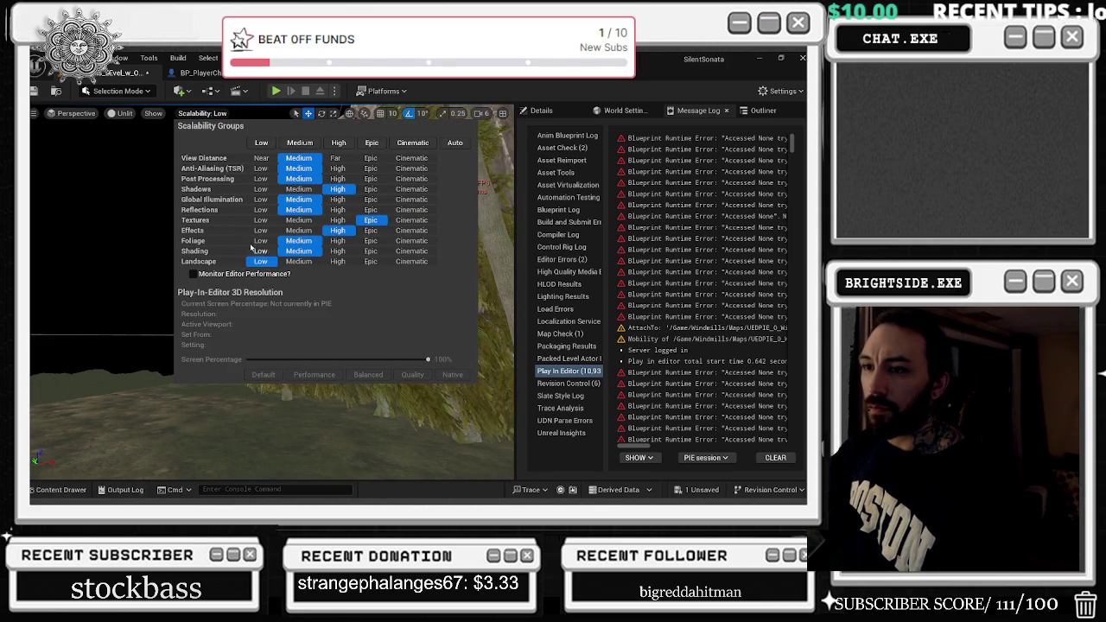
pyautogui.click(321, 406)
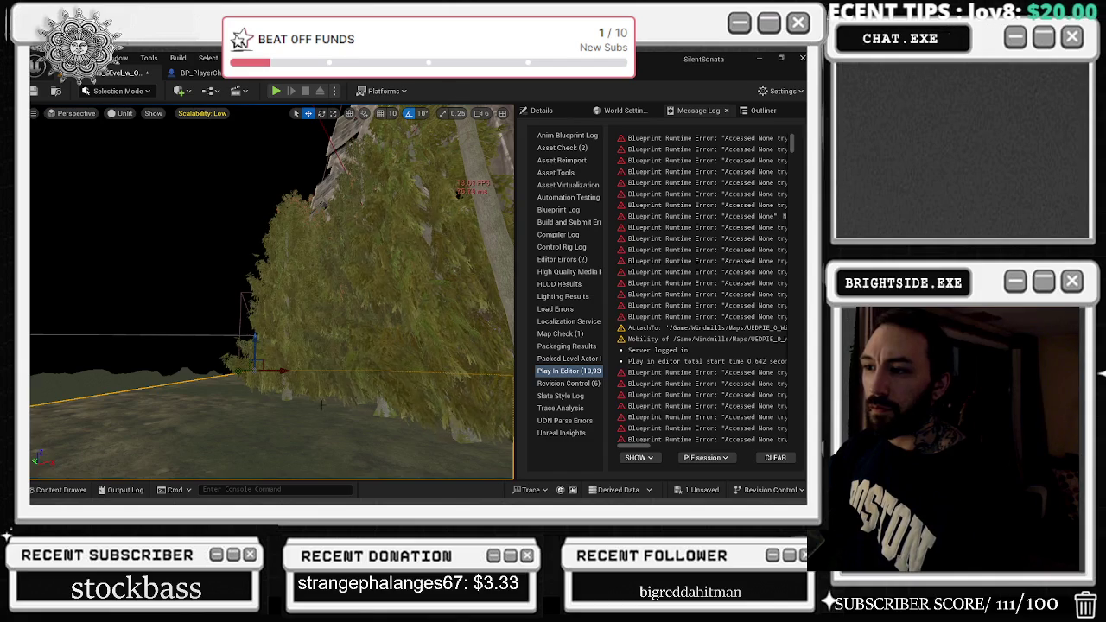
pyautogui.moveTo(322, 406)
pyautogui.mouseDown()
pyautogui.moveTo(198, 361)
pyautogui.moveTo(187, 346)
pyautogui.moveTo(229, 435)
pyautogui.mouseUp()
# Open the Content Drawer and collapse then re-expand the SilentSonata folder tree.
pyautogui.click(61, 490)
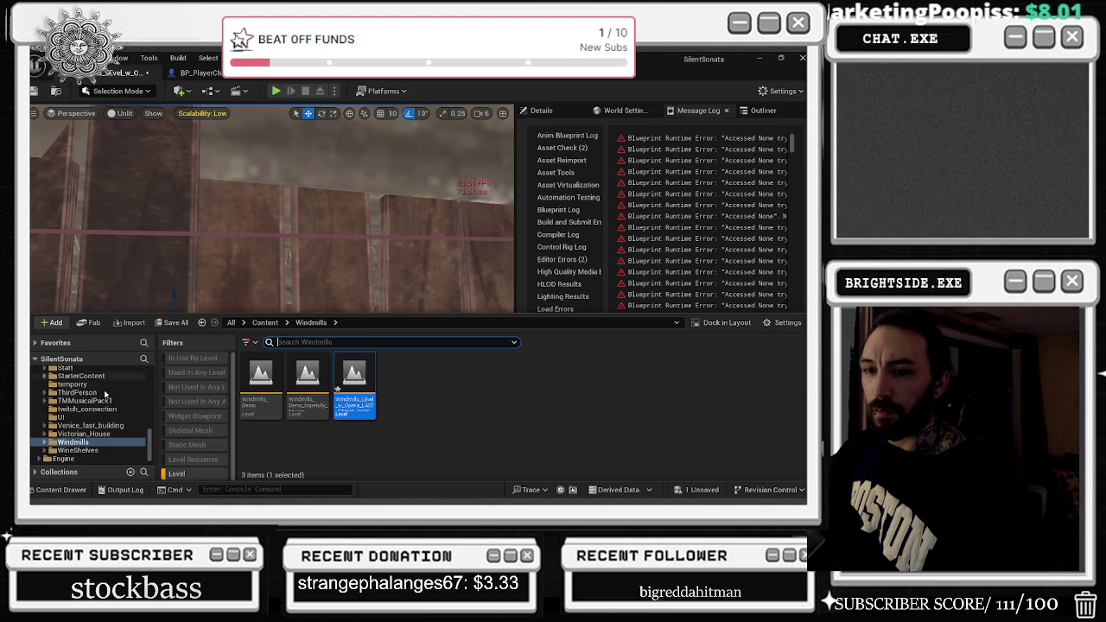
pyautogui.click(37, 358)
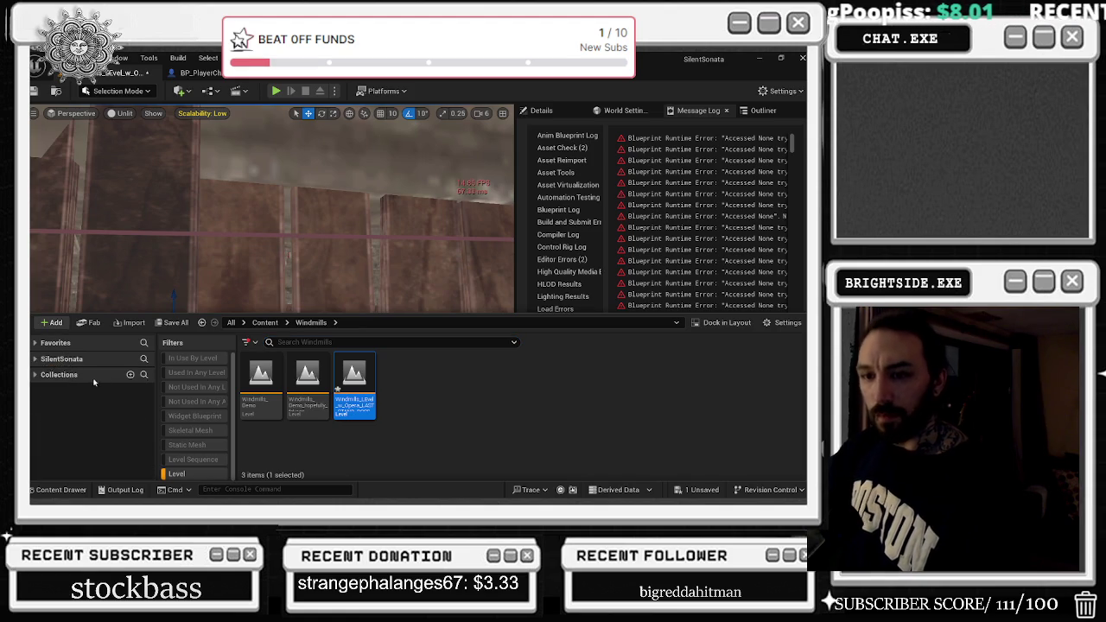
pyautogui.click(42, 359)
pyautogui.scroll(5, 60, 389)
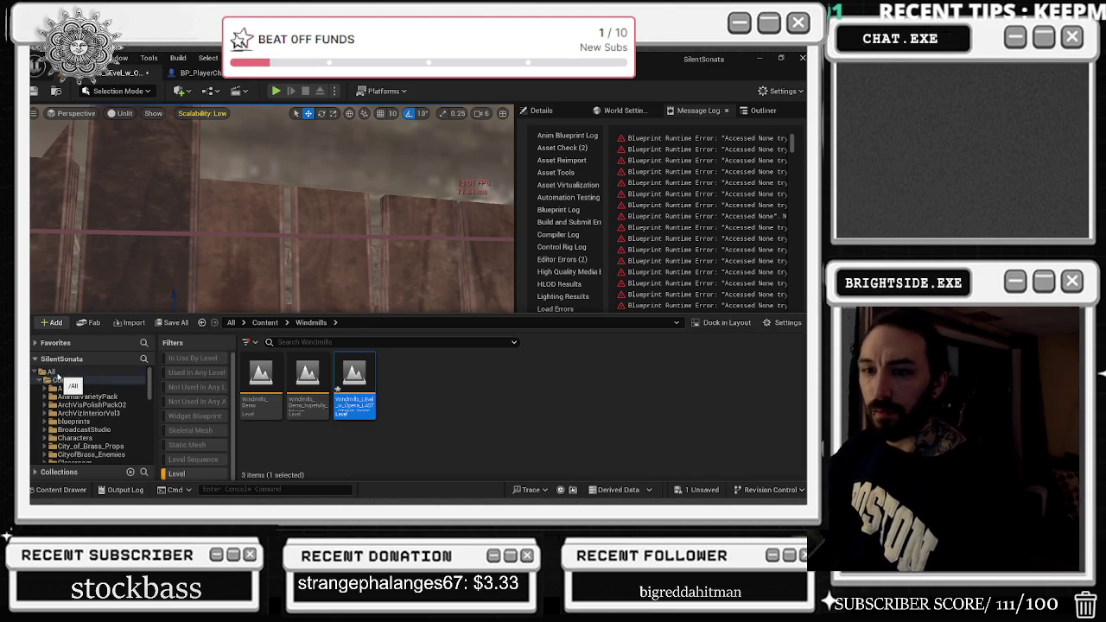
pyautogui.scroll(-5, 95, 423)
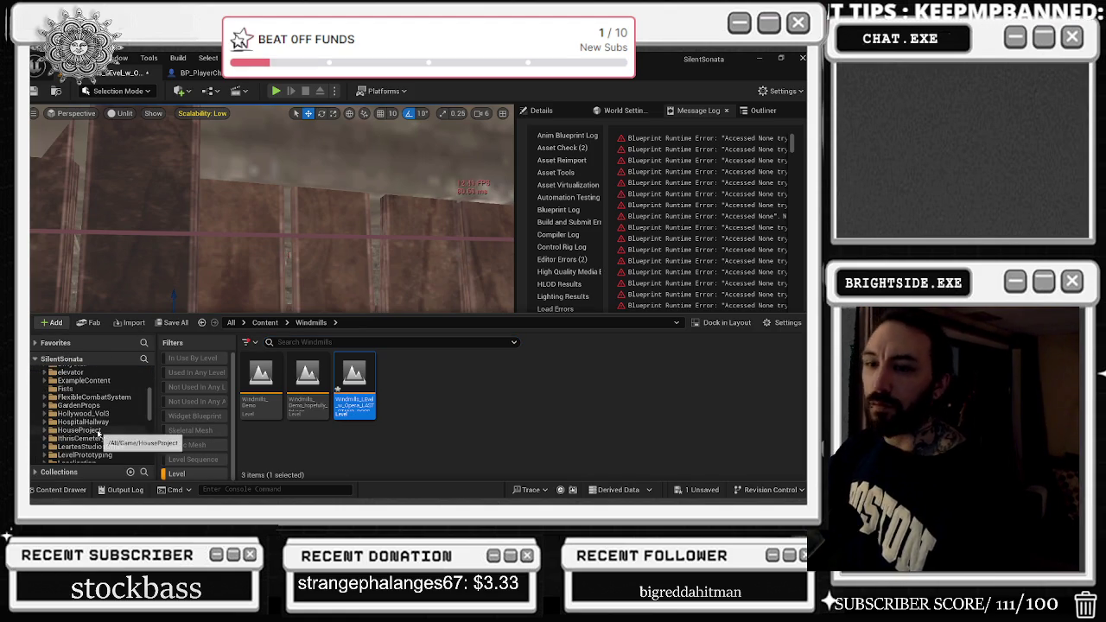
pyautogui.scroll(-2, 103, 432)
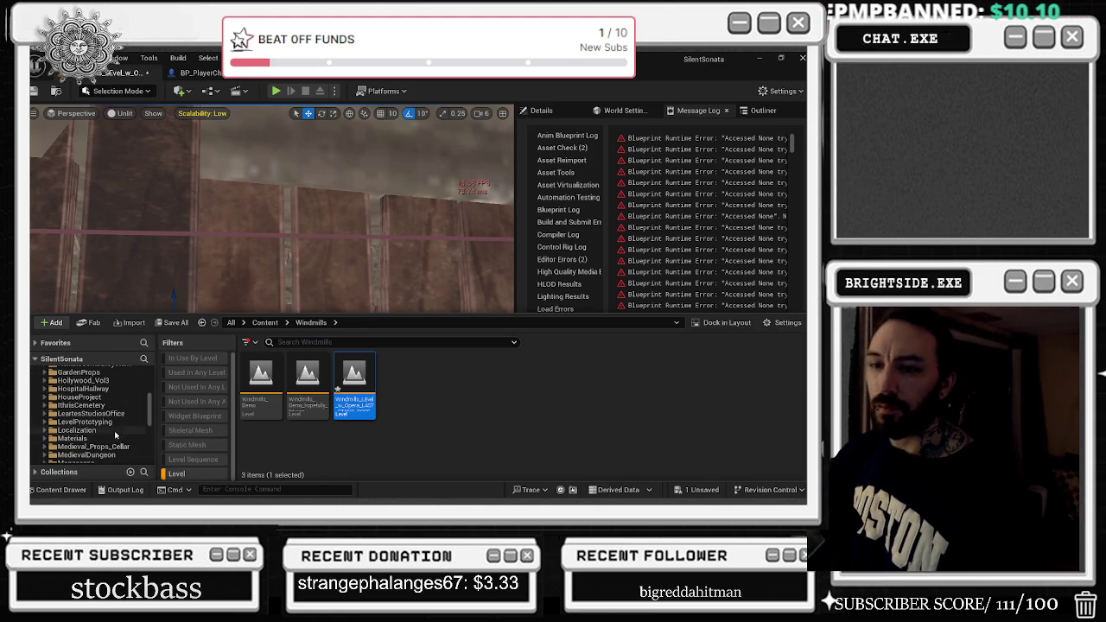
# Open the Windmills_Demo level, saving the edited level with Save Selected.
pyautogui.doubleClick(312, 402)
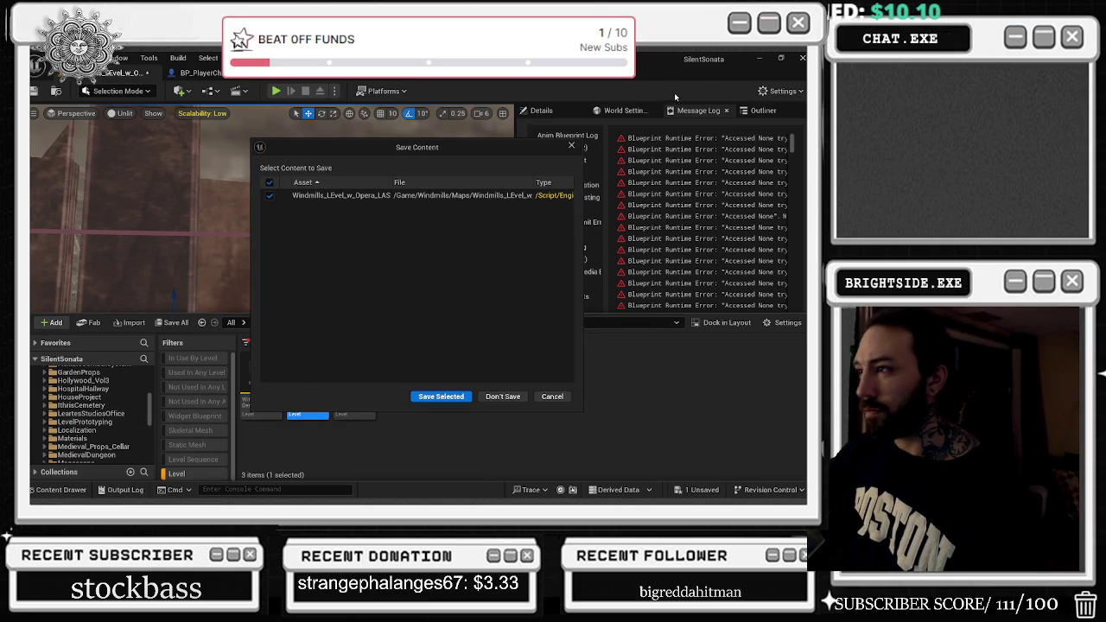
pyautogui.click(571, 145)
pyautogui.doubleClick(261, 397)
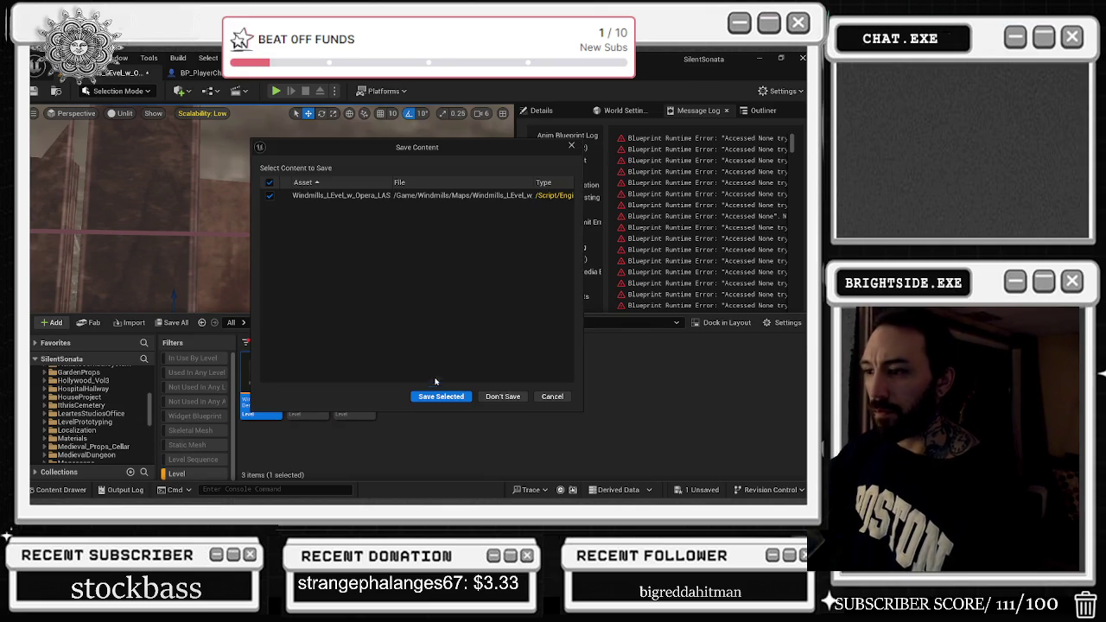
pyautogui.click(440, 395)
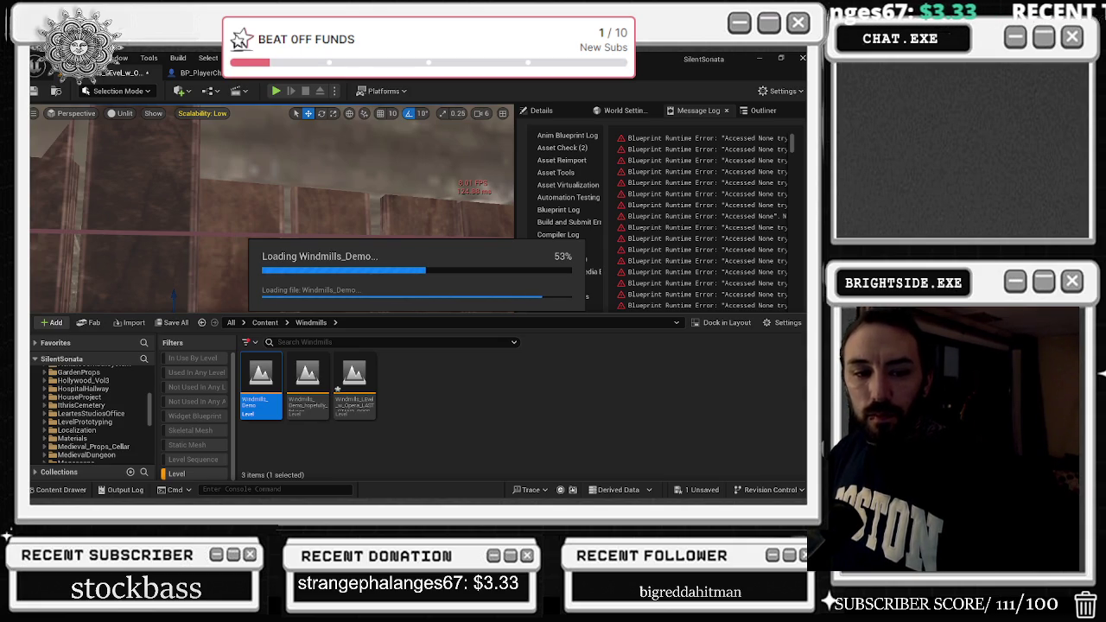
pyautogui.hotkey('alt', 'Tab')
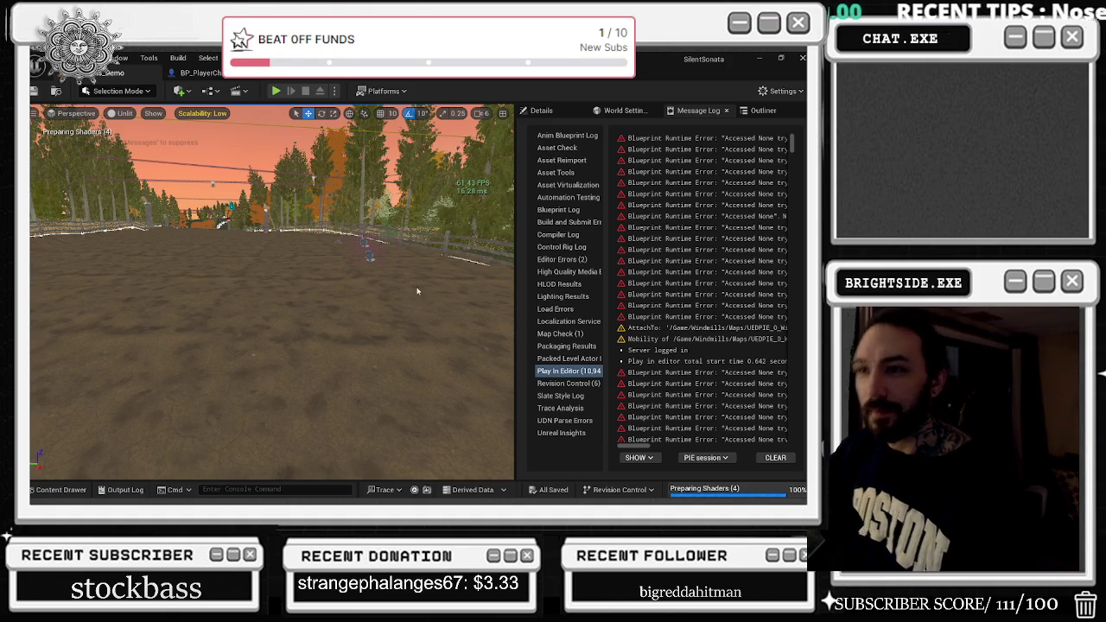
# Open BP_AI with Ctrl+E, inspect its Take Damage graph, and compile it.
pyautogui.click(370, 259)
pyautogui.hotkey('ctrl', 'e')
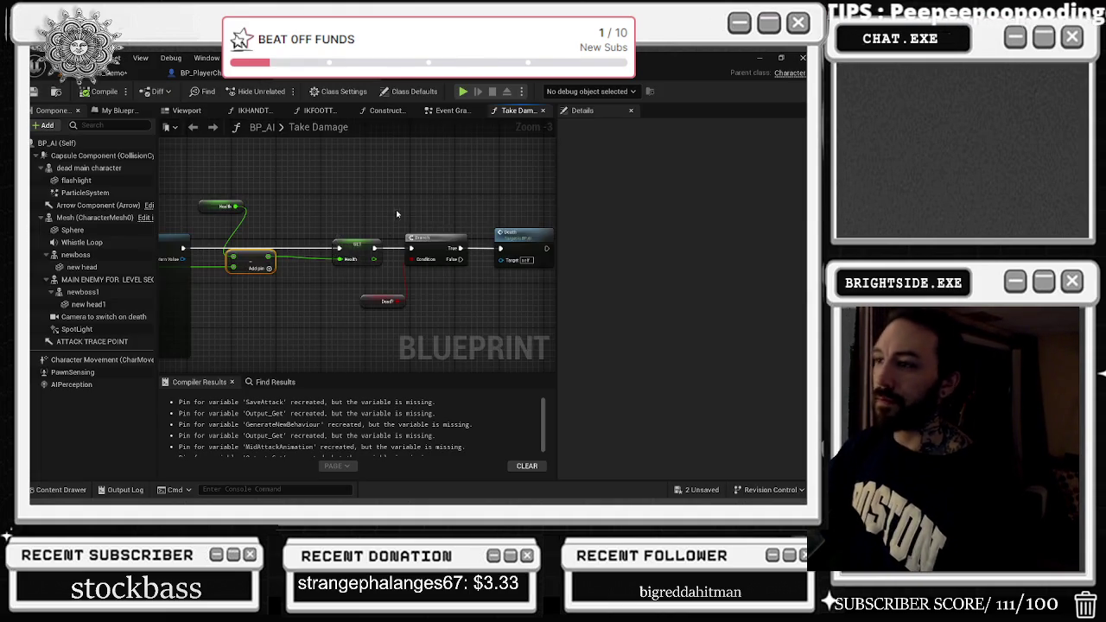
pyautogui.click(226, 191)
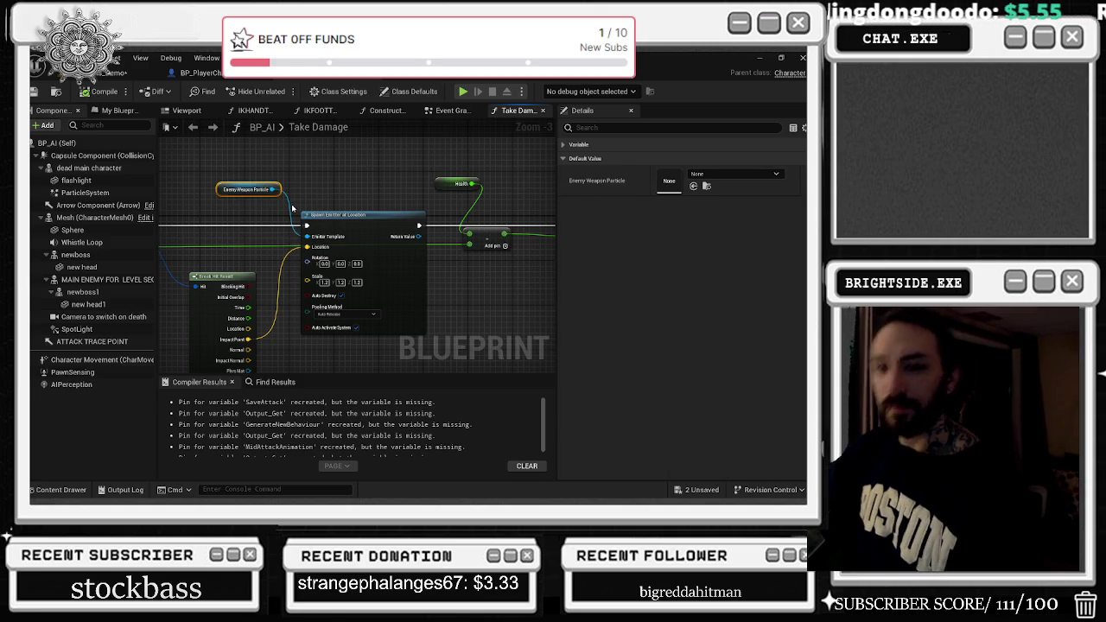
pyautogui.moveTo(360, 213); pyautogui.dragTo(488, 230)
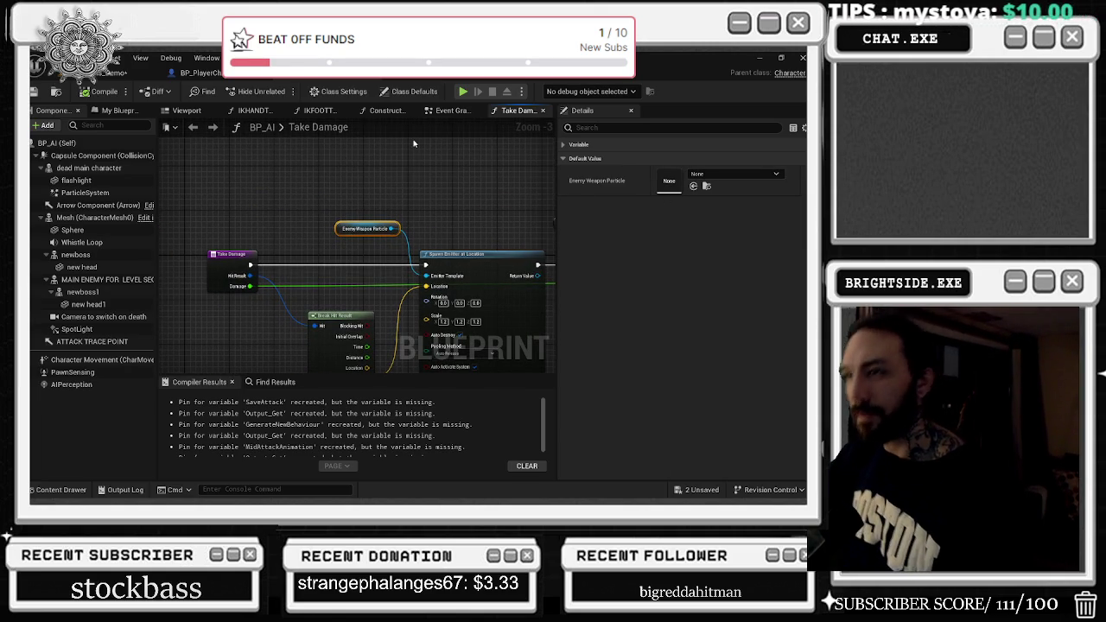
pyautogui.moveTo(459, 190); pyautogui.dragTo(355, 160)
pyautogui.scroll(-1, 406, 197)
pyautogui.moveTo(410, 205)
pyautogui.mouseDown()
pyautogui.moveTo(432, 201)
pyautogui.moveTo(237, 226)
pyautogui.moveTo(422, 257)
pyautogui.moveTo(422, 277)
pyautogui.mouseUp()
pyautogui.click(432, 200)
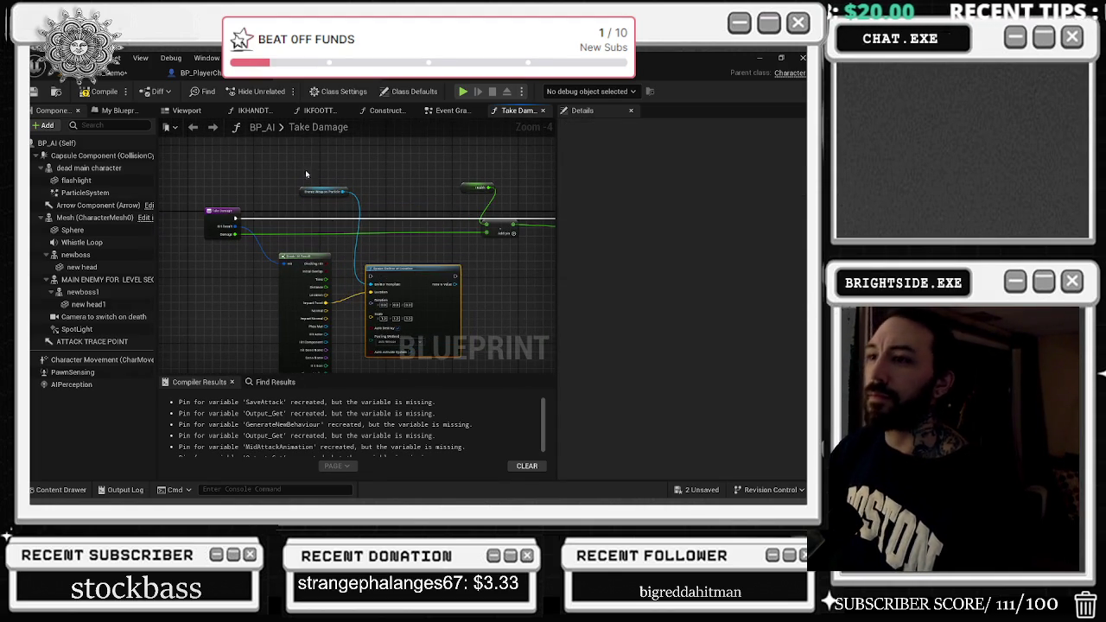
pyautogui.click(104, 91)
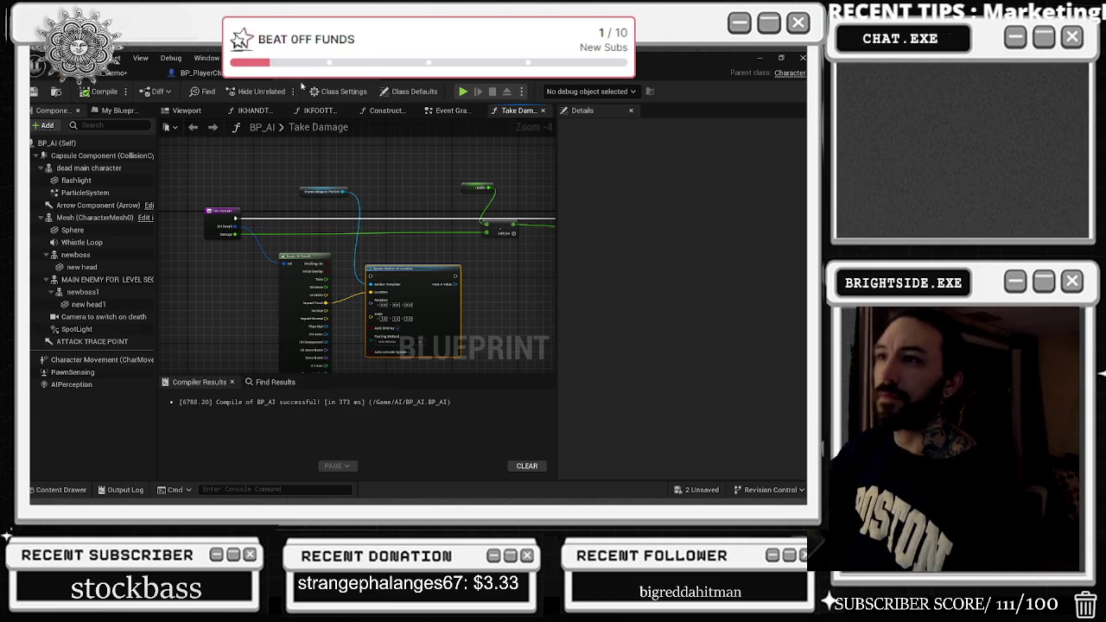
# In the Event Graph, break Event Tick's link to Sequence and return to Windmills_Demo.
pyautogui.click(451, 115)
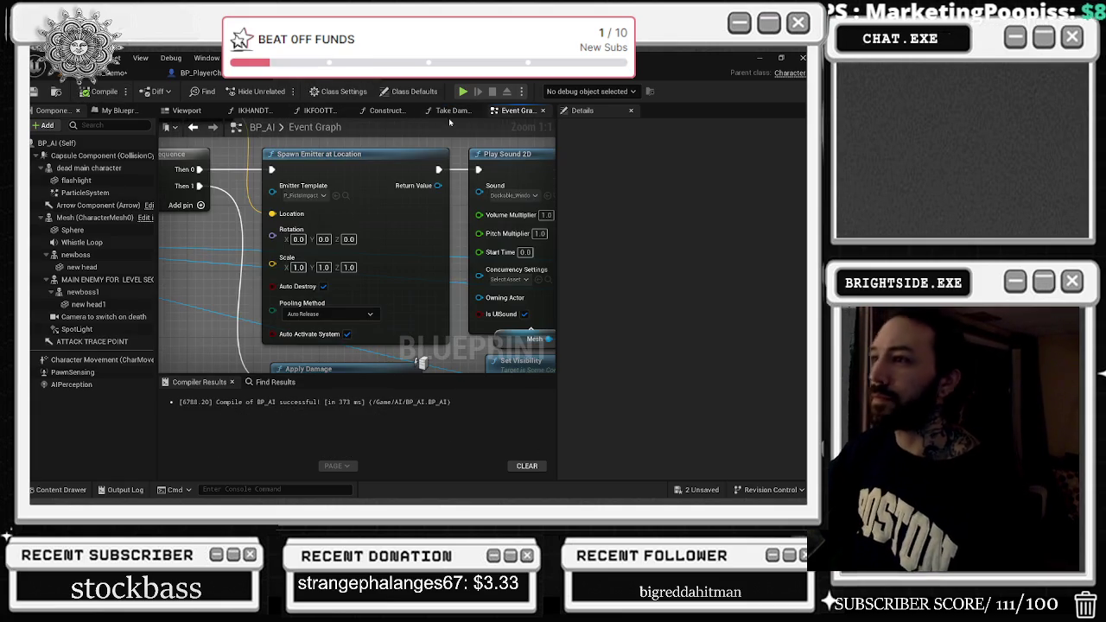
pyautogui.scroll(-2, 431, 239)
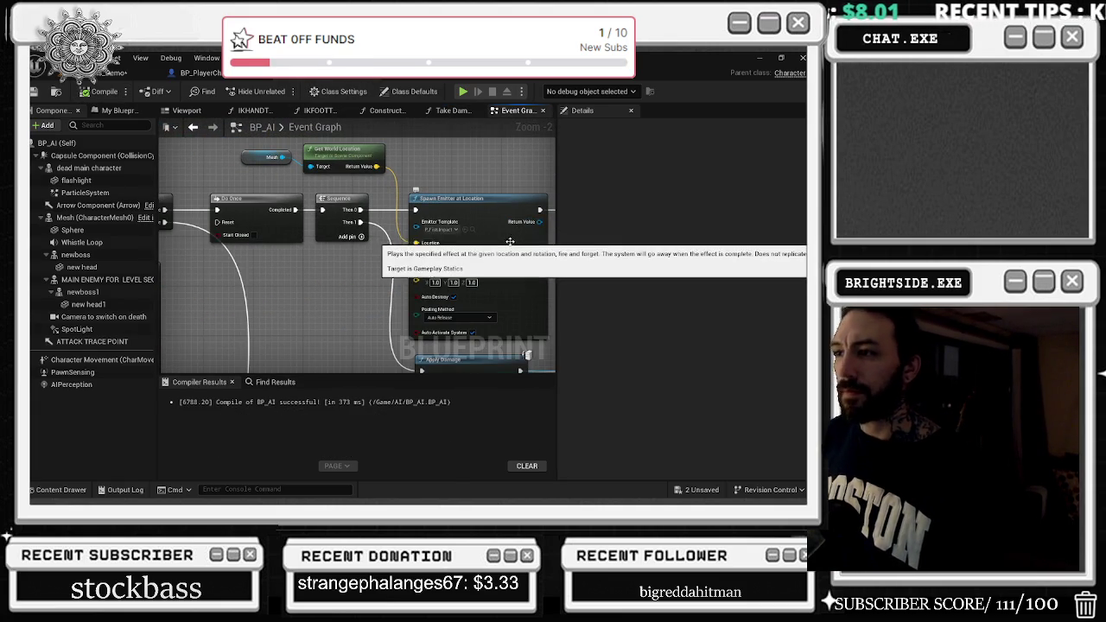
pyautogui.scroll(-2, 405, 273)
pyautogui.moveTo(405, 273); pyautogui.dragTo(467, 258)
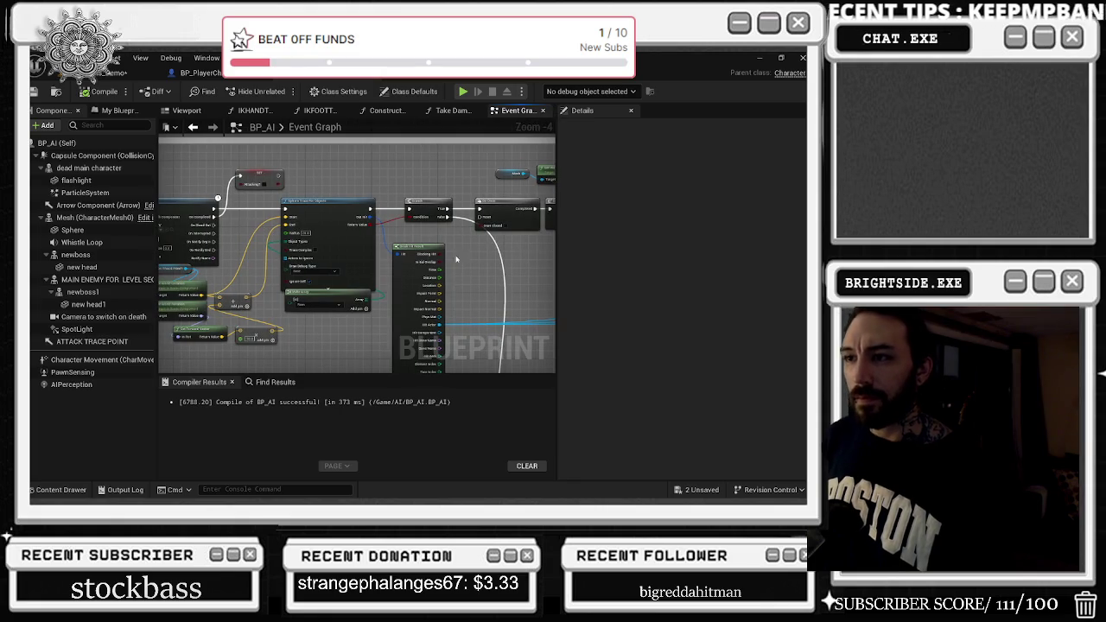
pyautogui.scroll(-4, 373, 211)
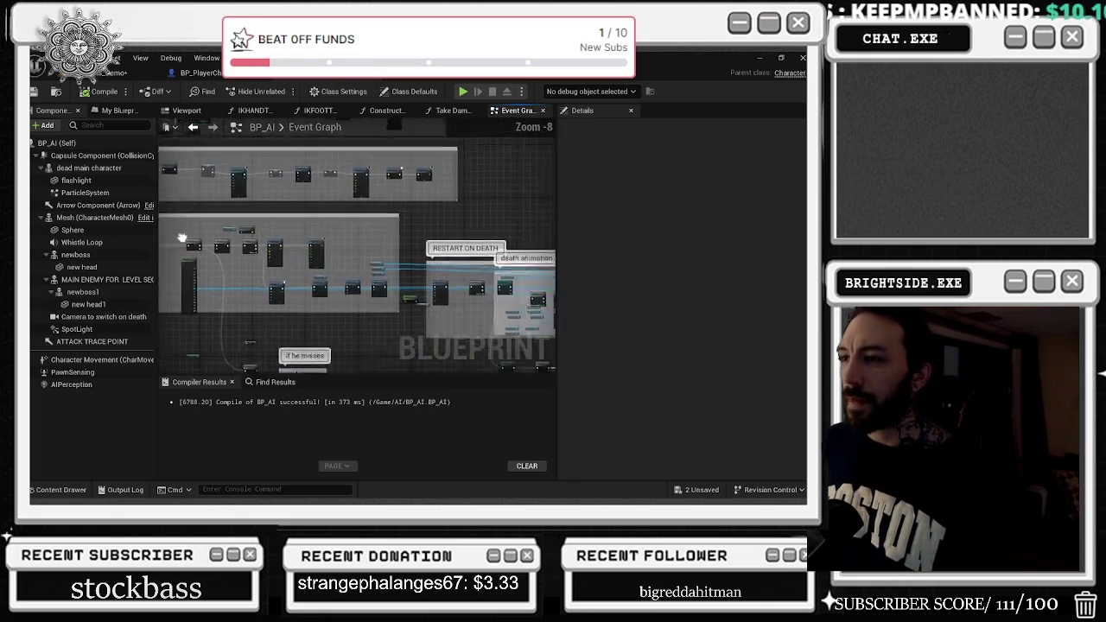
pyautogui.scroll(5, 274, 220)
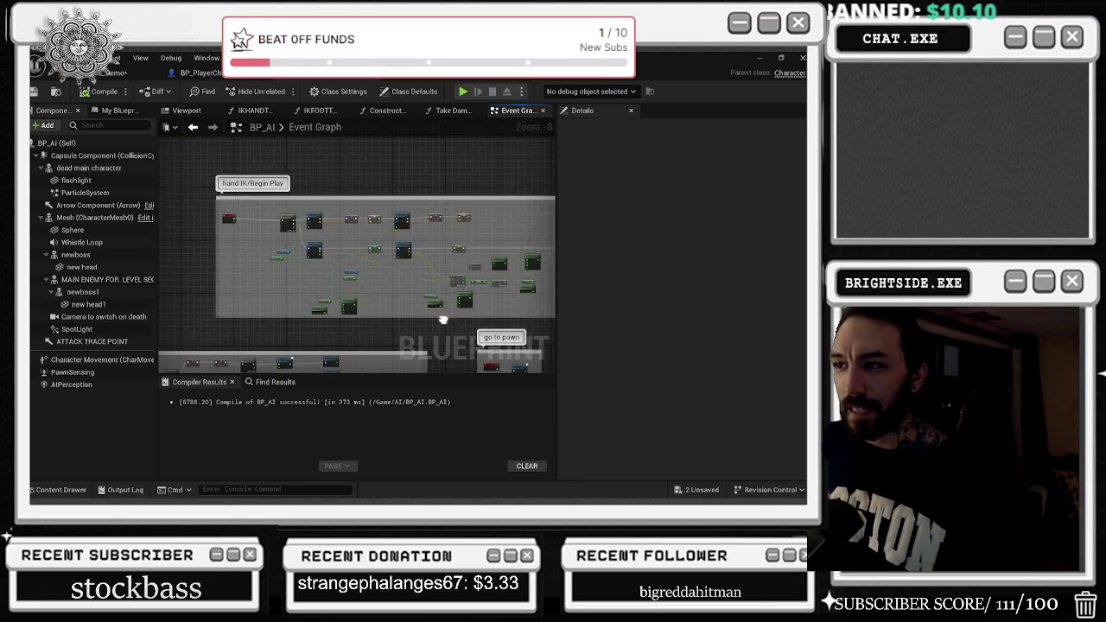
pyautogui.keyDown('alt'); pyautogui.click(308, 228); pyautogui.keyUp('alt')
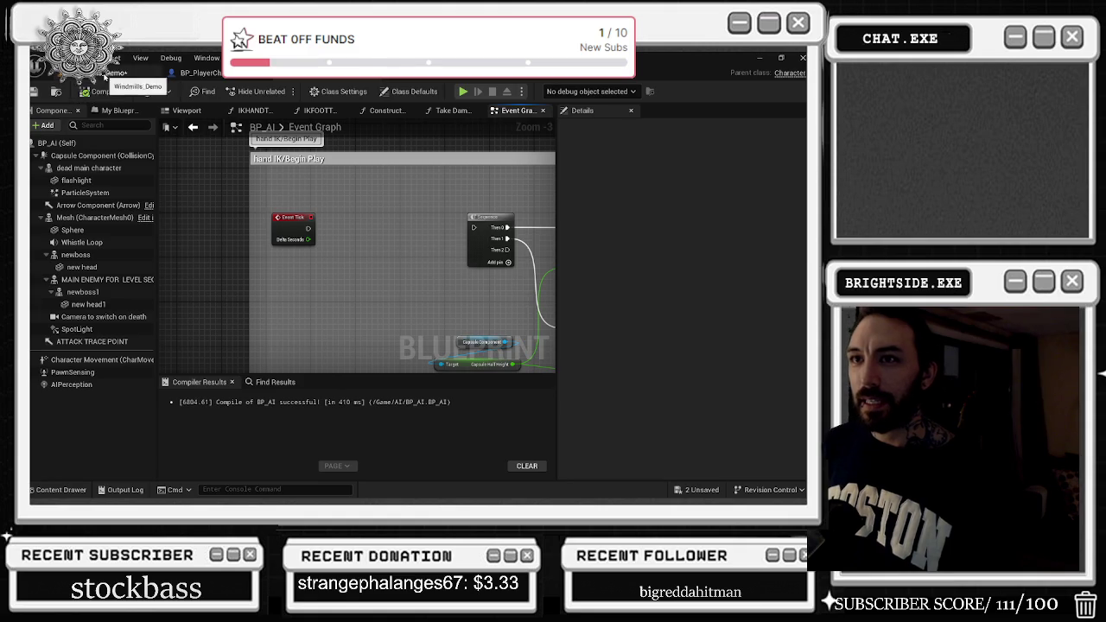
pyautogui.click(109, 74)
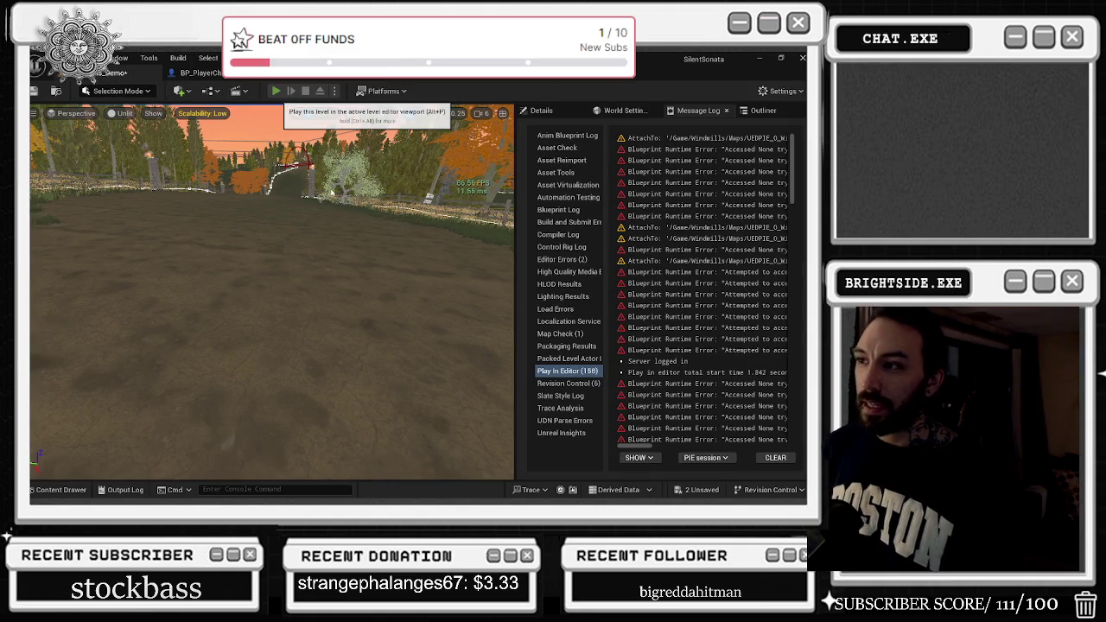
# Play-test the Windmills_Demo level three times, stopping each session with Esc.
pyautogui.hotkey('alt', 'p')
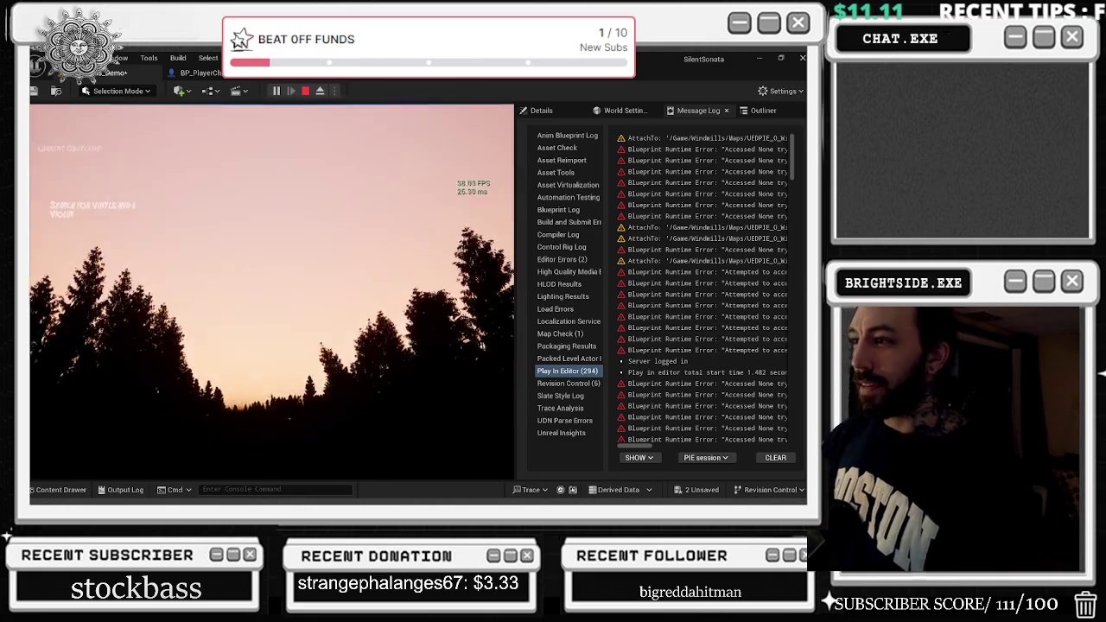
pyautogui.press('Escape')
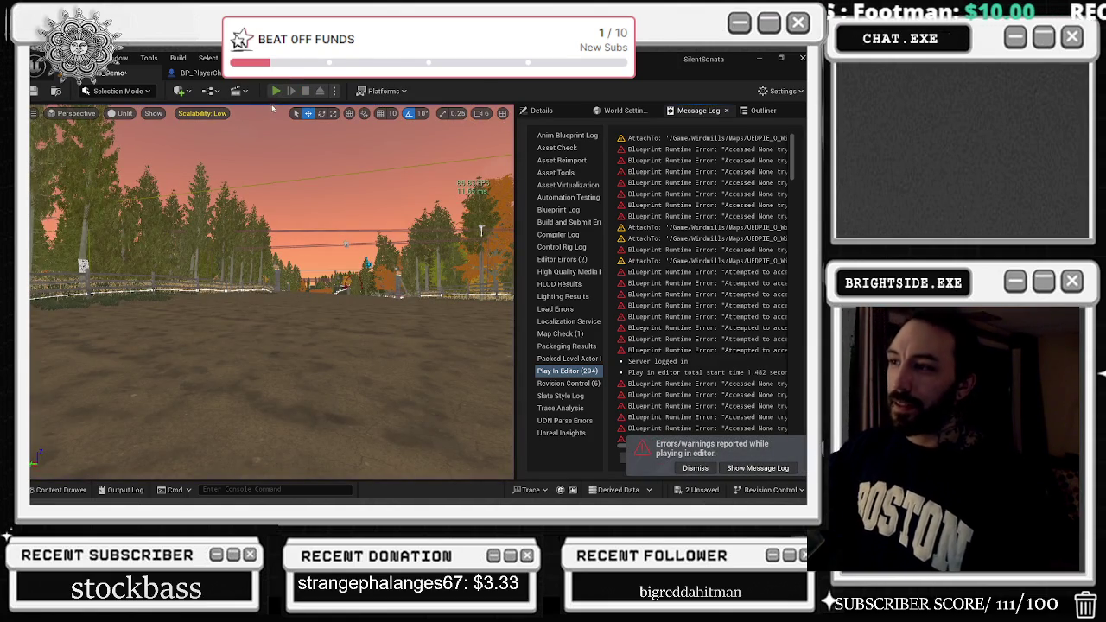
pyautogui.click(276, 91)
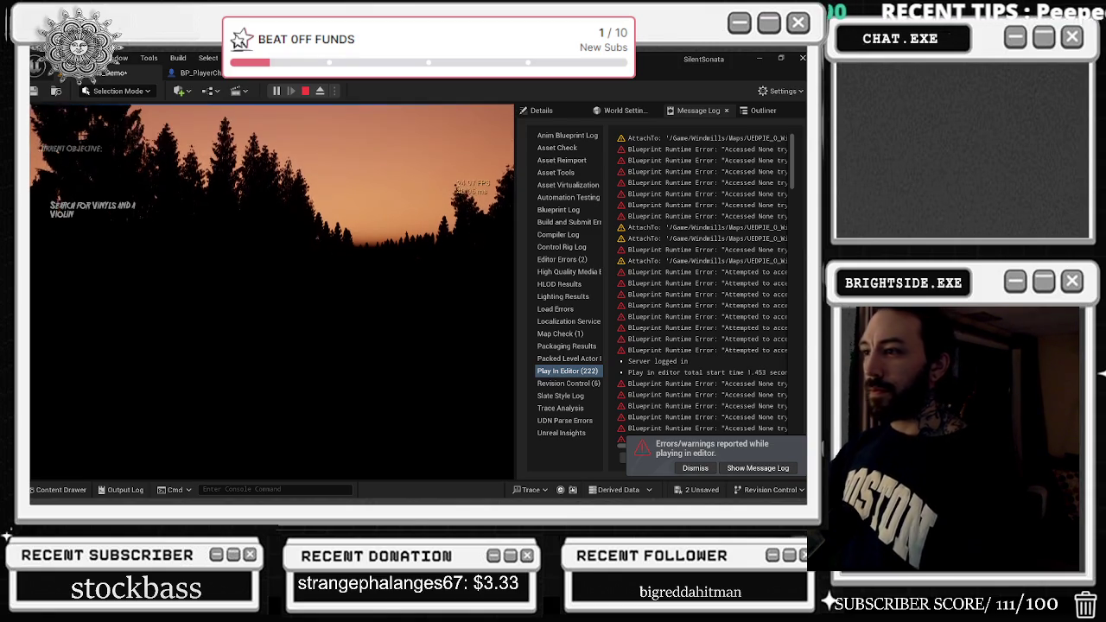
pyautogui.press('Escape')
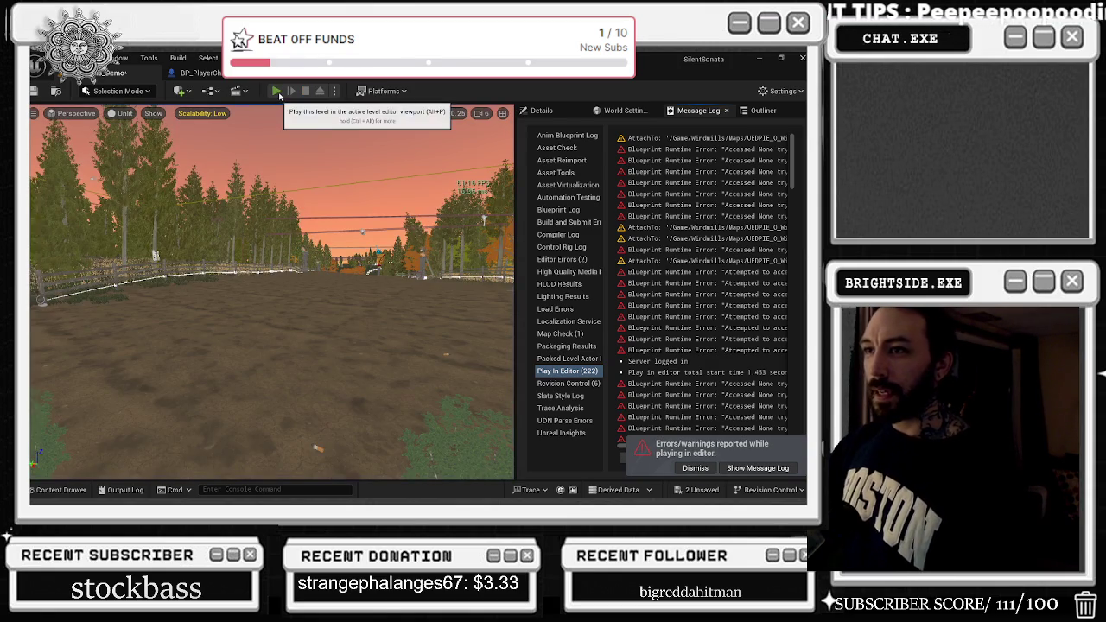
pyautogui.hotkey('alt', 'p')
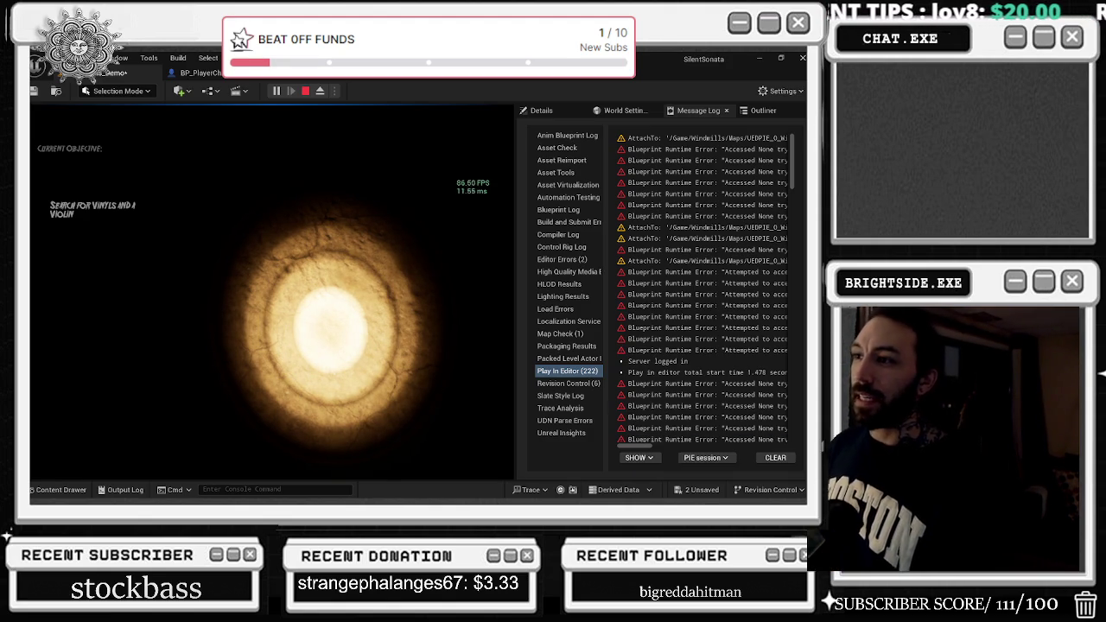
pyautogui.press('Escape')
# Connect Event Tick's exec pin to the Sequence node in BP_AI's Event Graph.
pyautogui.click(205, 74)
pyautogui.moveTo(308, 228)
pyautogui.mouseDown()
pyautogui.moveTo(471, 237)
pyautogui.moveTo(473, 228)
pyautogui.mouseUp()
pyautogui.moveTo(388, 159); pyautogui.dragTo(403, 159)
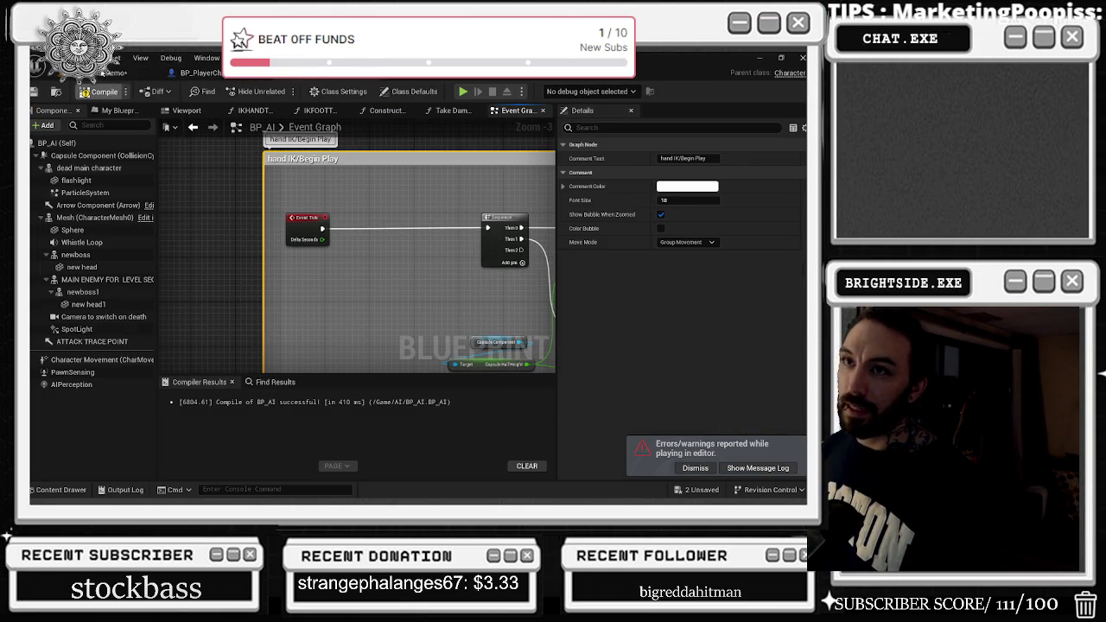
# Play-test Windmills_Demo once more, fly up over the forest, and list the 12 'bp_ai' assets.
pyautogui.click(130, 73)
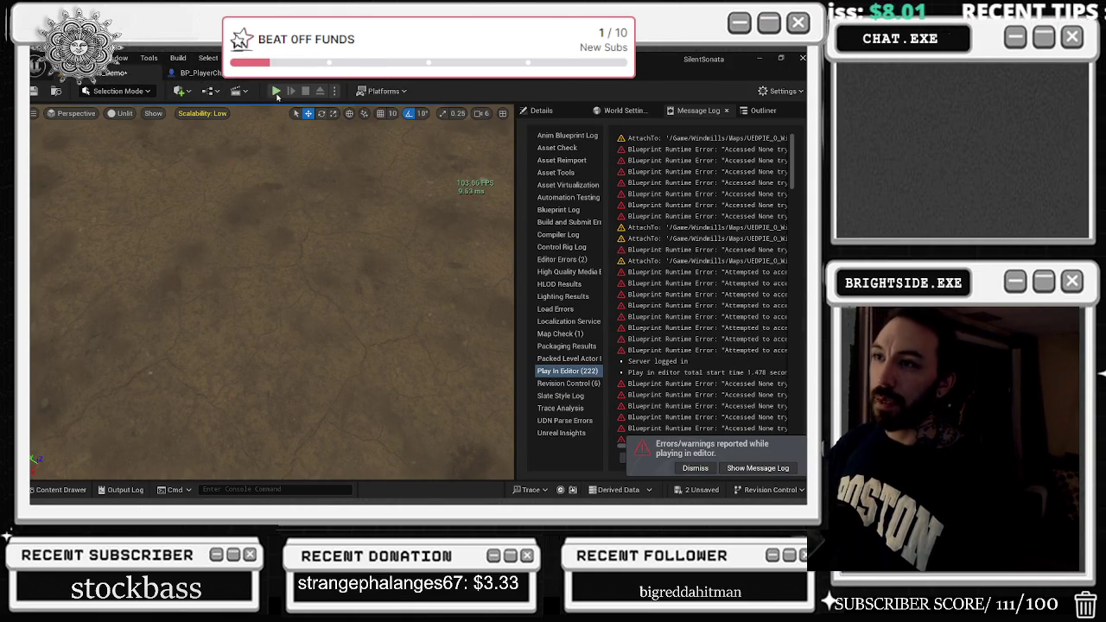
pyautogui.hotkey('alt', 'p')
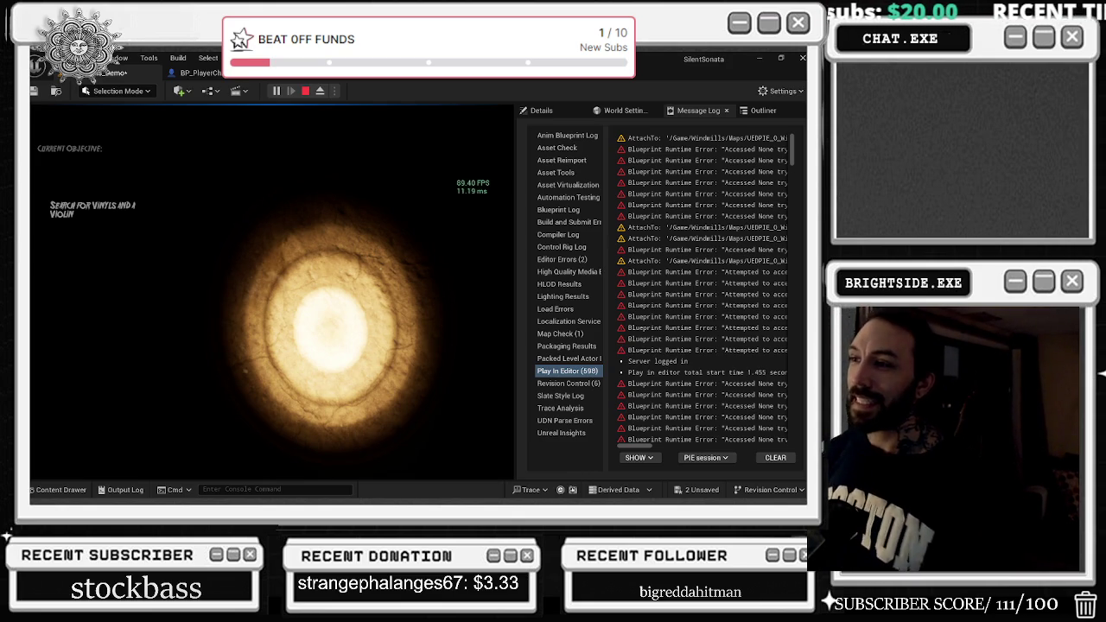
pyautogui.press('Escape')
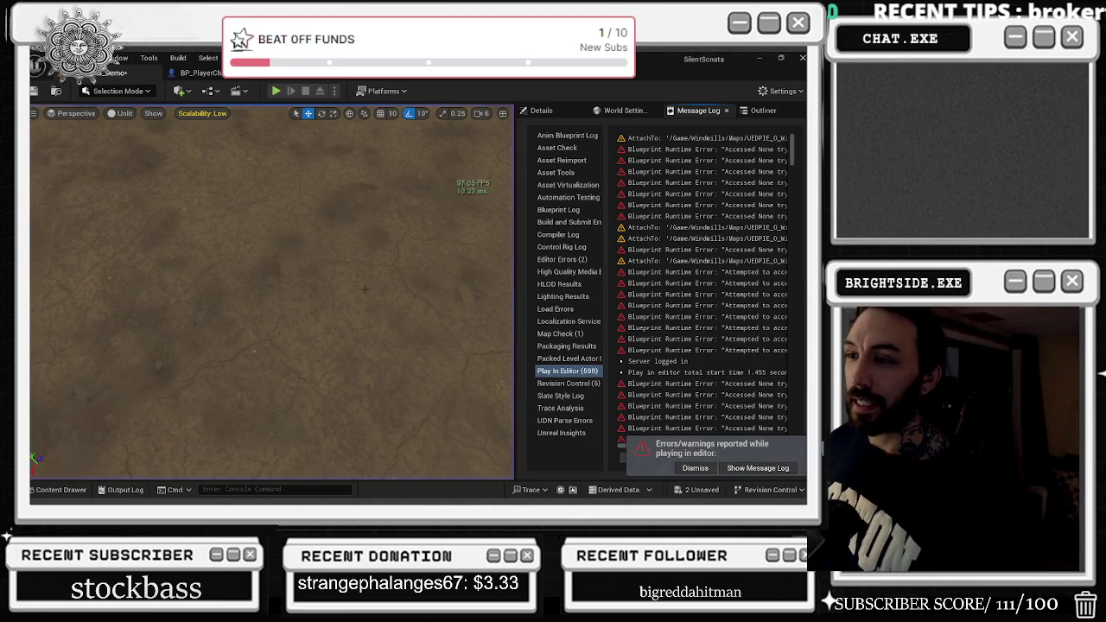
pyautogui.moveTo(365, 289); pyautogui.dragTo(364, 289)
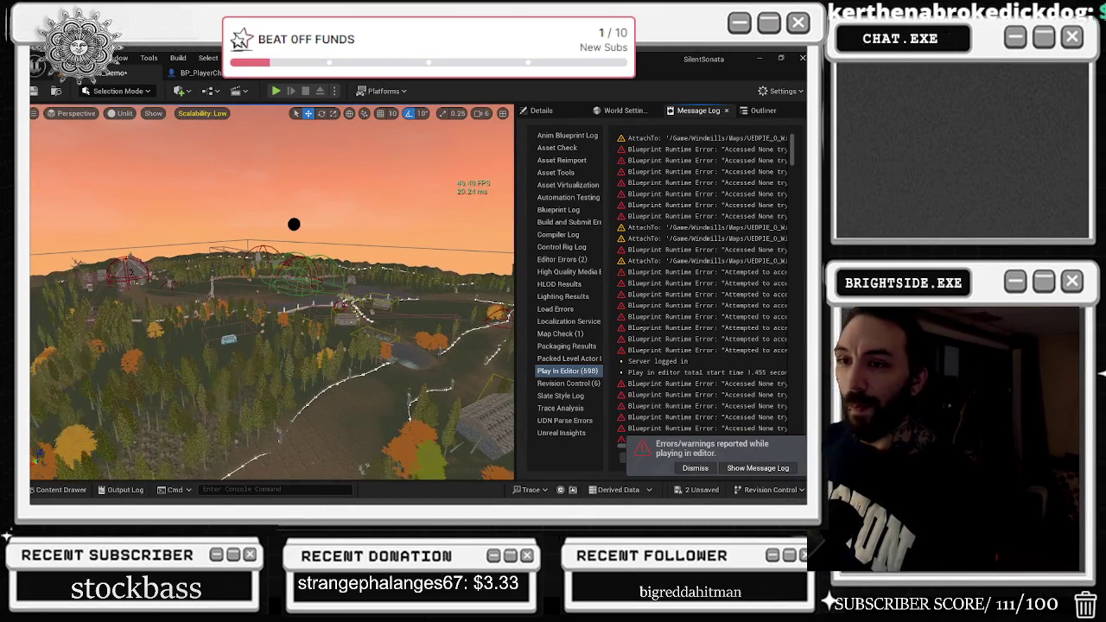
pyautogui.click(60, 489)
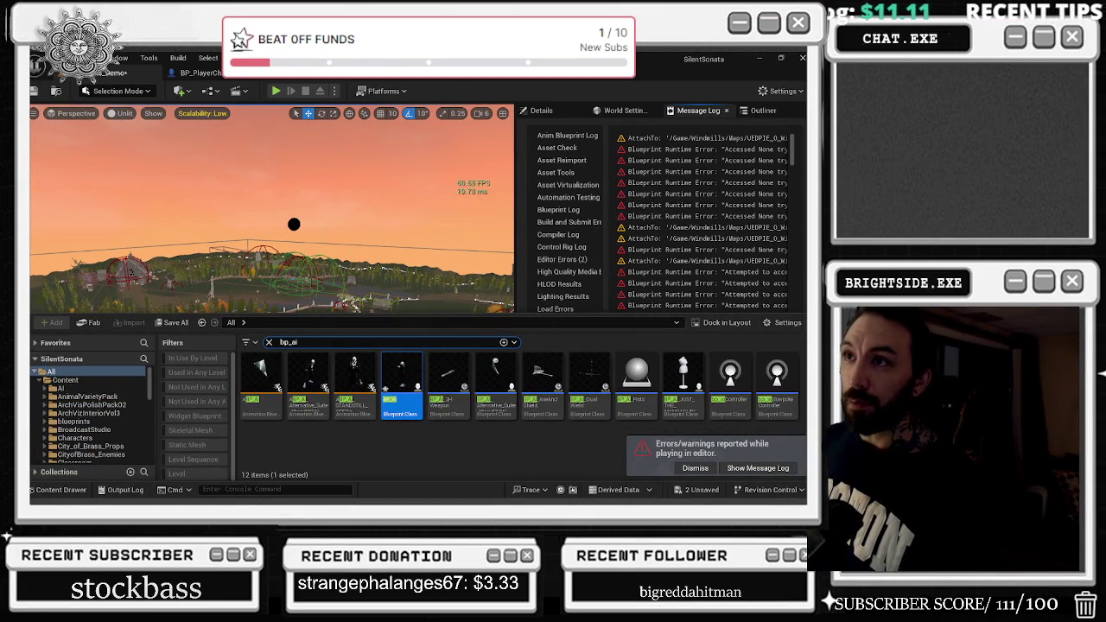
# Clear the bp_ai filter in the Content Drawer and browse to Content > Windmills > Maps.
pyautogui.click(198, 72)
pyautogui.click(60, 488)
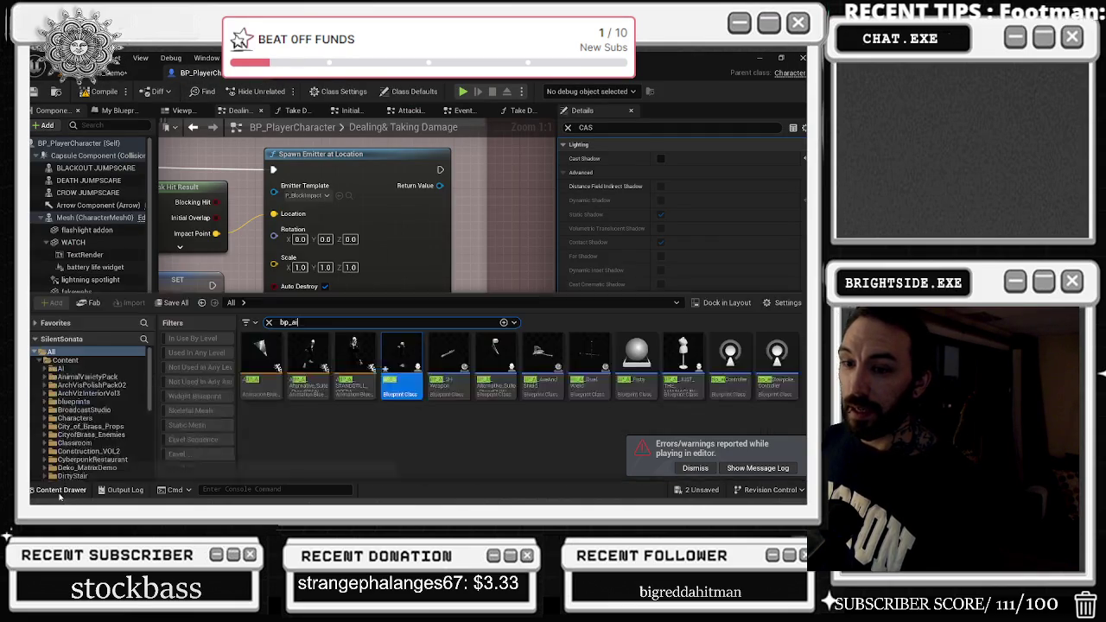
pyautogui.scroll(-5, 103, 432)
pyautogui.scroll(-5, 103, 432)
pyautogui.click(72, 441)
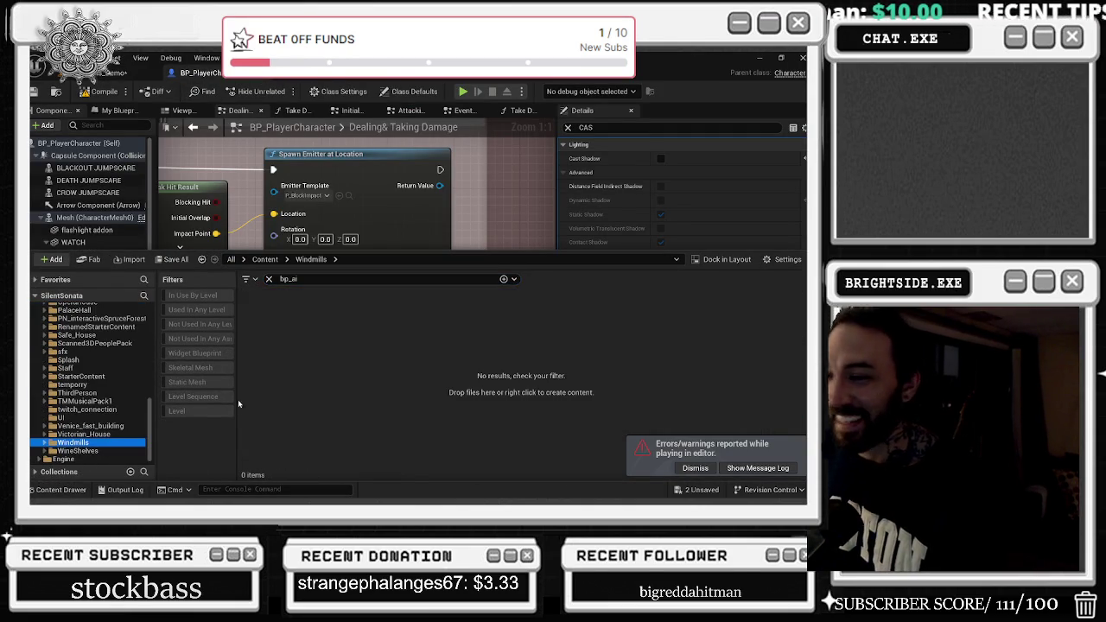
pyautogui.click(269, 279)
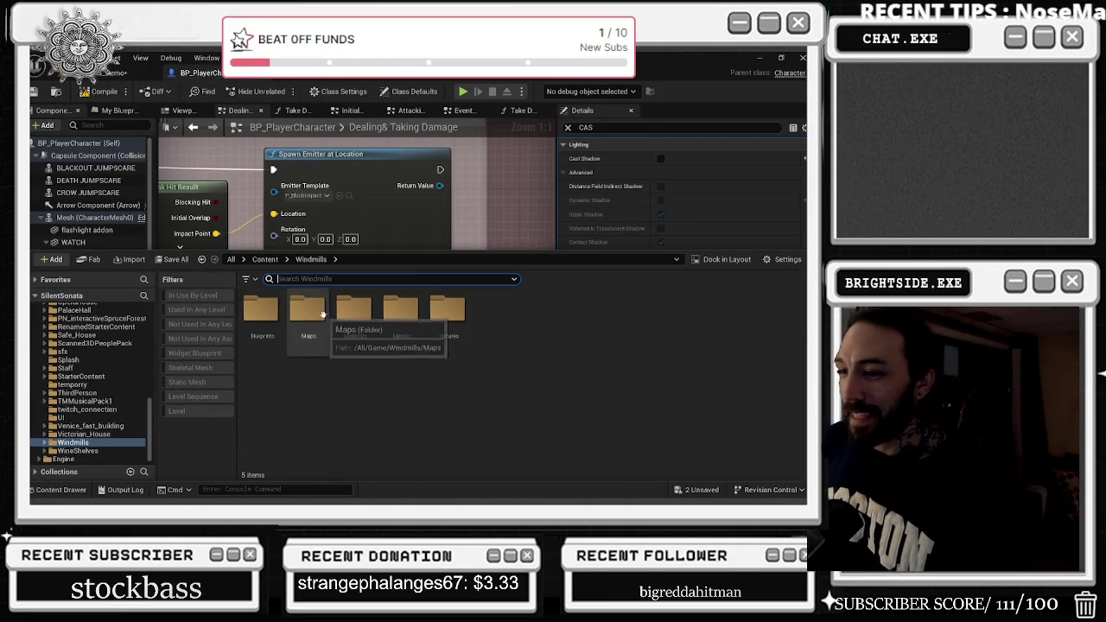
pyautogui.doubleClick(322, 314)
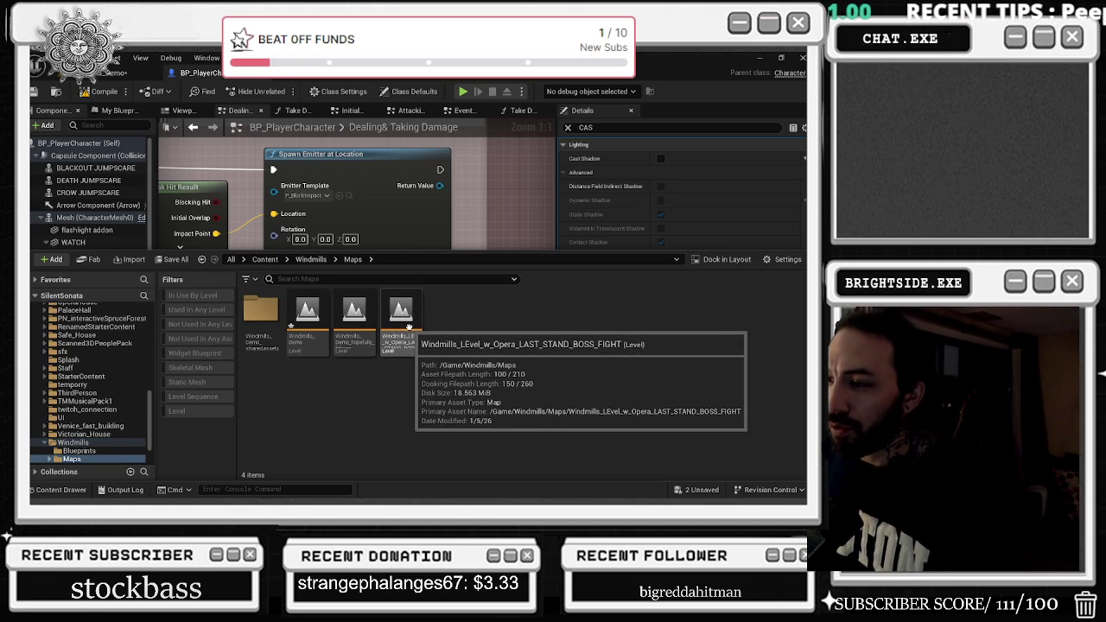
# Open the Windmills_LEvel_w_Opera_LAST_STAND_BOSS_FIGHT map, saving the modified assets first.
pyautogui.doubleClick(409, 328)
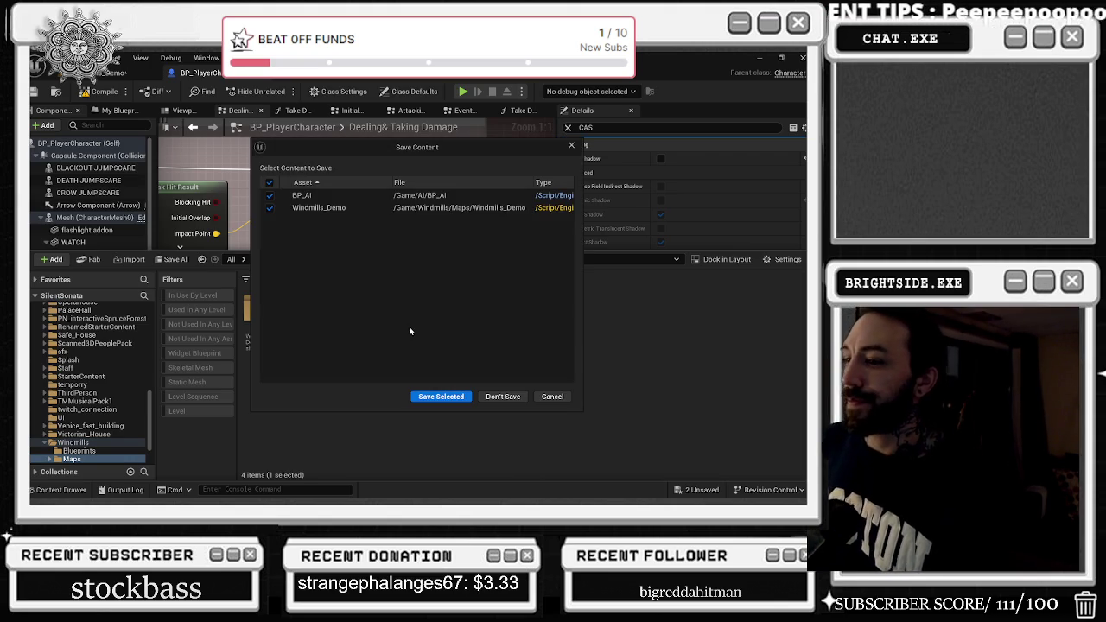
pyautogui.click(441, 399)
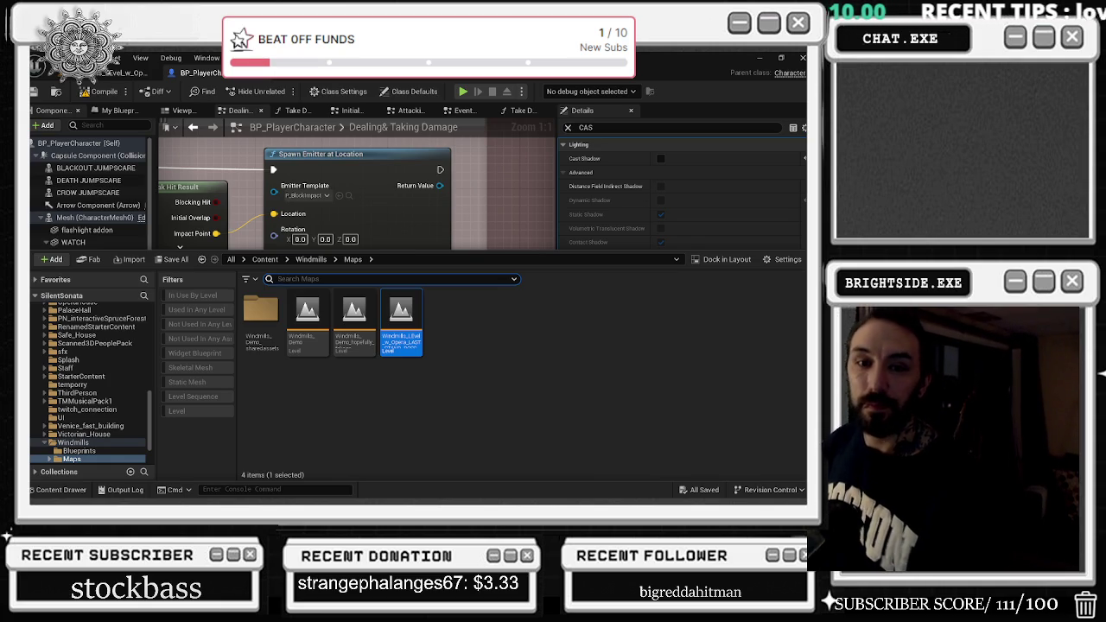
pyautogui.click(253, 152)
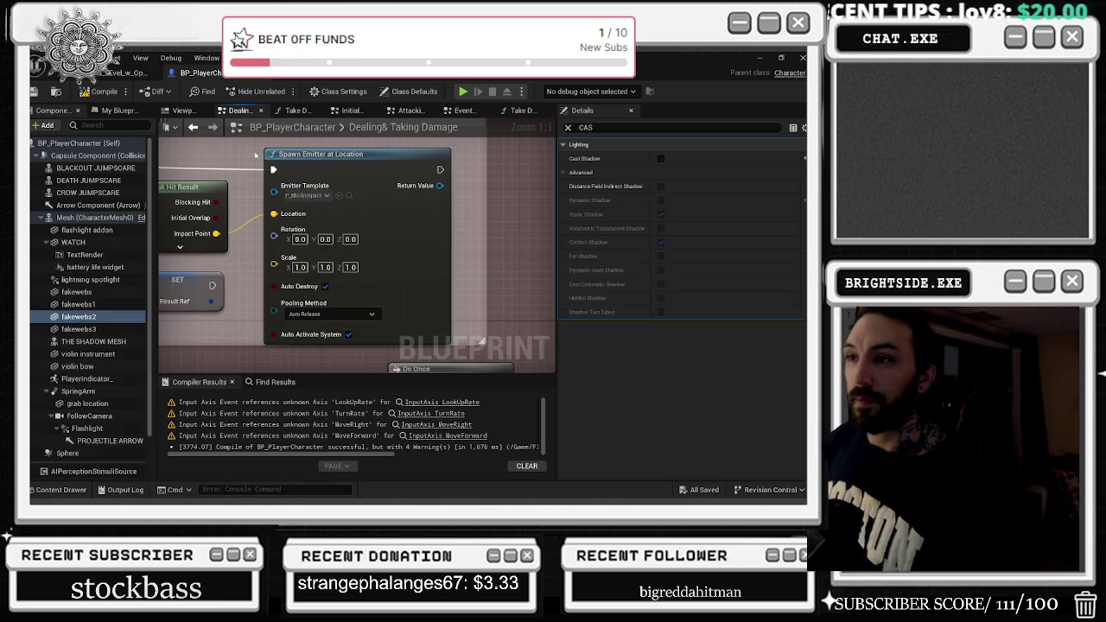
# Run a short Play session of the boss-fight level and stop it with Esc.
pyautogui.scroll(-3, 319, 172)
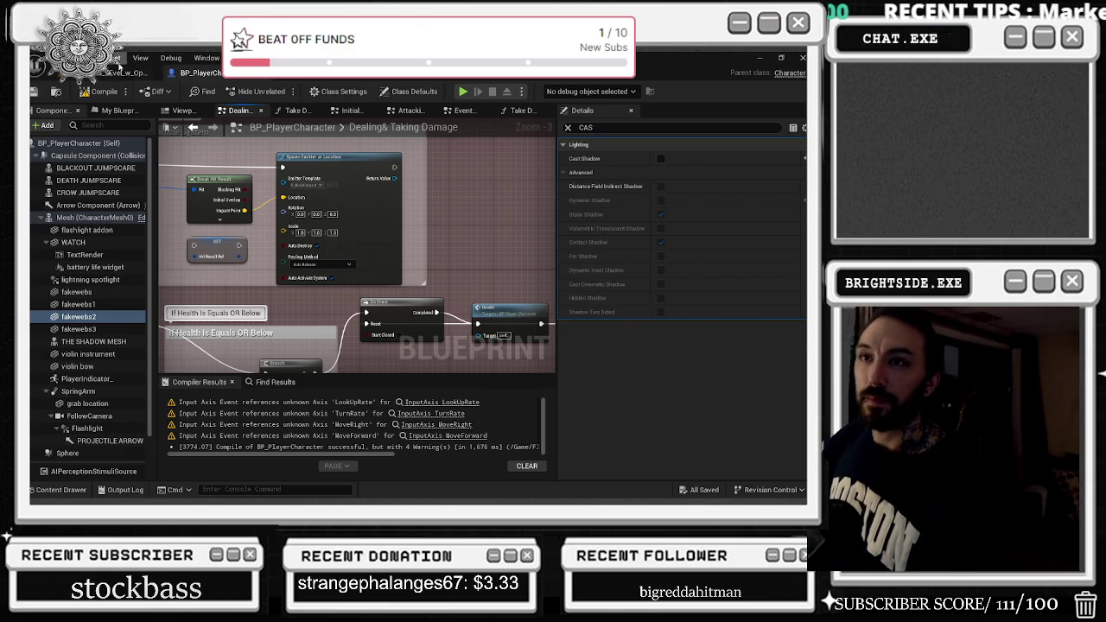
pyautogui.click(121, 73)
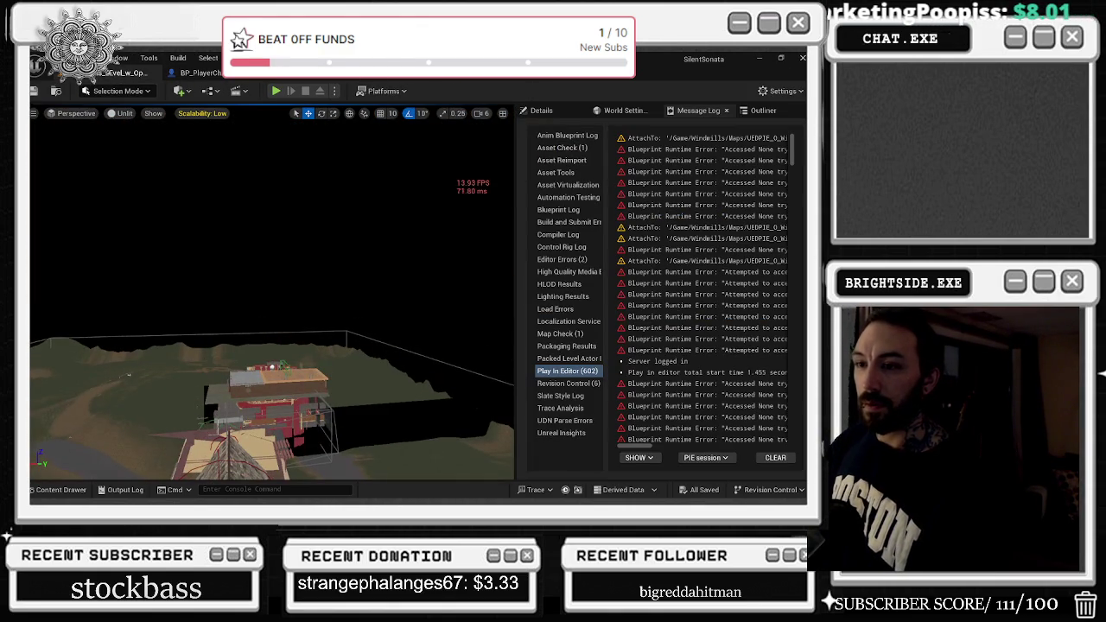
pyautogui.click(276, 91)
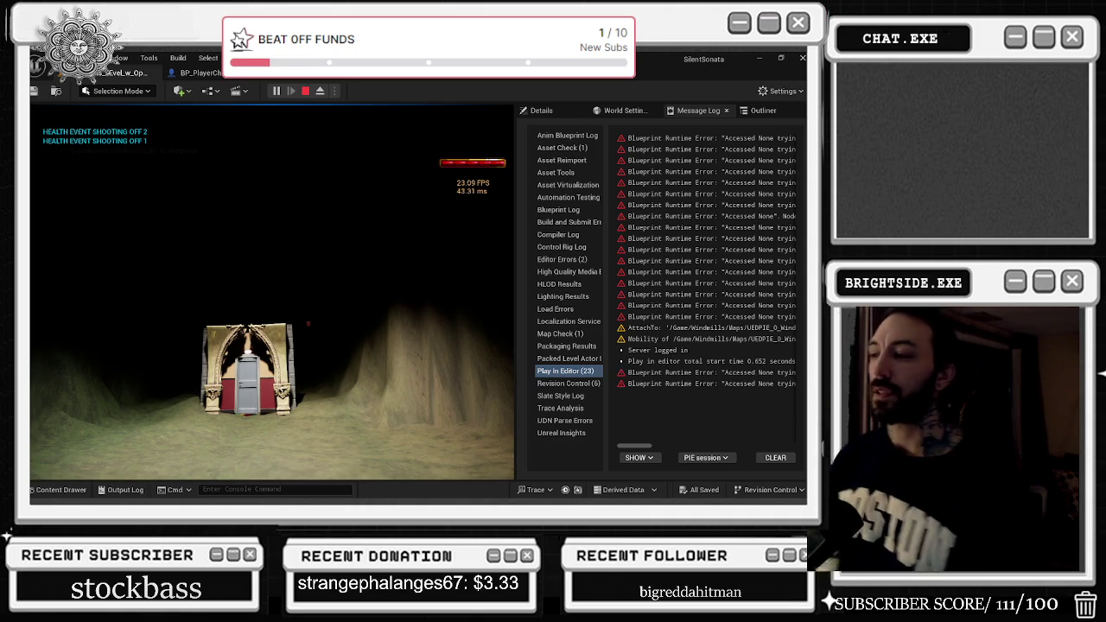
pyautogui.press('Escape')
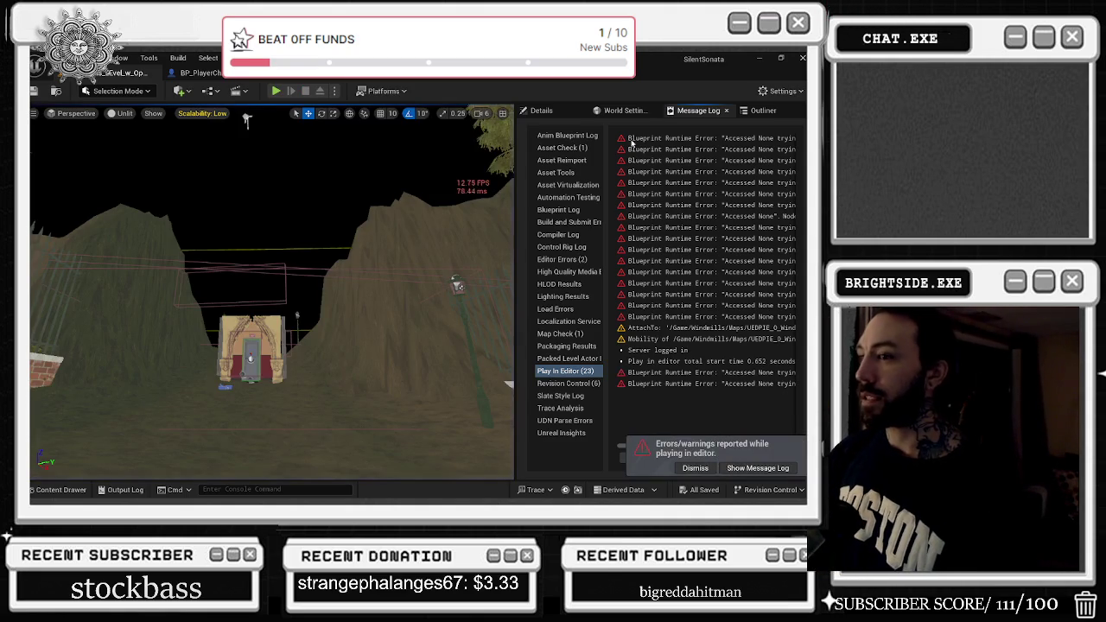
# Search the boss-fight Outliner for 'sky' then 'sphere', then open Windmills_Demo from Windmills/Maps.
pyautogui.click(753, 110)
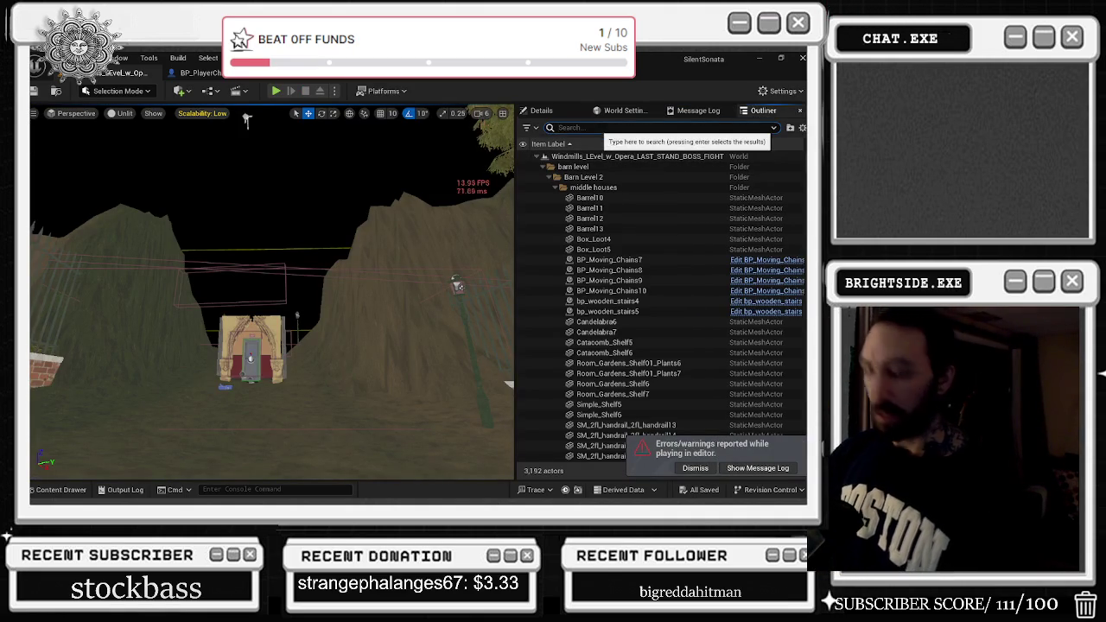
pyautogui.write('sky')
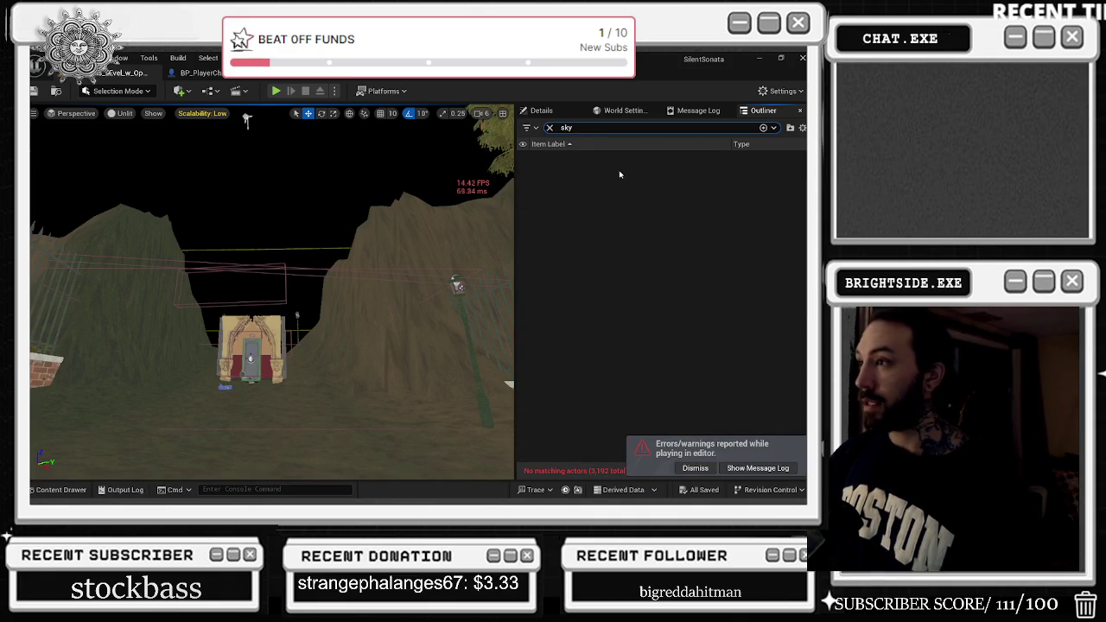
pyautogui.press('BackSpace')
pyautogui.press('BackSpace')
pyautogui.write('pher')
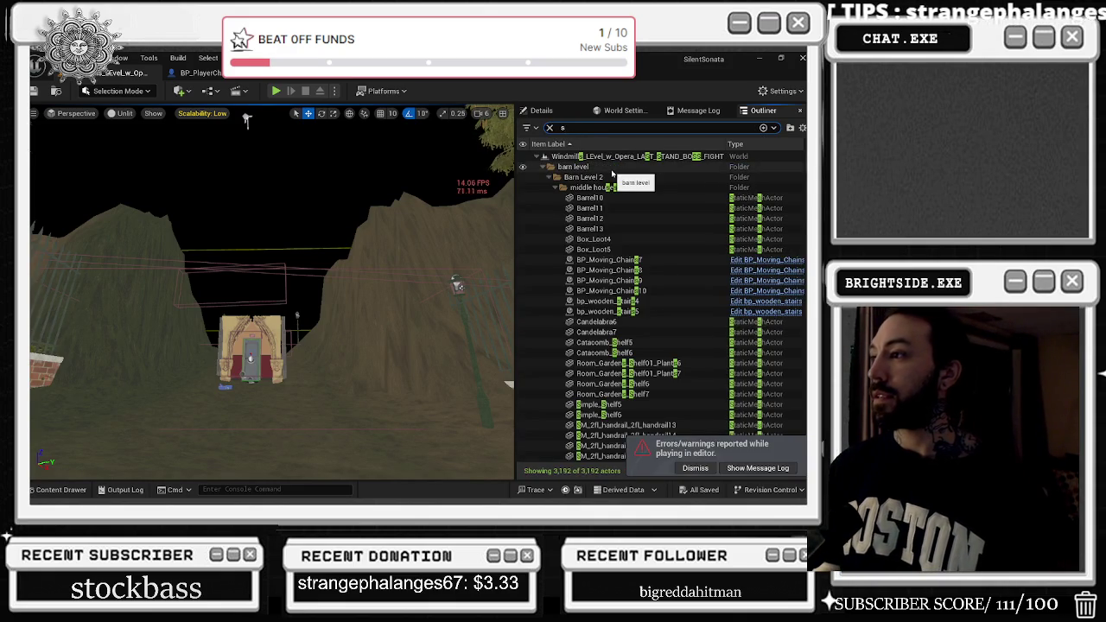
pyautogui.write('e')
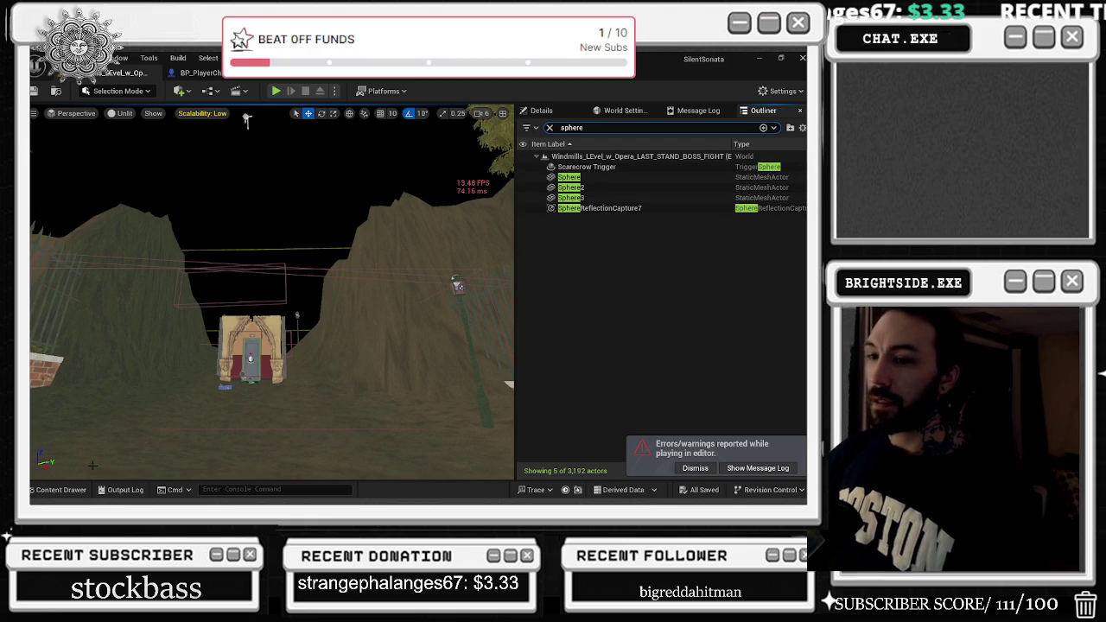
pyautogui.click(77, 491)
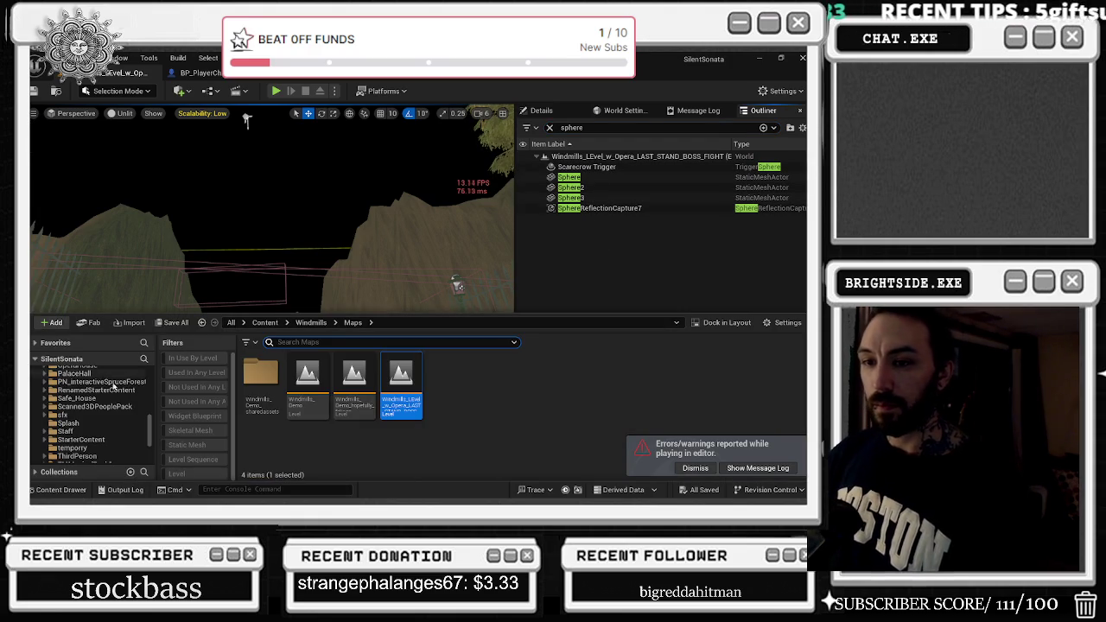
pyautogui.doubleClick(307, 380)
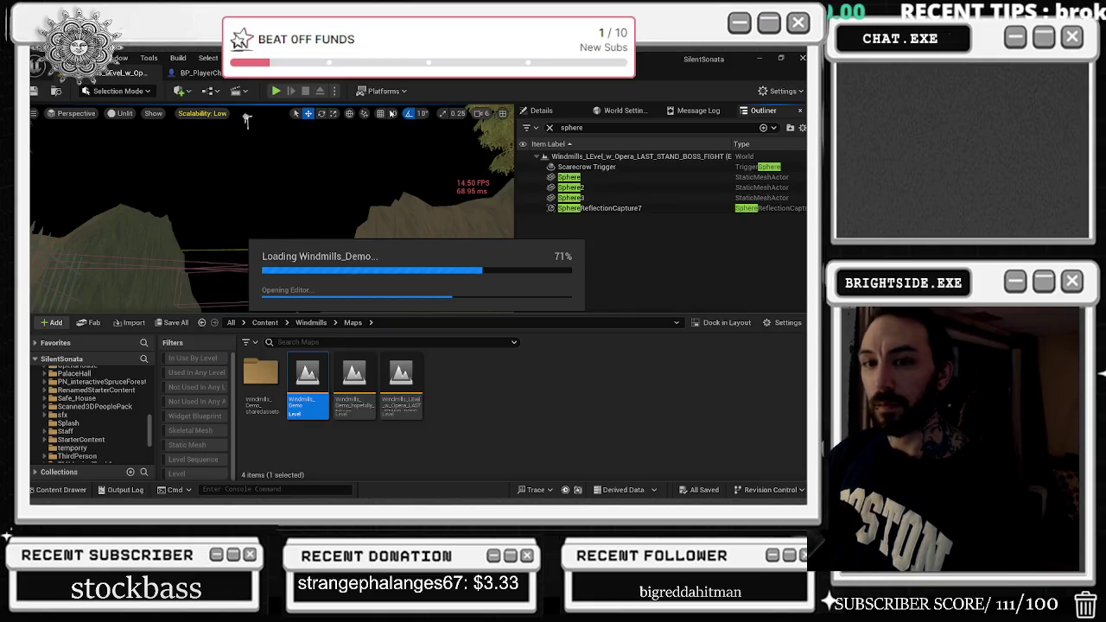
# Let Windmills_Demo finish loading and select BP_Sky_Sphere in the Outliner.
pyautogui.hotkey('alt', 'Tab')
pyautogui.press('Escape')
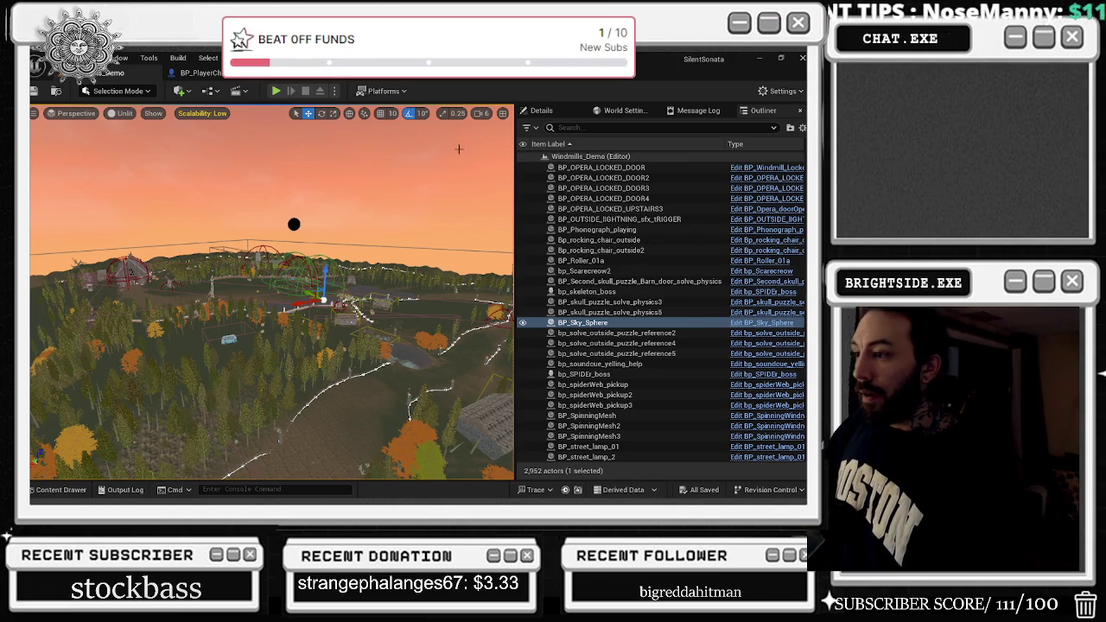
pyautogui.click(541, 110)
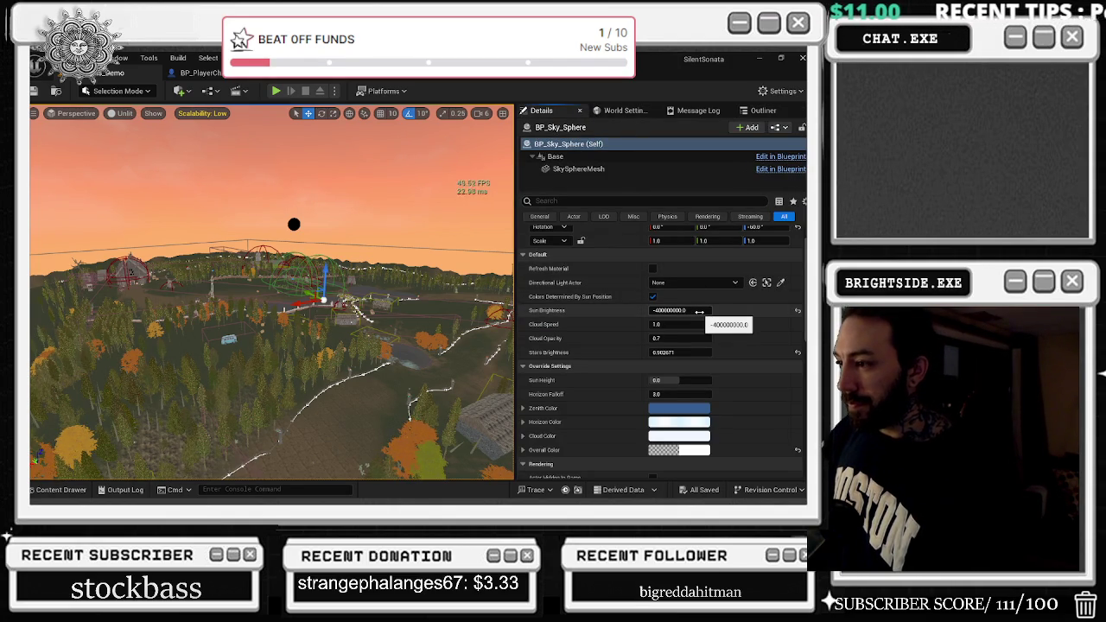
# Commit Sun Brightness -400000000.0, drag Sun Height to about -0.14, and keep Overall Color unchanged.
pyautogui.click(652, 270)
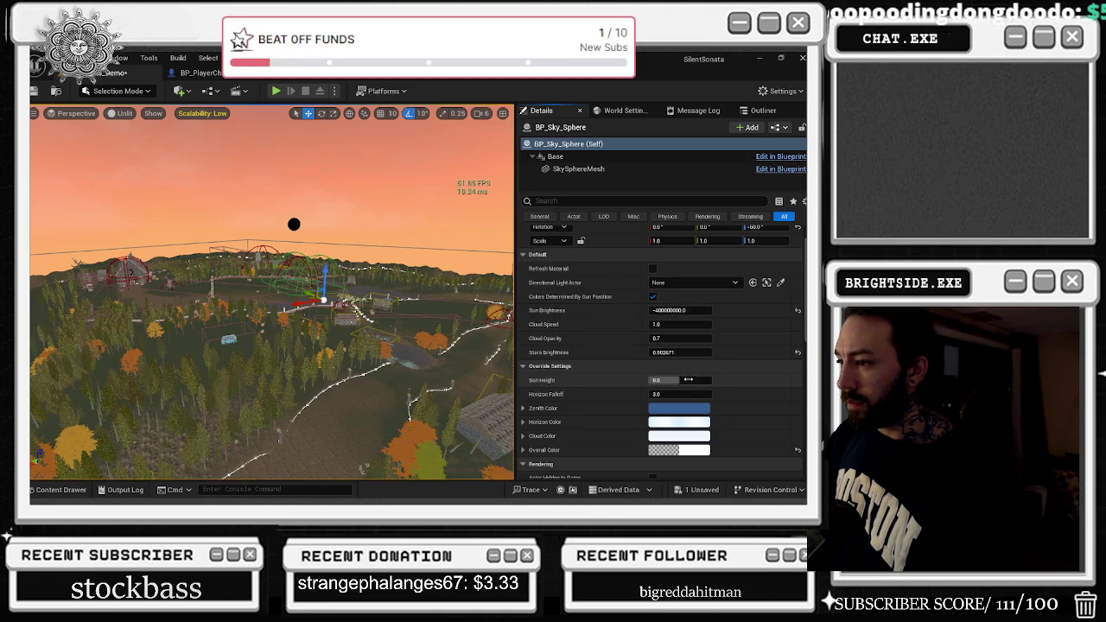
pyautogui.moveTo(690, 380); pyautogui.dragTo(688, 380)
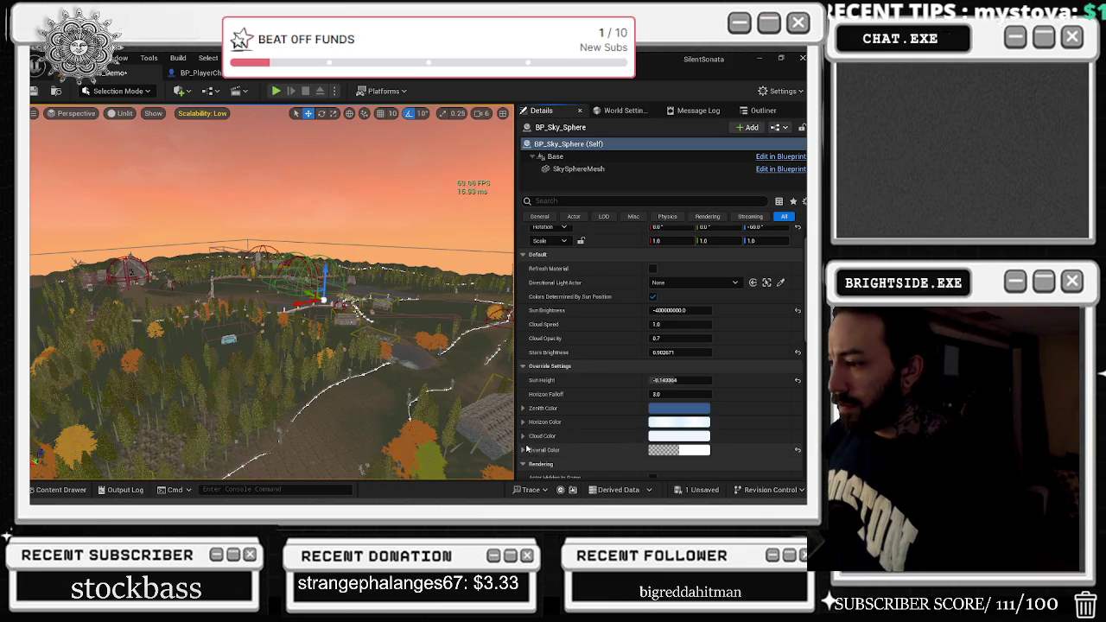
pyautogui.click(672, 452)
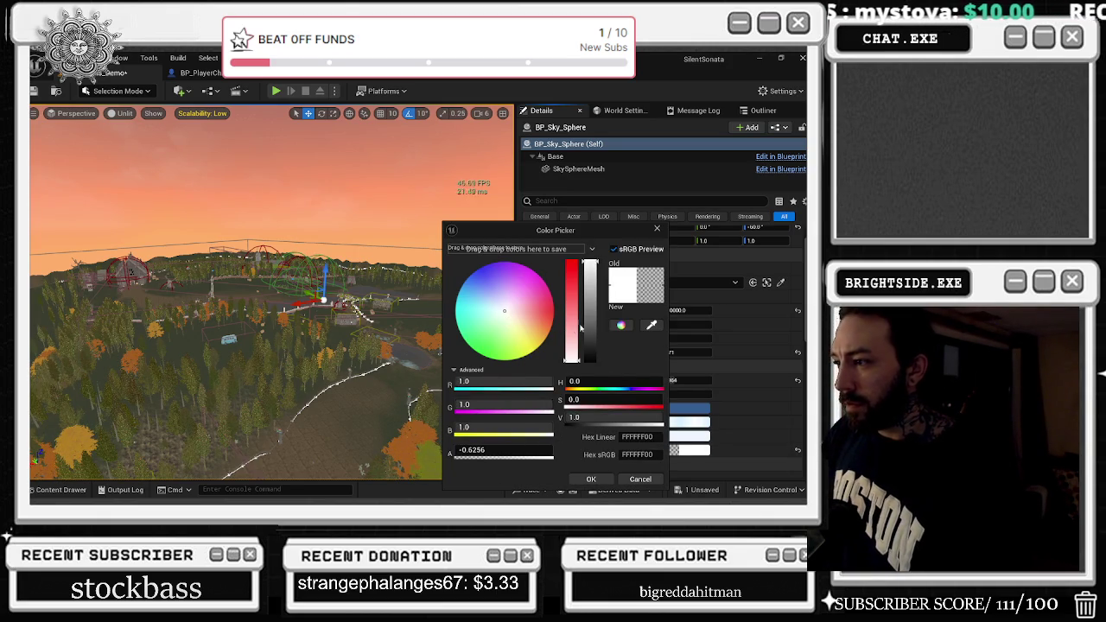
pyautogui.click(591, 479)
pyautogui.scroll(1, 739, 328)
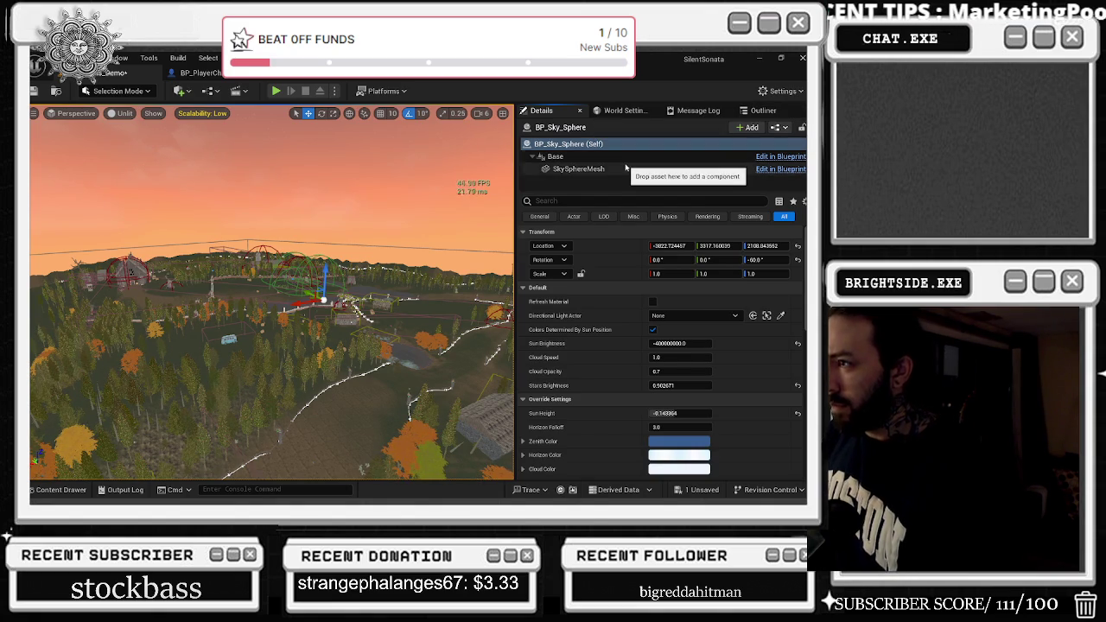
# Browse 'sky' materials for SkySphereMesh's Element 0, keeping MID_M_Sky_Panning_Clouds2_0 unchanged.
pyautogui.click(592, 168)
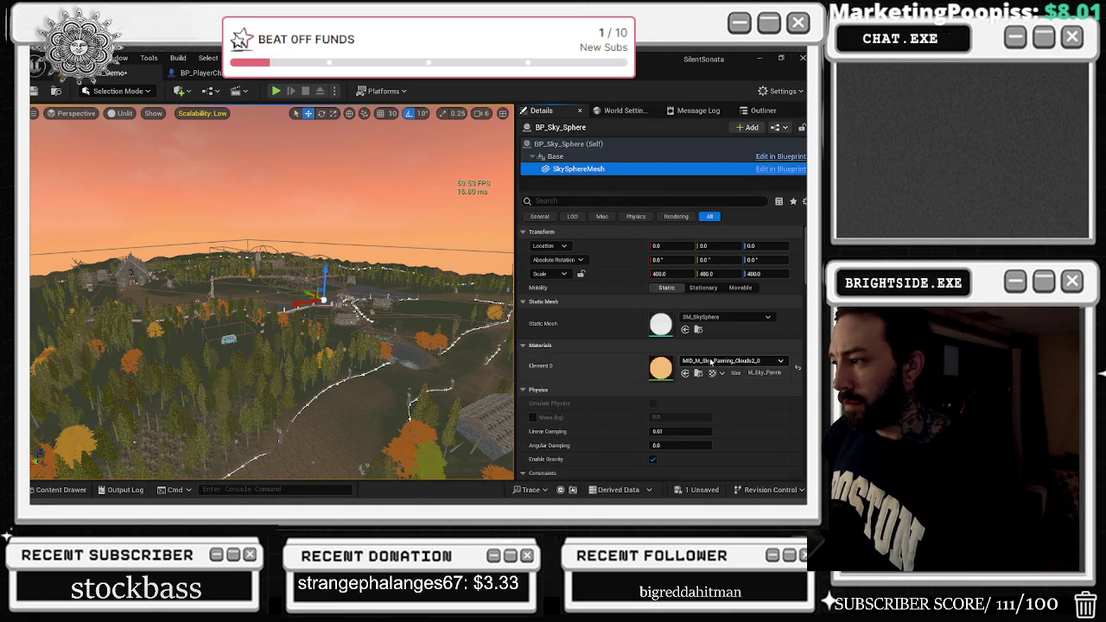
pyautogui.click(720, 360)
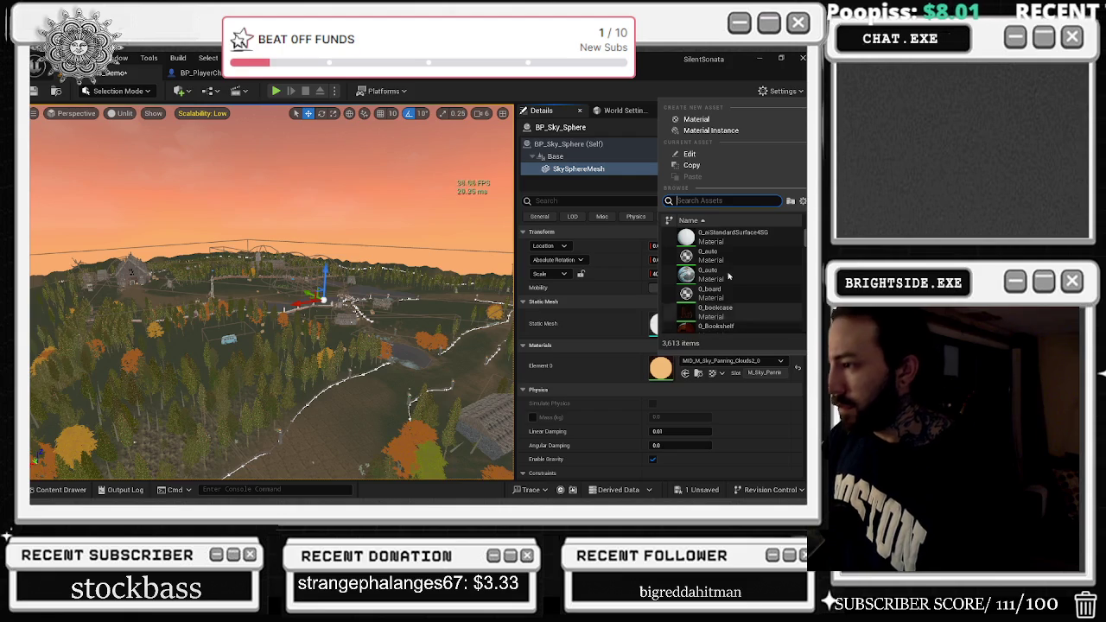
pyautogui.write('sky')
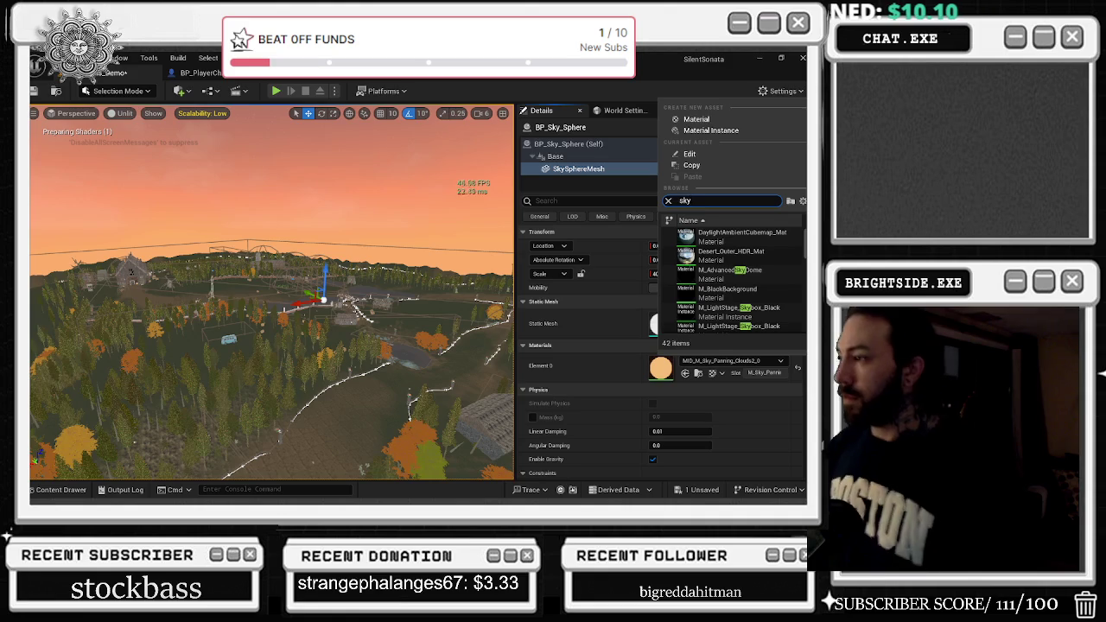
pyautogui.press('Escape')
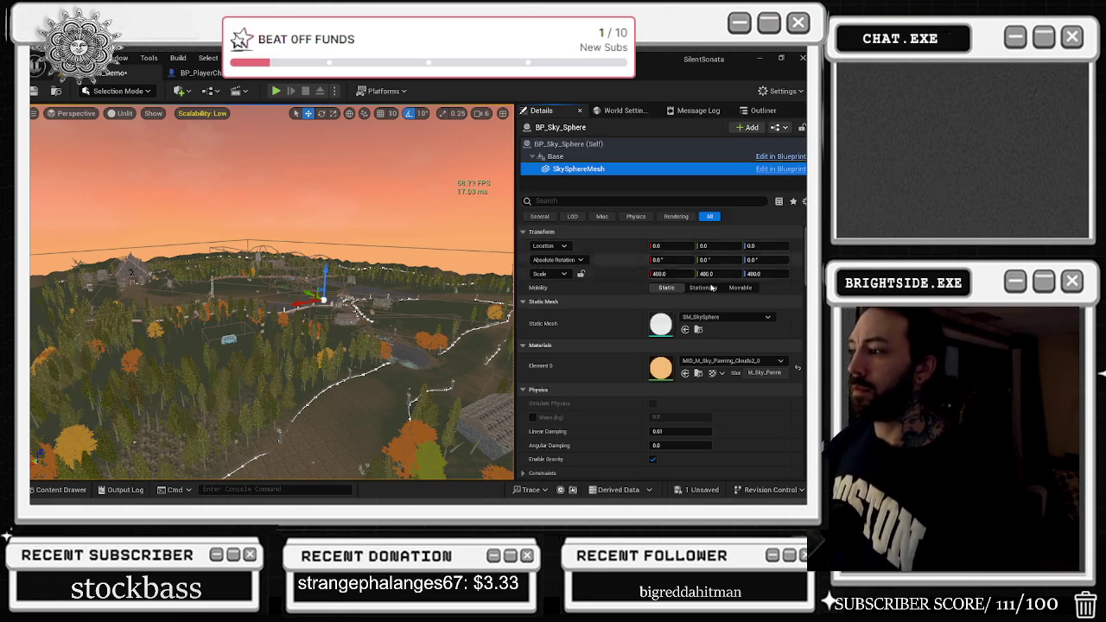
pyautogui.click(761, 360)
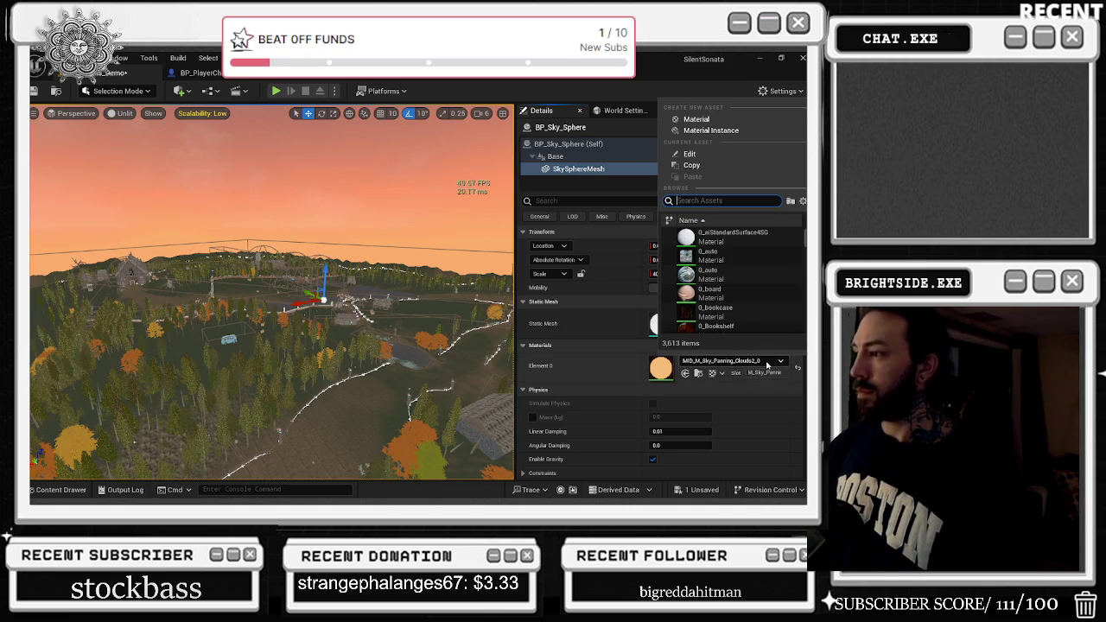
pyautogui.write('sky')
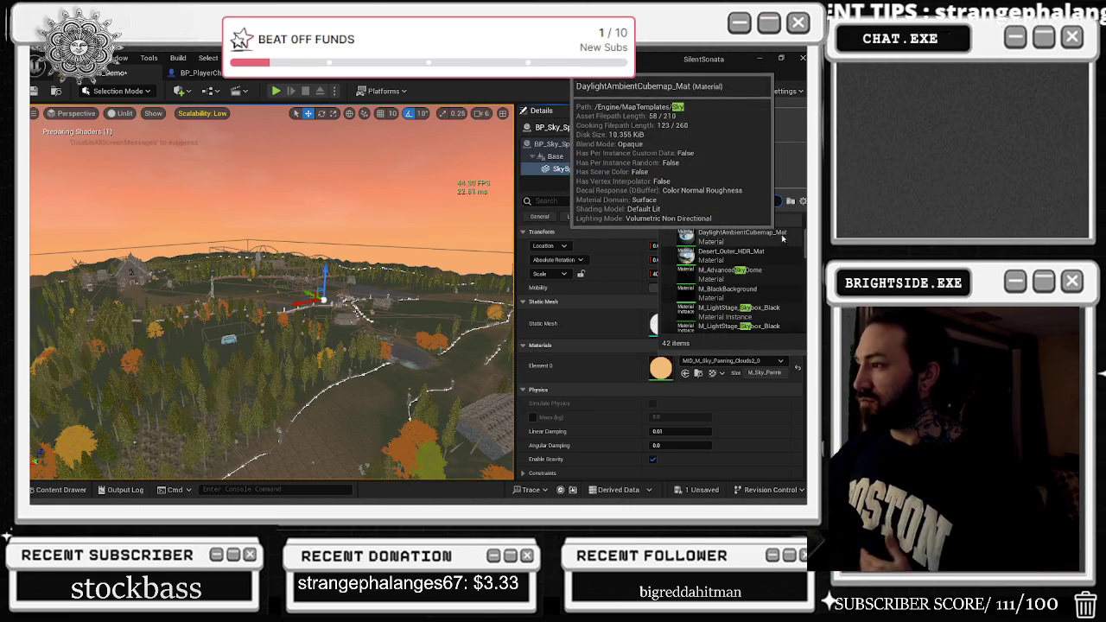
pyautogui.scroll(-1, 777, 251)
pyautogui.scroll(-3, 777, 259)
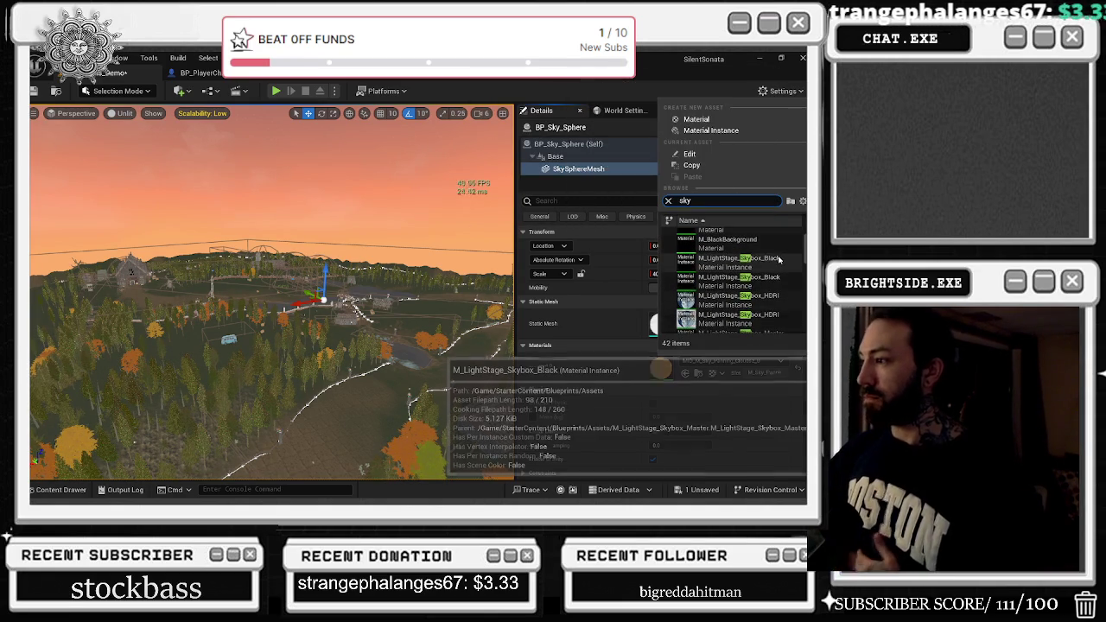
pyautogui.scroll(-1, 782, 263)
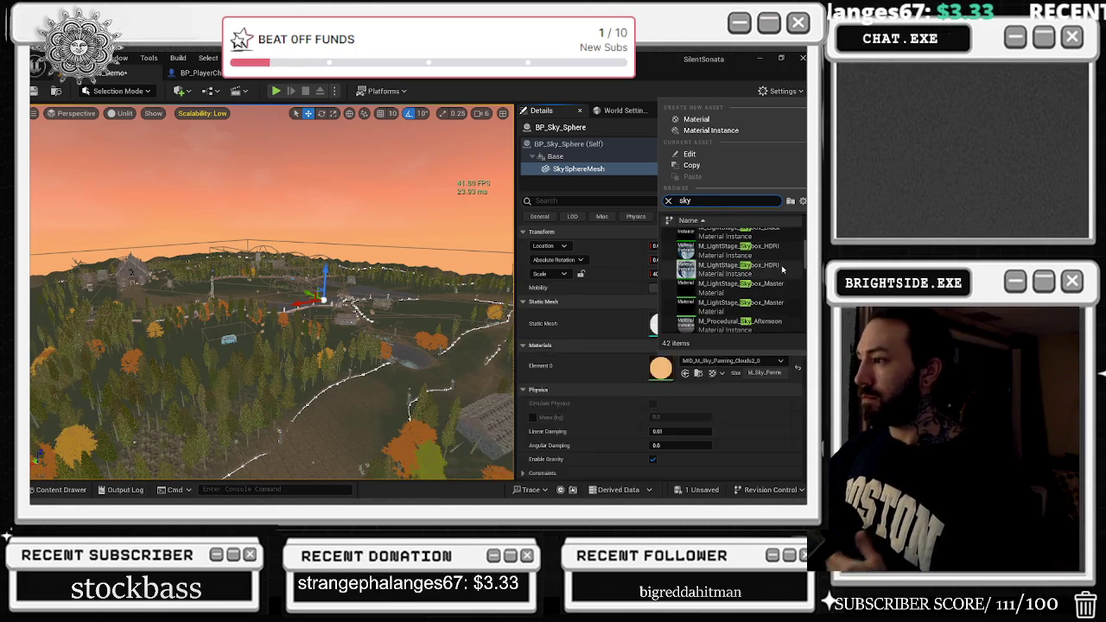
pyautogui.press('Escape')
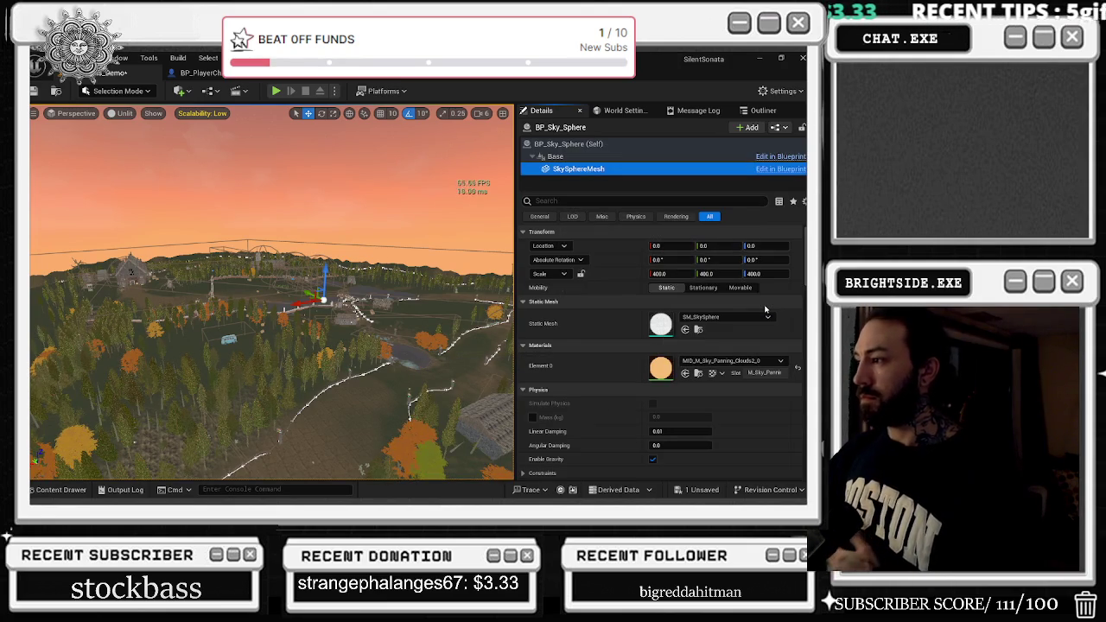
# Widen the Details value column and open the BP_Sky_Sphere Blueprint with Ctrl+E.
pyautogui.moveTo(433, 305); pyautogui.dragTo(501, 303)
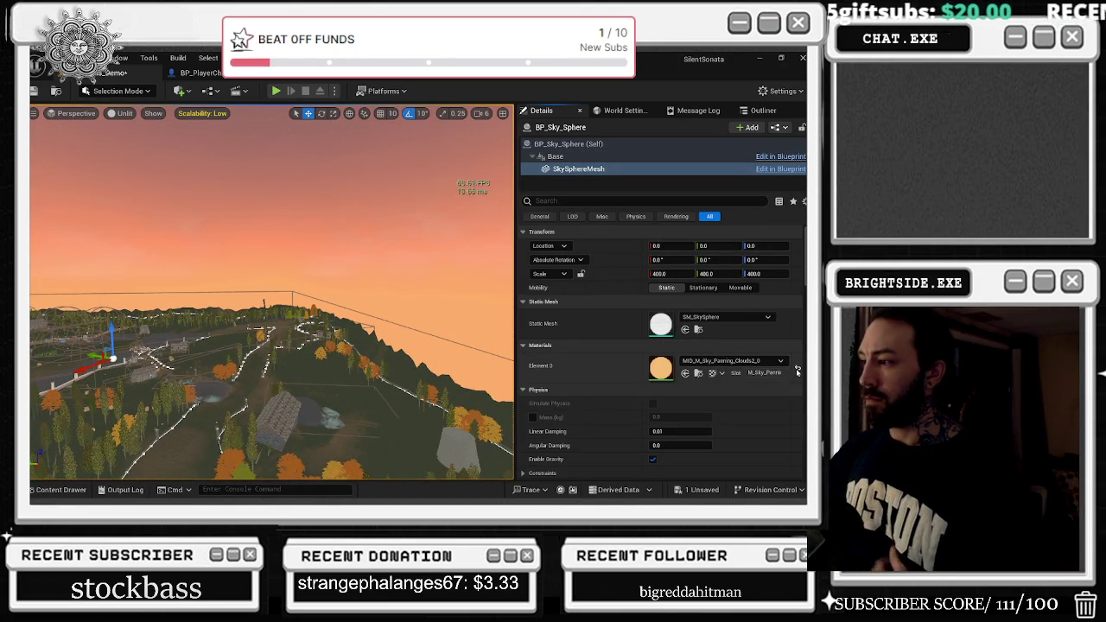
pyautogui.moveTo(641, 365); pyautogui.dragTo(628, 363)
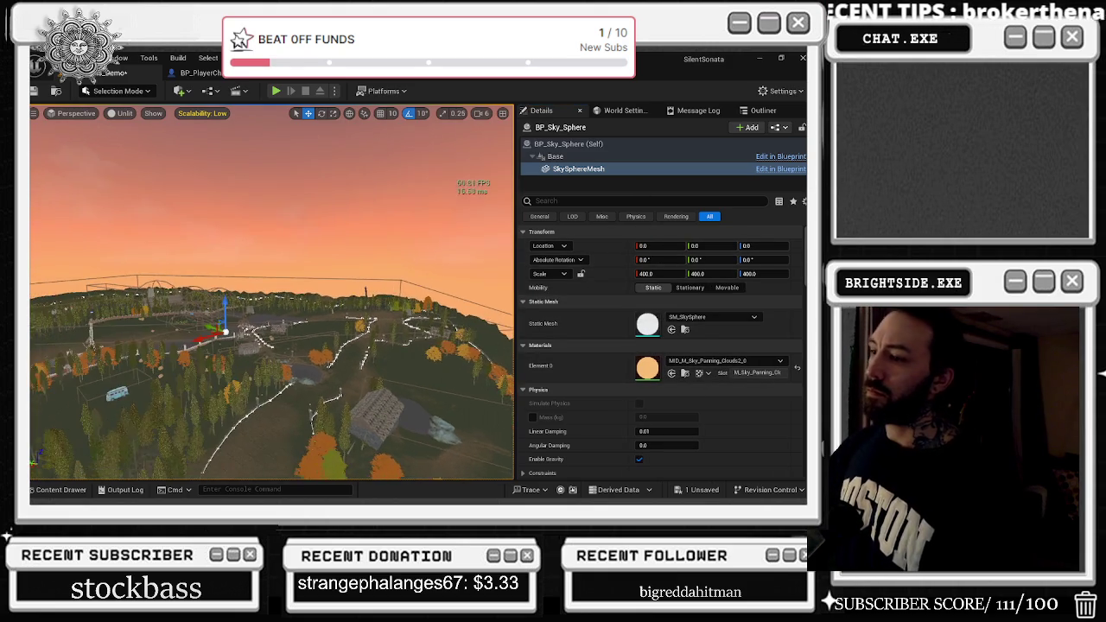
pyautogui.hotkey('ctrl', 'e')
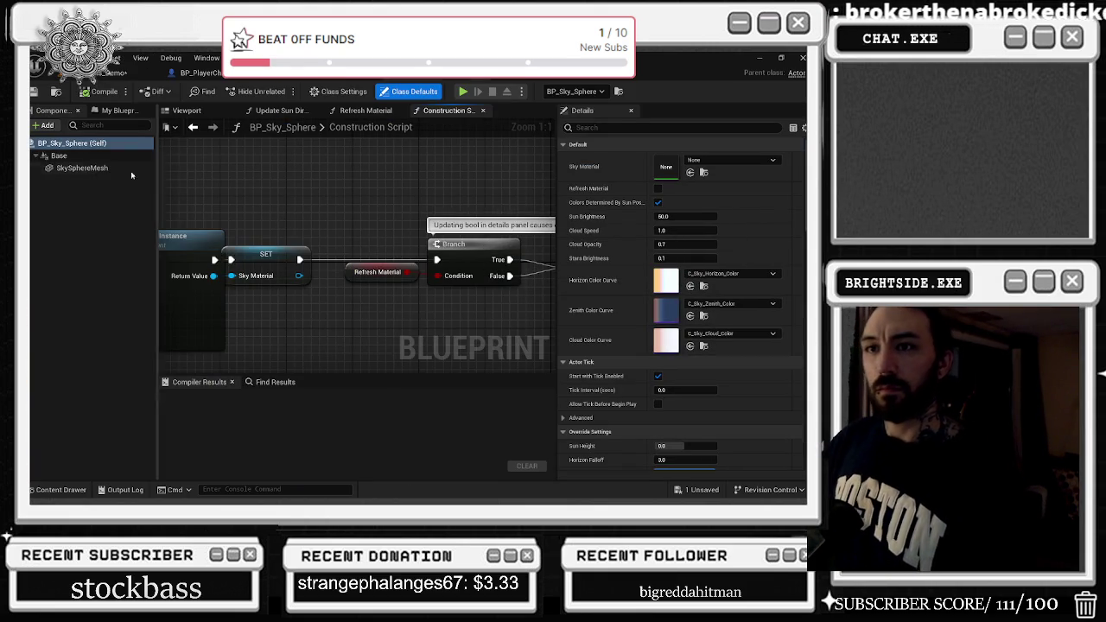
# Assign M_SkyBox as SkySphereMesh's Element 0 material, compile BP_Sky_Sphere, and return to the level.
pyautogui.click(77, 169)
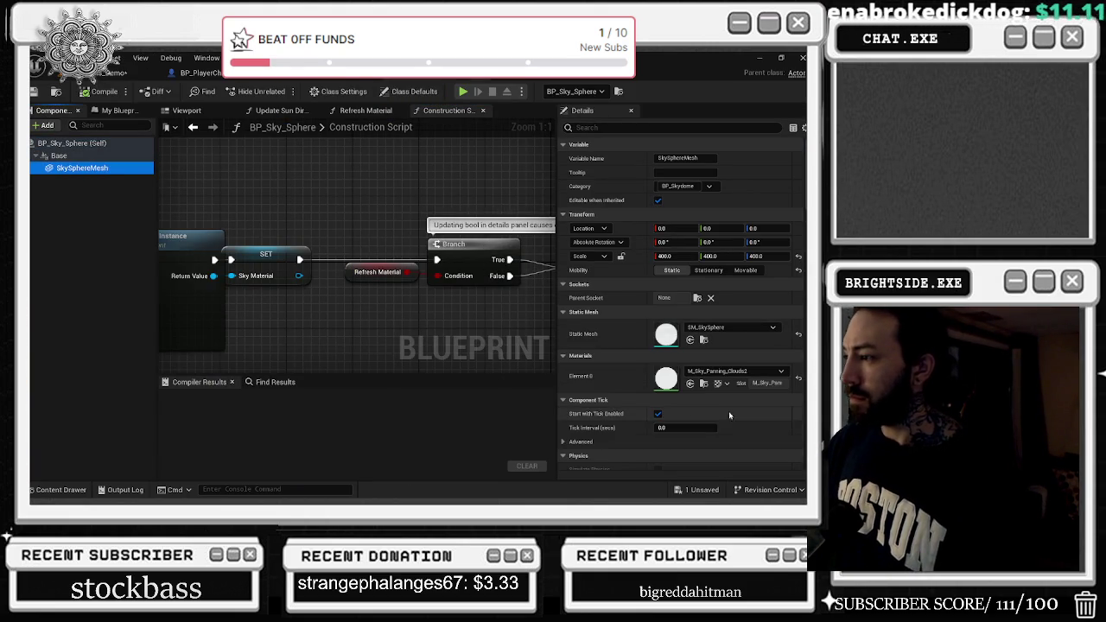
pyautogui.click(735, 371)
pyautogui.click(734, 316)
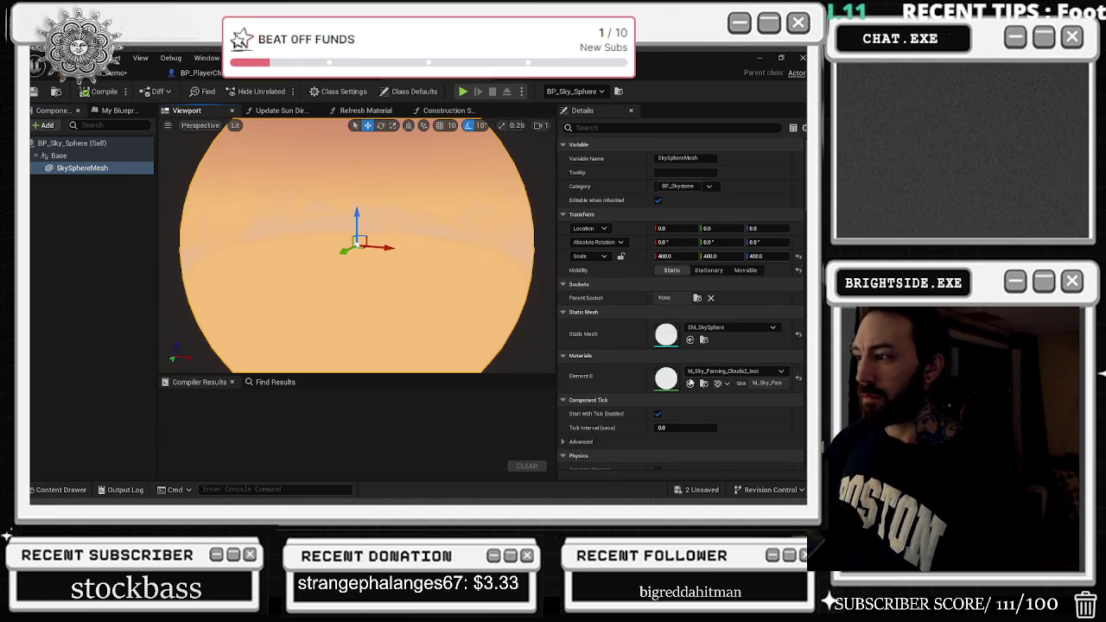
pyautogui.click(734, 370)
pyautogui.click(716, 259)
pyautogui.moveTo(486, 258); pyautogui.dragTo(474, 256)
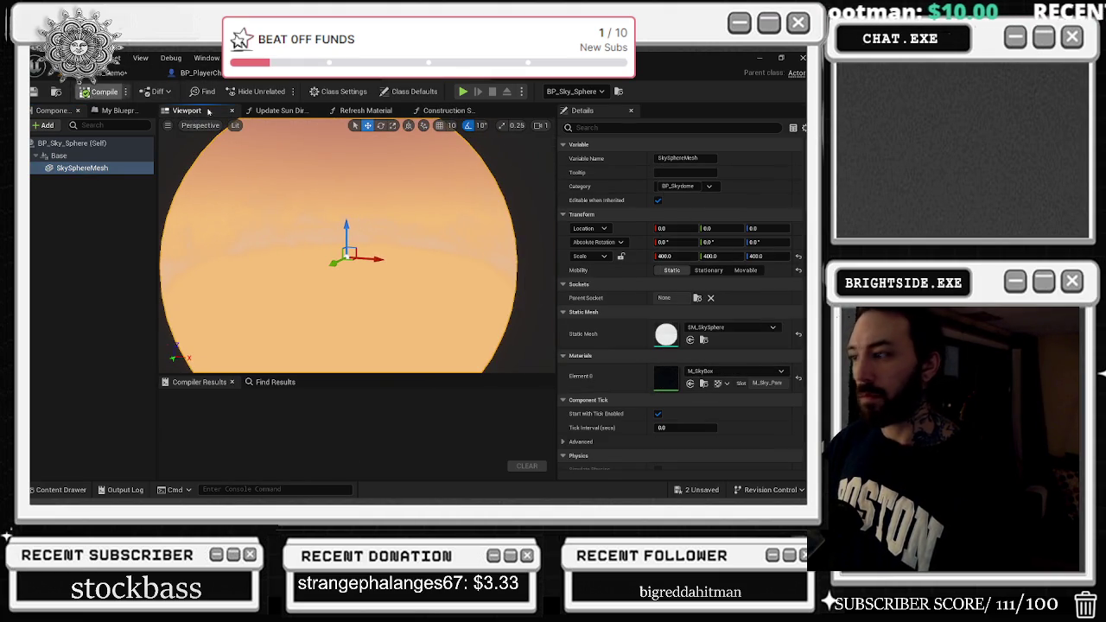
pyautogui.click(102, 92)
pyautogui.click(121, 73)
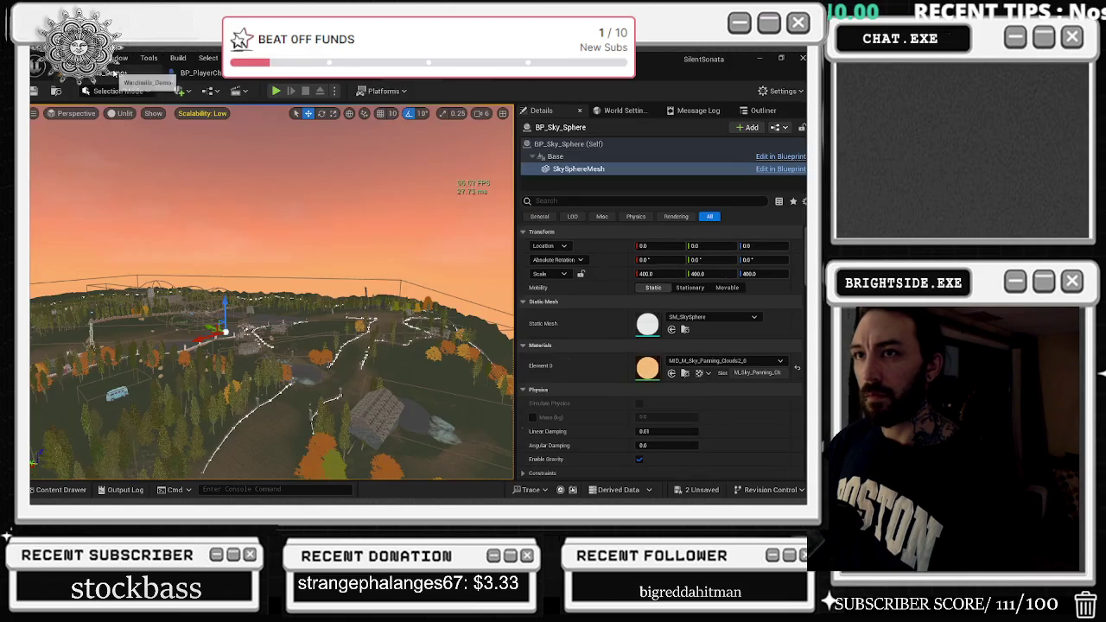
pyautogui.rightClick(393, 240)
pyautogui.click(780, 360)
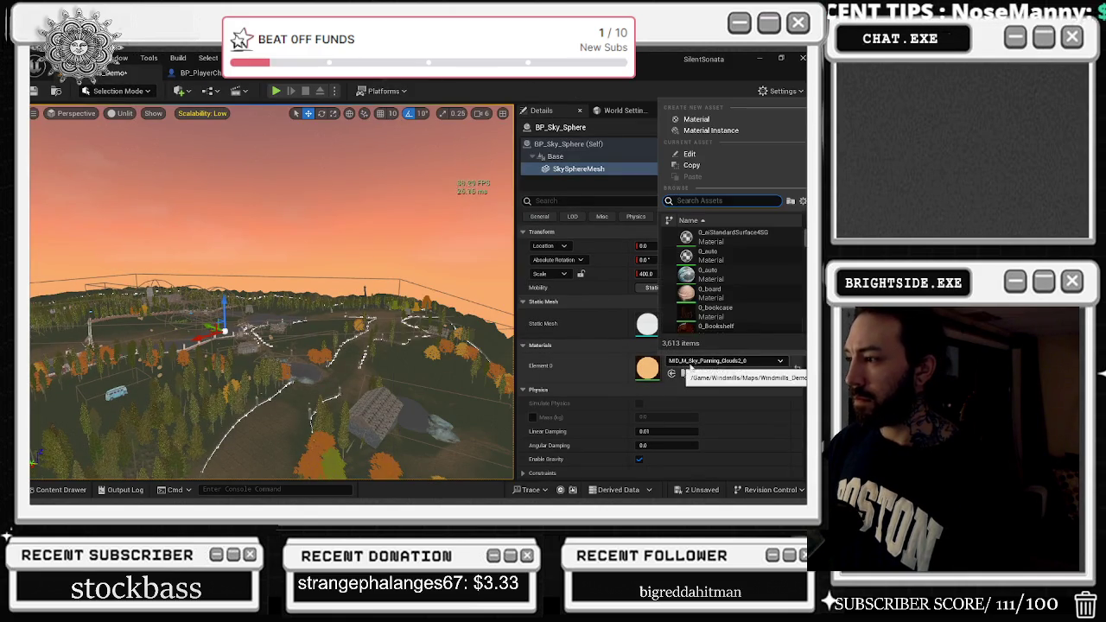
pyautogui.click(570, 328)
pyautogui.click(555, 156)
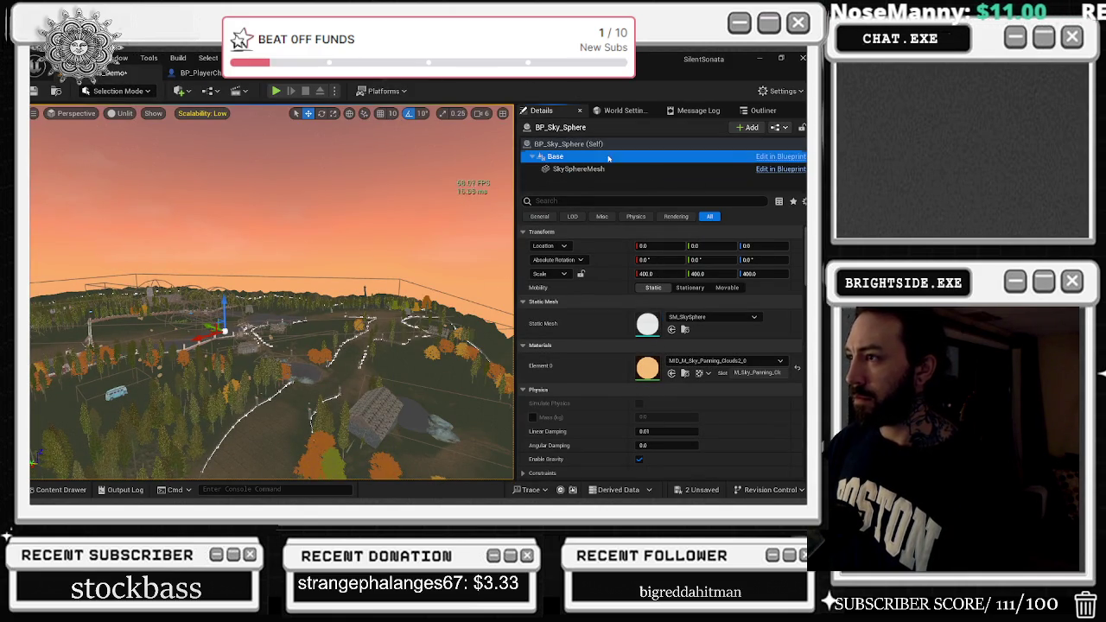
pyautogui.click(570, 170)
pyautogui.scroll(-2, 729, 310)
pyautogui.scroll(-2, 730, 310)
pyautogui.scroll(-2, 714, 318)
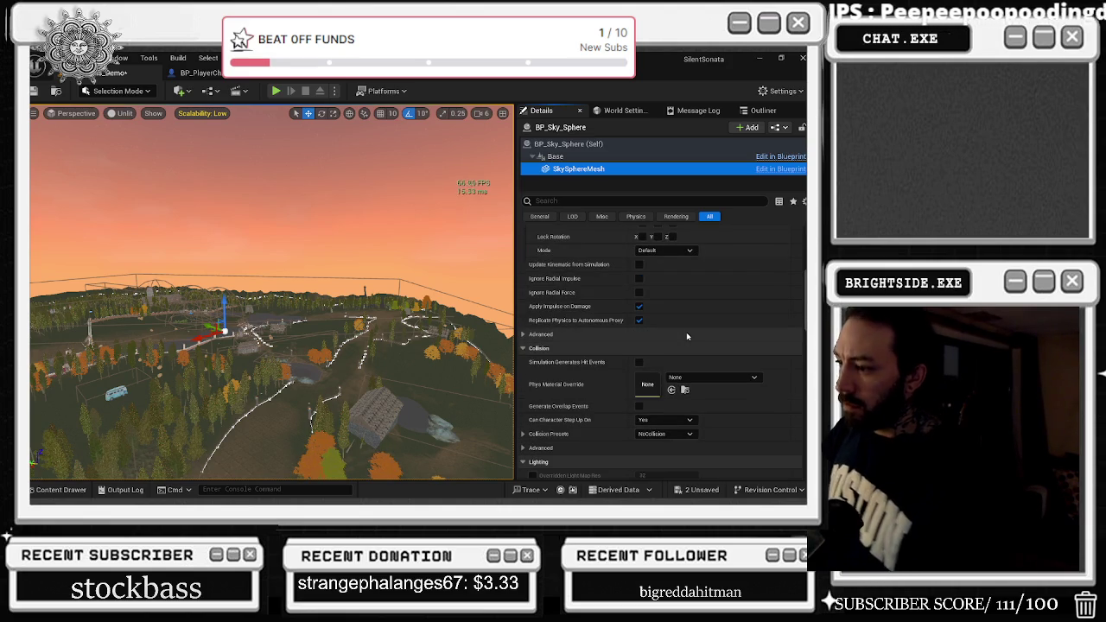
pyautogui.scroll(-2, 688, 341)
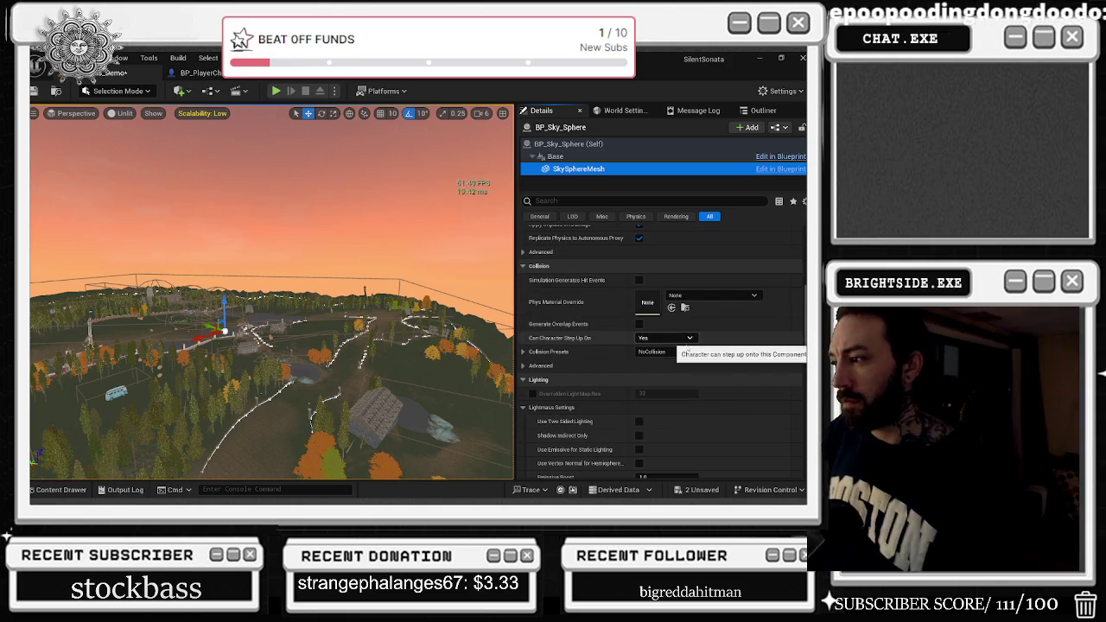
pyautogui.scroll(-2, 693, 361)
pyautogui.scroll(-1, 692, 359)
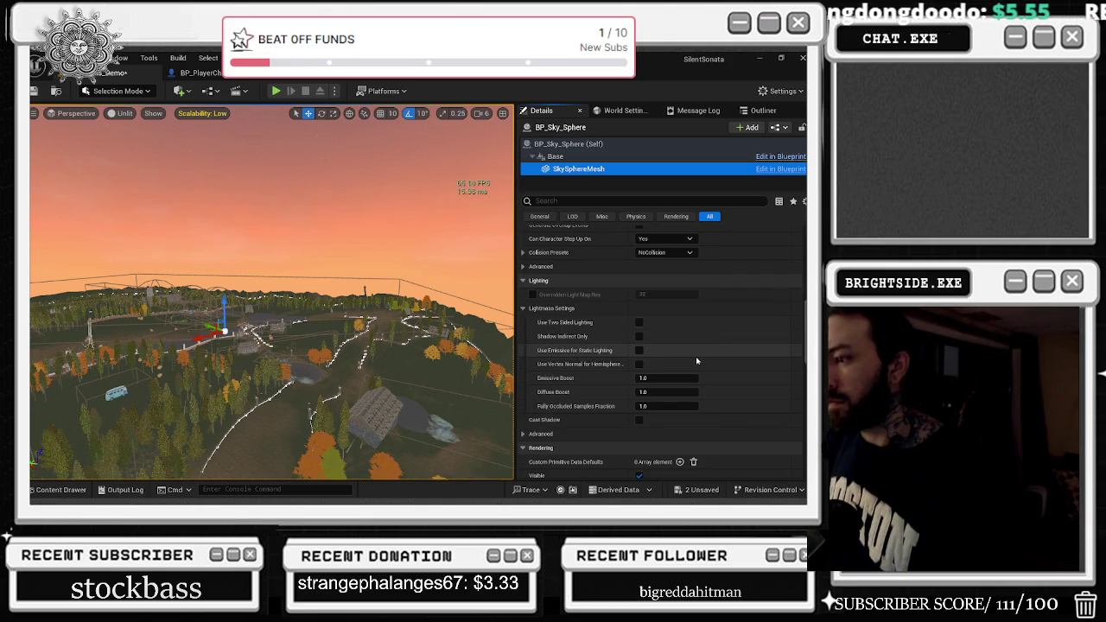
pyautogui.scroll(-2, 698, 362)
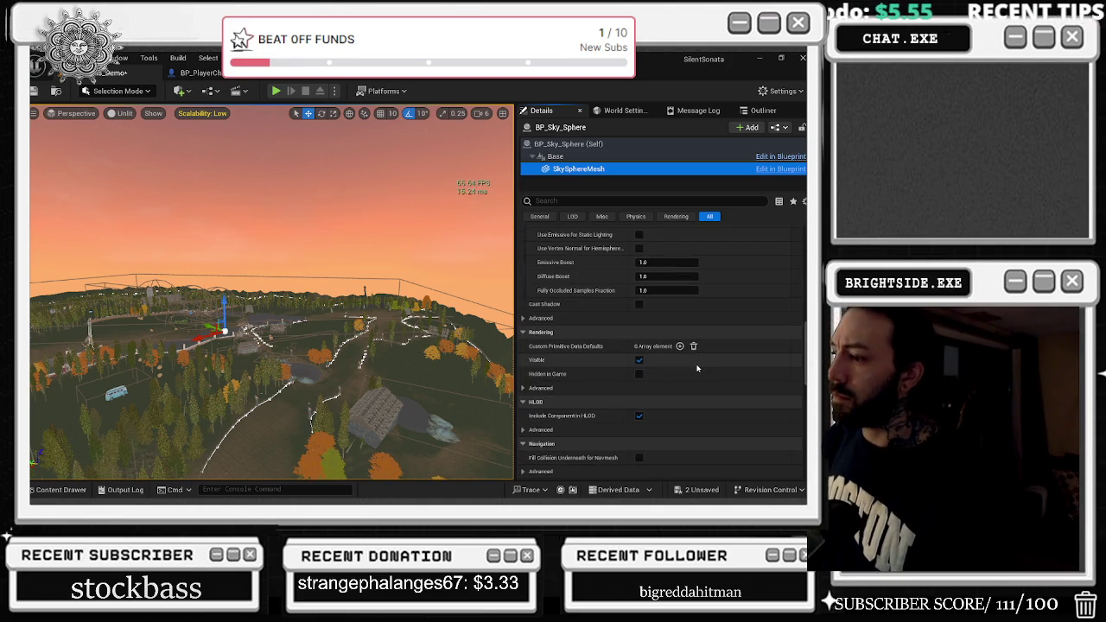
pyautogui.scroll(-2, 743, 361)
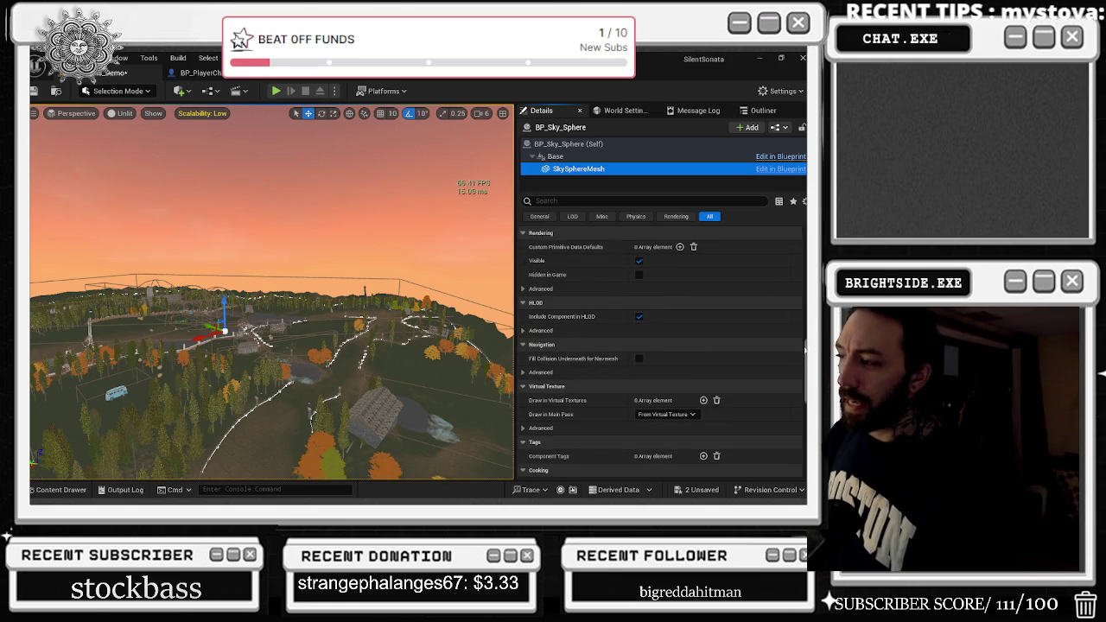
pyautogui.scroll(5, 803, 348)
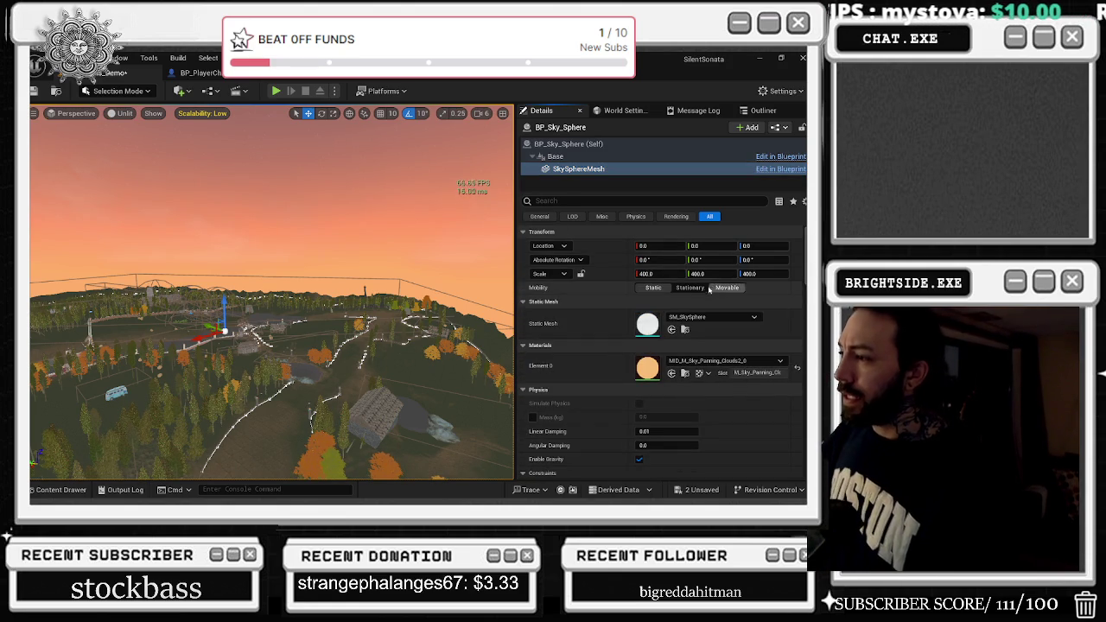
# Restore M_Sky_Panning_Clouds2 and switch BP_Sky_Sphere's Static Mesh to the Windmills project's SM_SkySphere.
pyautogui.click(780, 157)
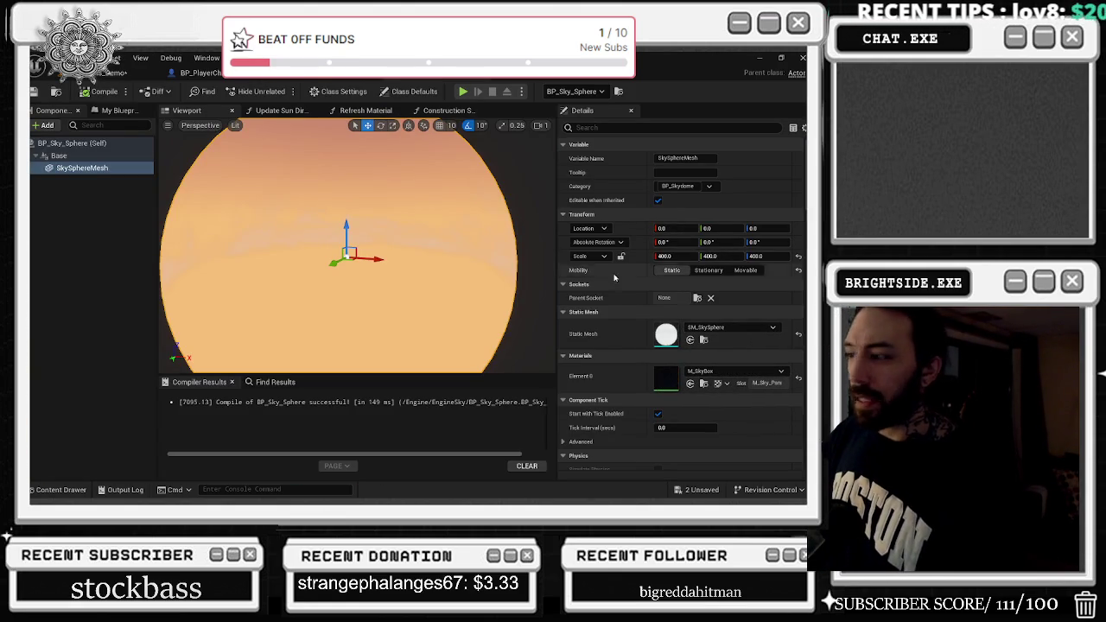
pyautogui.click(690, 383)
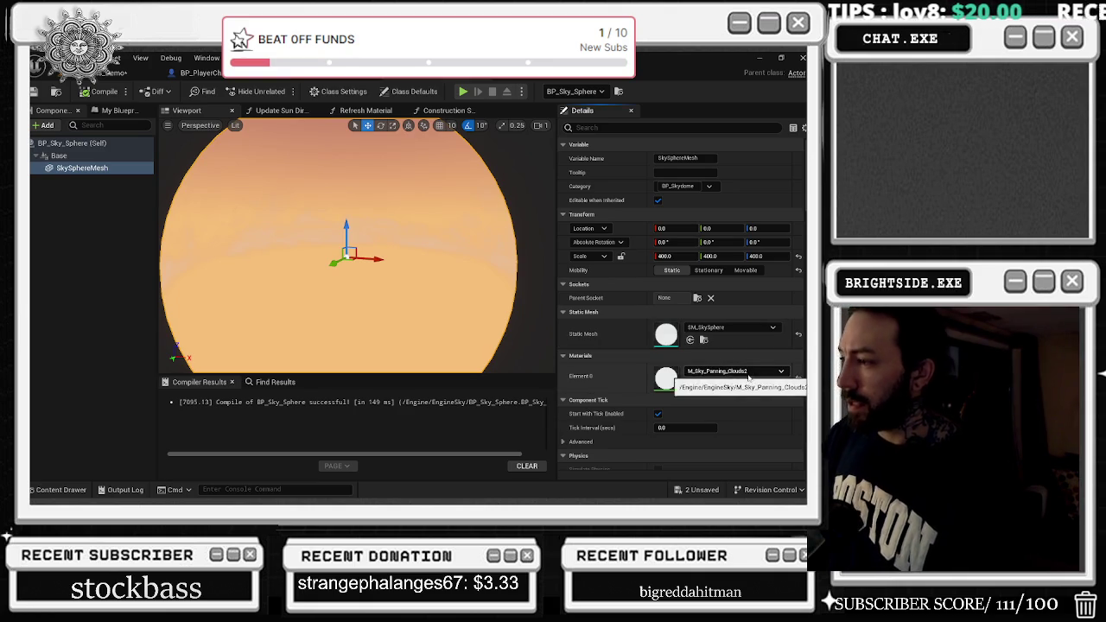
pyautogui.click(748, 372)
pyautogui.click(711, 328)
pyautogui.click(711, 329)
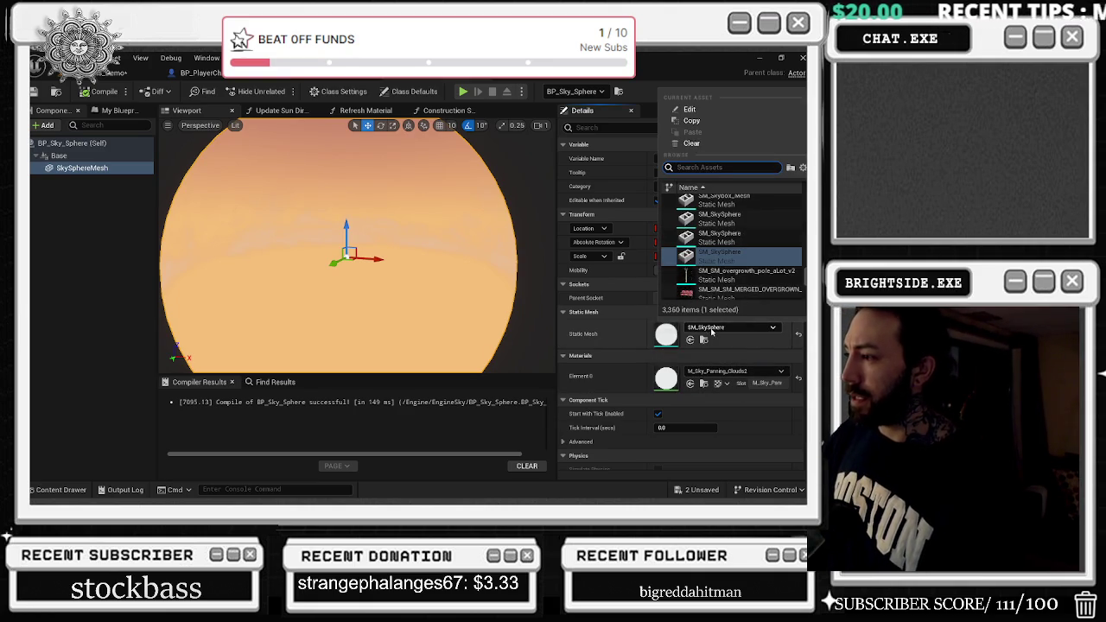
pyautogui.click(717, 237)
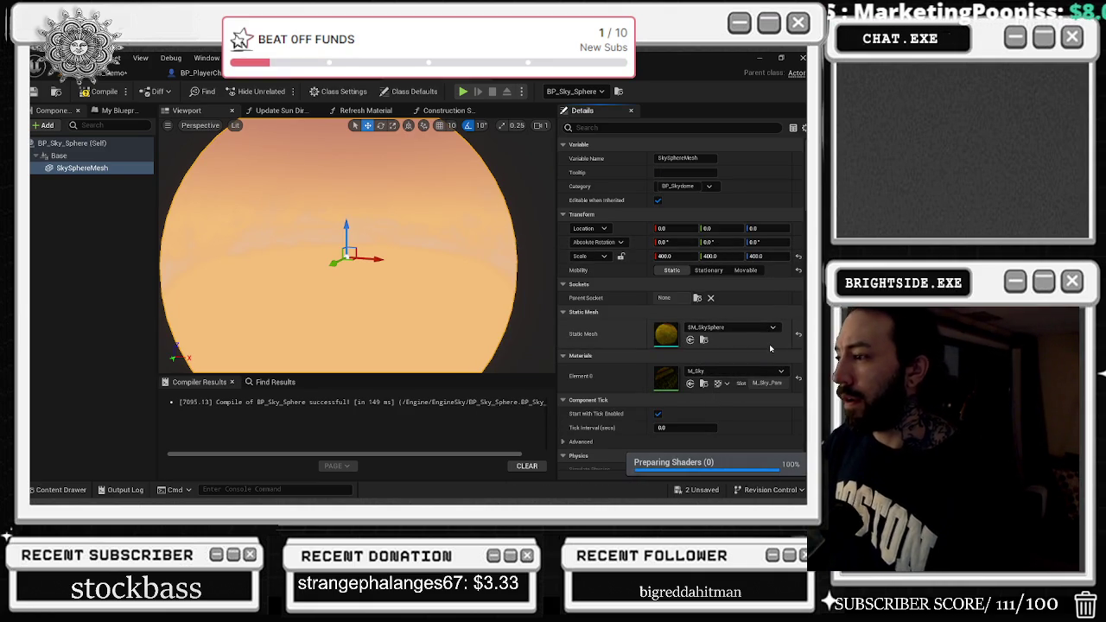
pyautogui.click(117, 73)
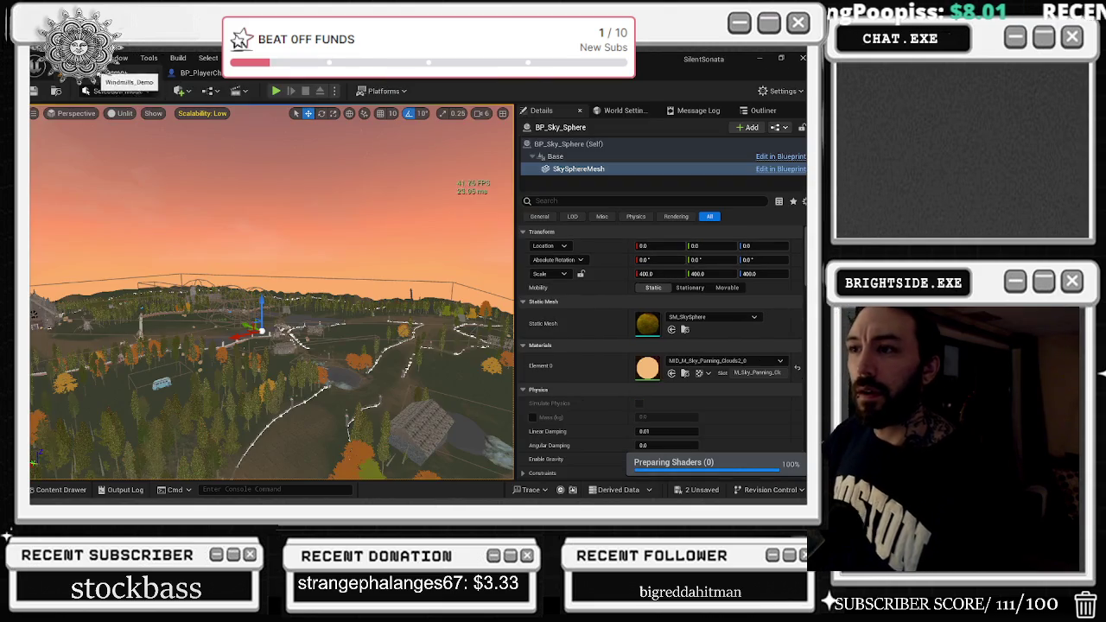
# Locate the SM_SkySphere mesh in the Content Drawer, then close the drawer.
pyautogui.click(752, 361)
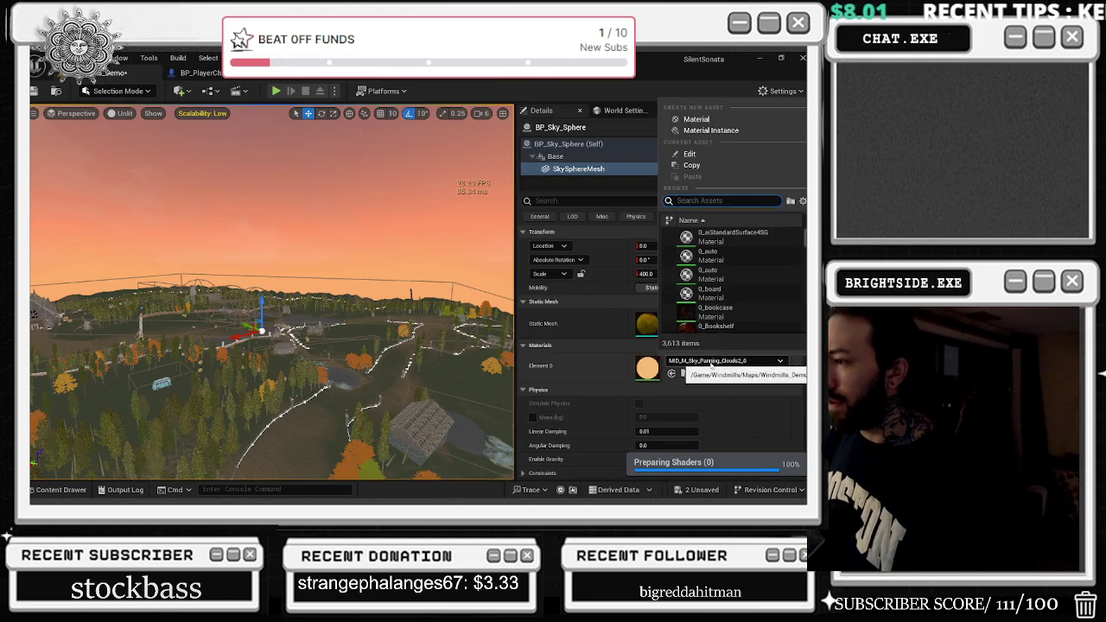
pyautogui.click(753, 367)
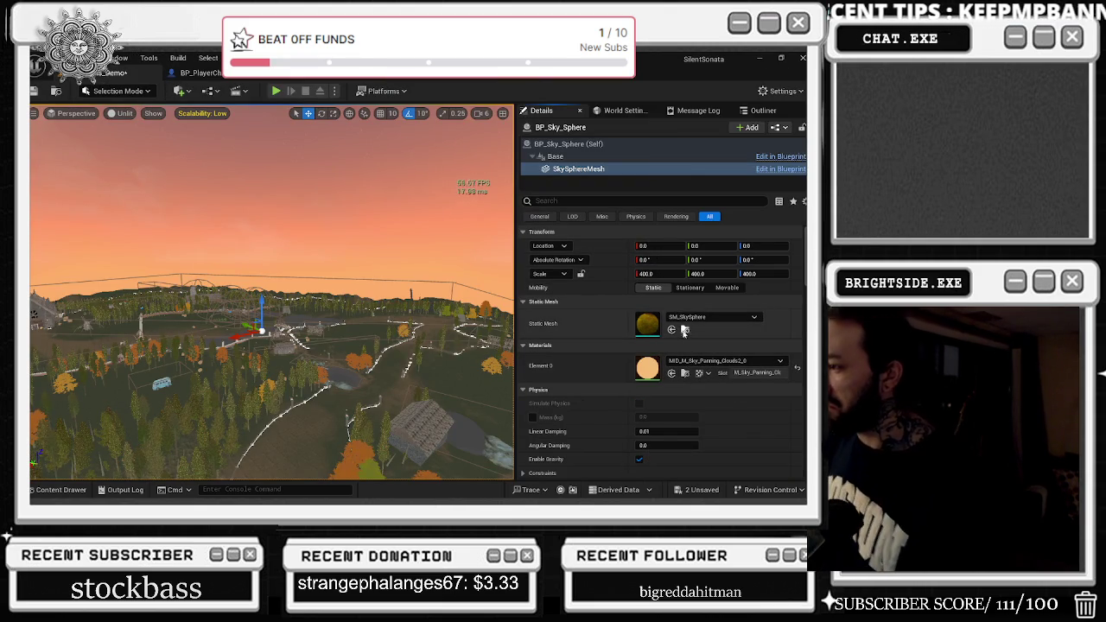
pyautogui.click(684, 331)
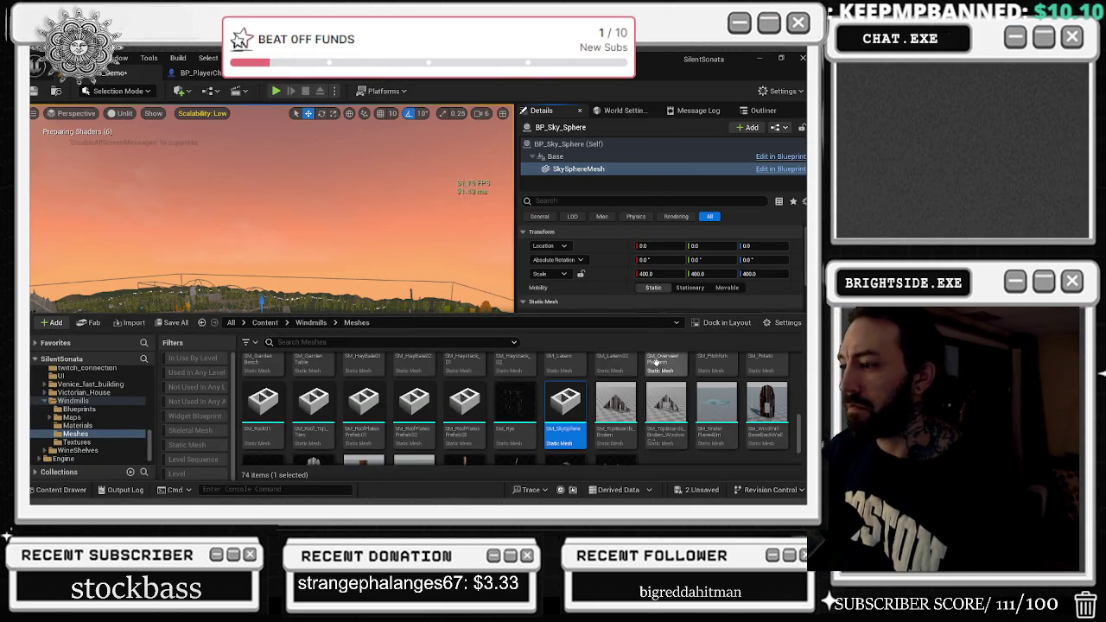
pyautogui.click(610, 288)
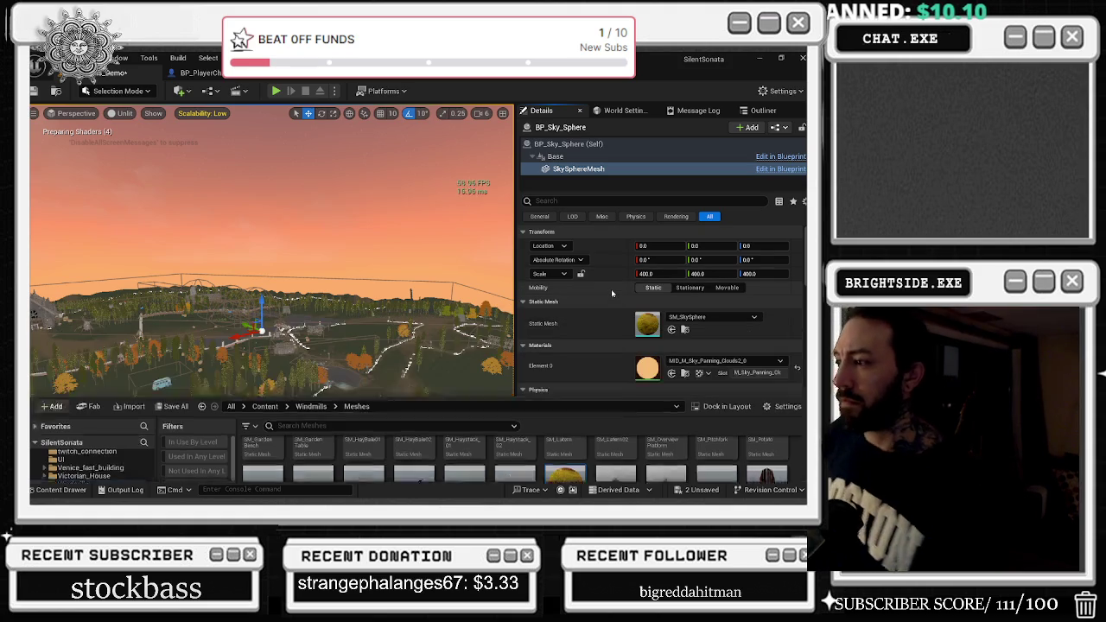
# Search the Element 0 material list for 'sky' and scroll through the matching materials.
pyautogui.click(690, 368)
pyautogui.write('sky')
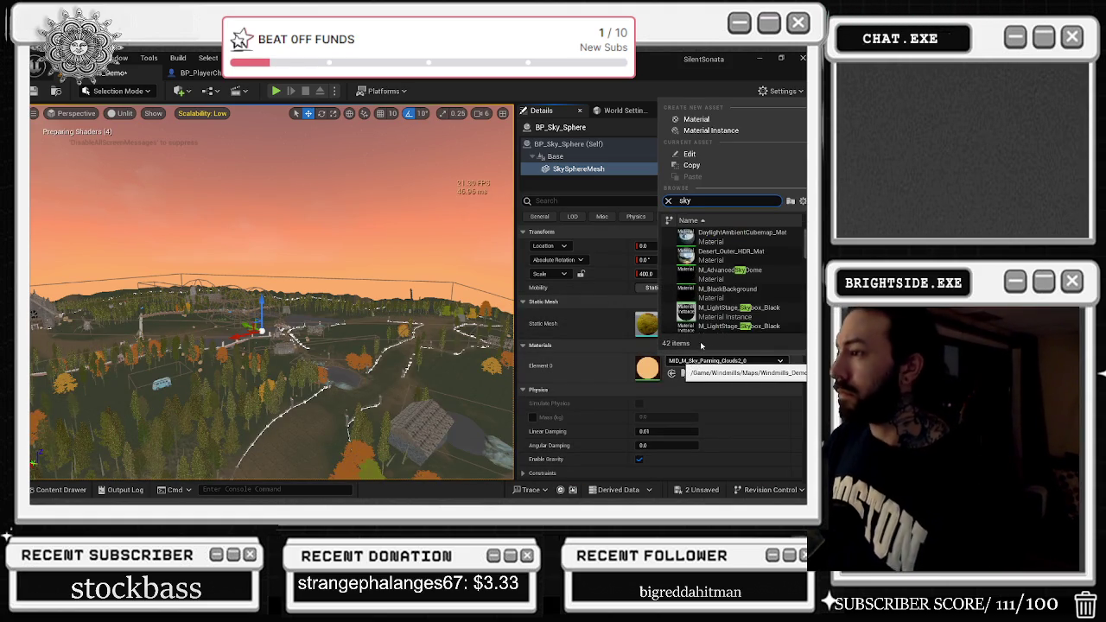
pyautogui.scroll(-3, 760, 285)
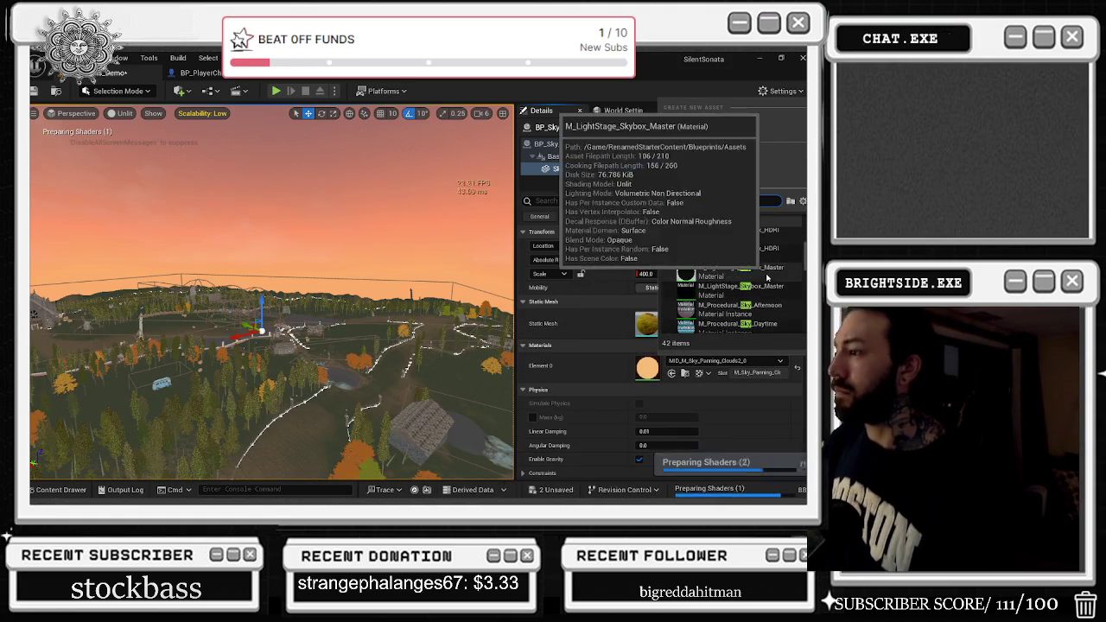
pyautogui.scroll(-2, 778, 277)
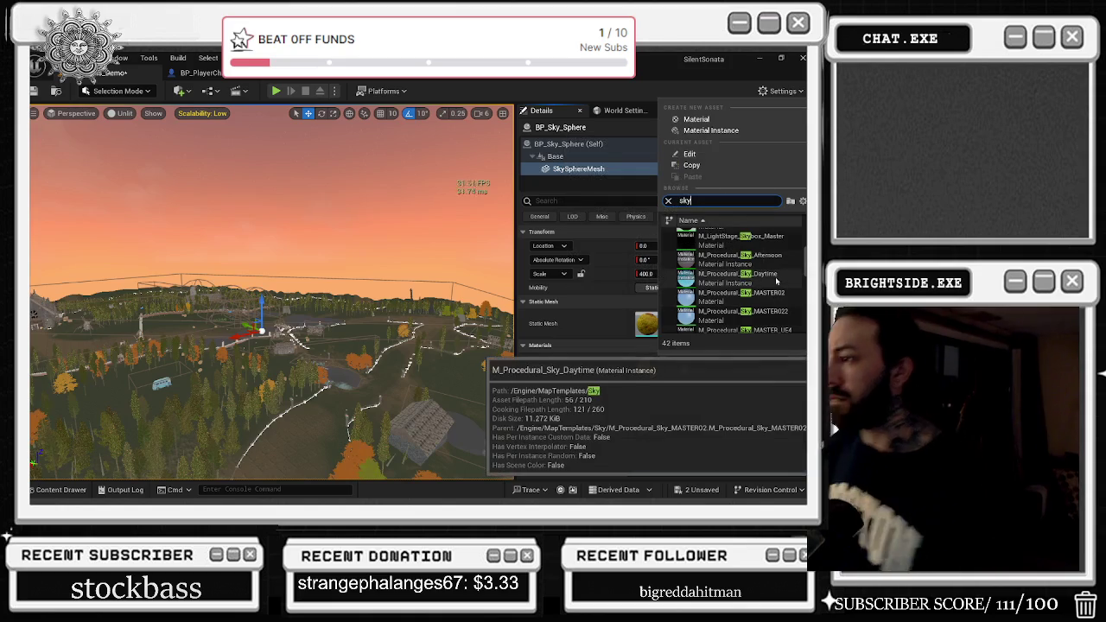
pyautogui.scroll(-4, 777, 276)
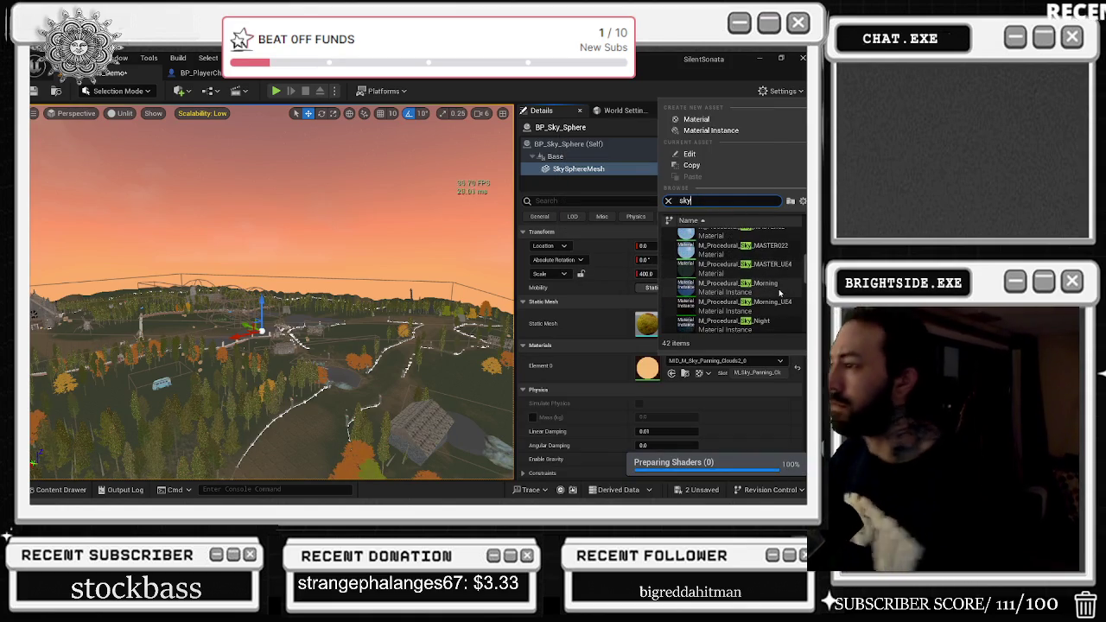
pyautogui.scroll(-5, 772, 260)
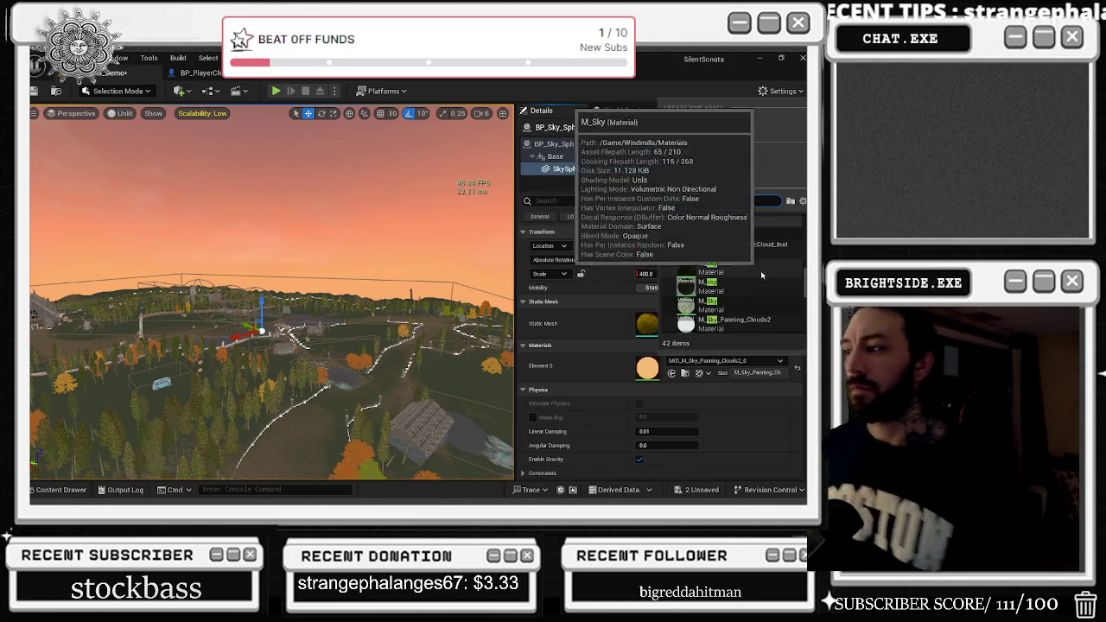
# Dismiss the material list unchanged and select BP_Sky_Sphere (Self) in the component tree.
pyautogui.click(753, 364)
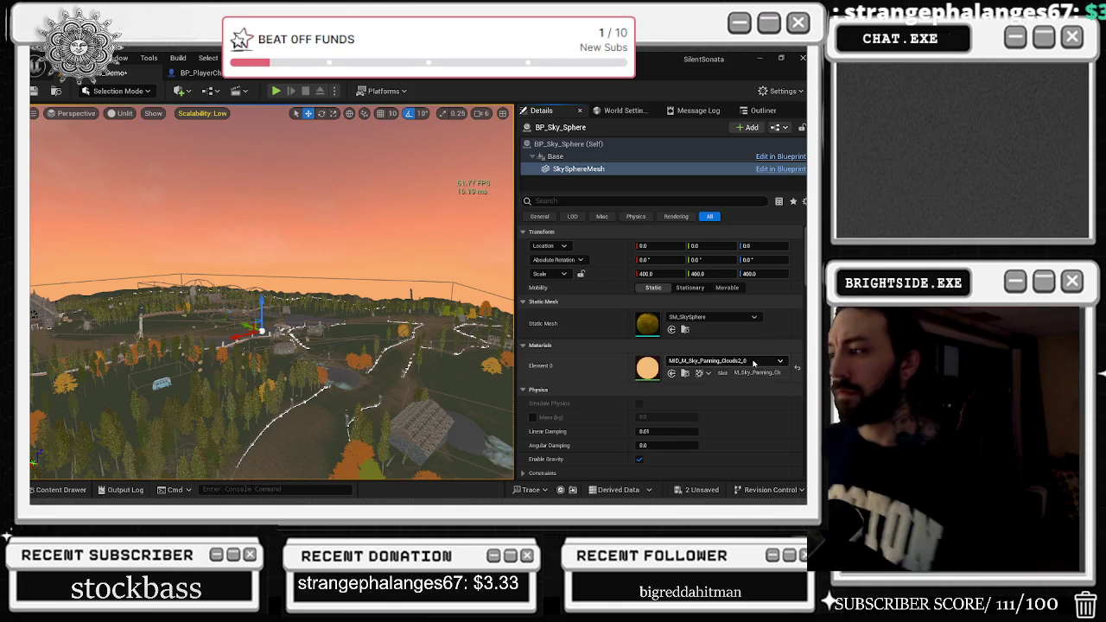
pyautogui.click(619, 145)
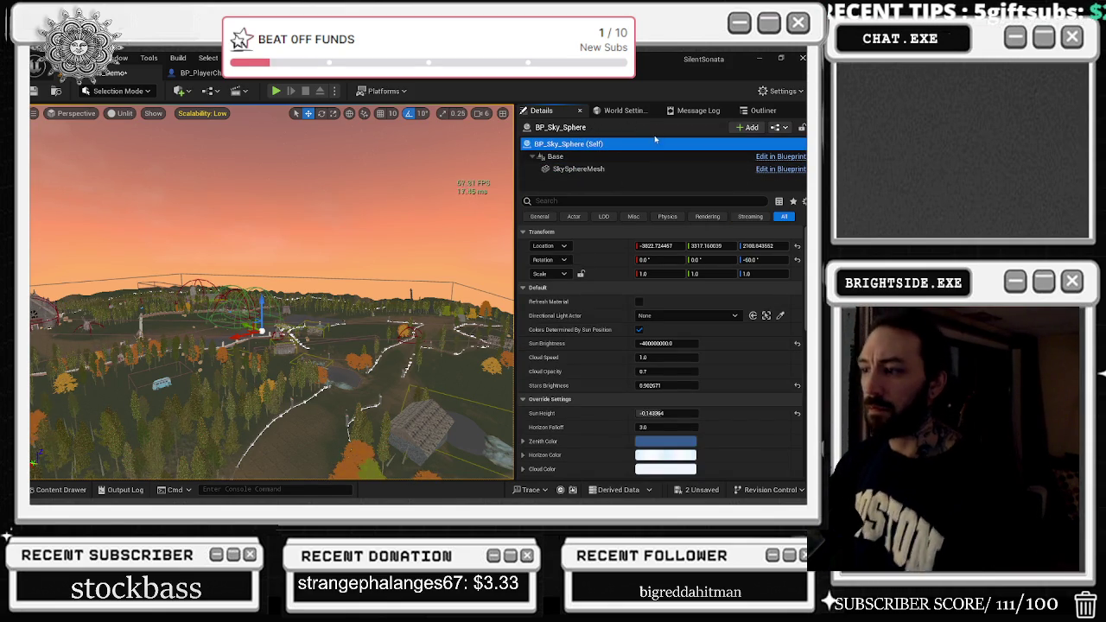
pyautogui.moveTo(472, 180); pyautogui.dragTo(474, 177)
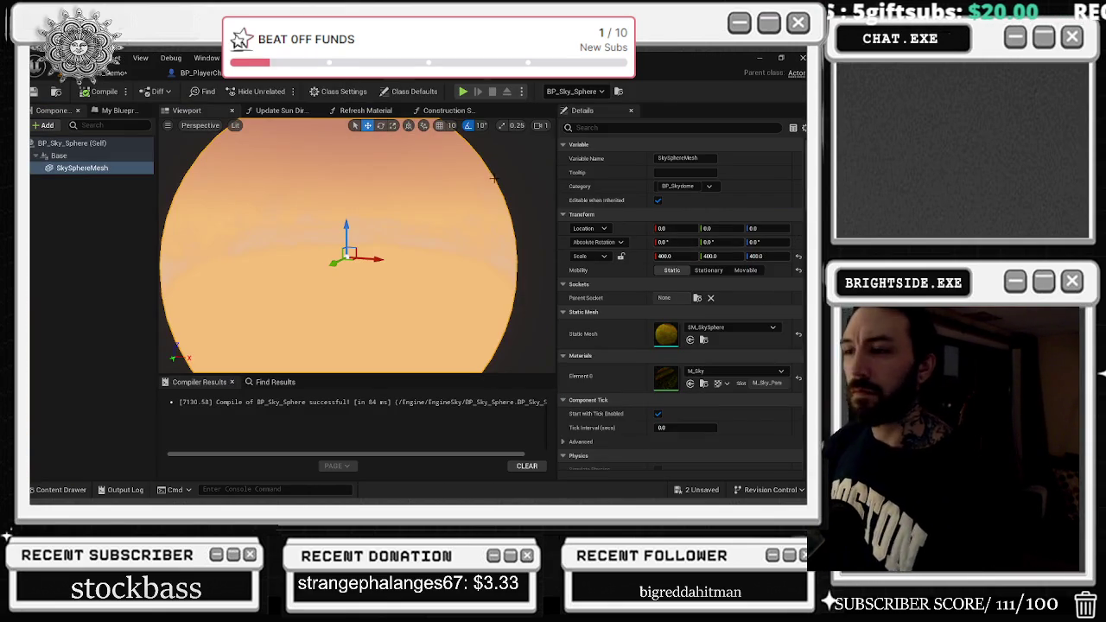
pyautogui.click(268, 109)
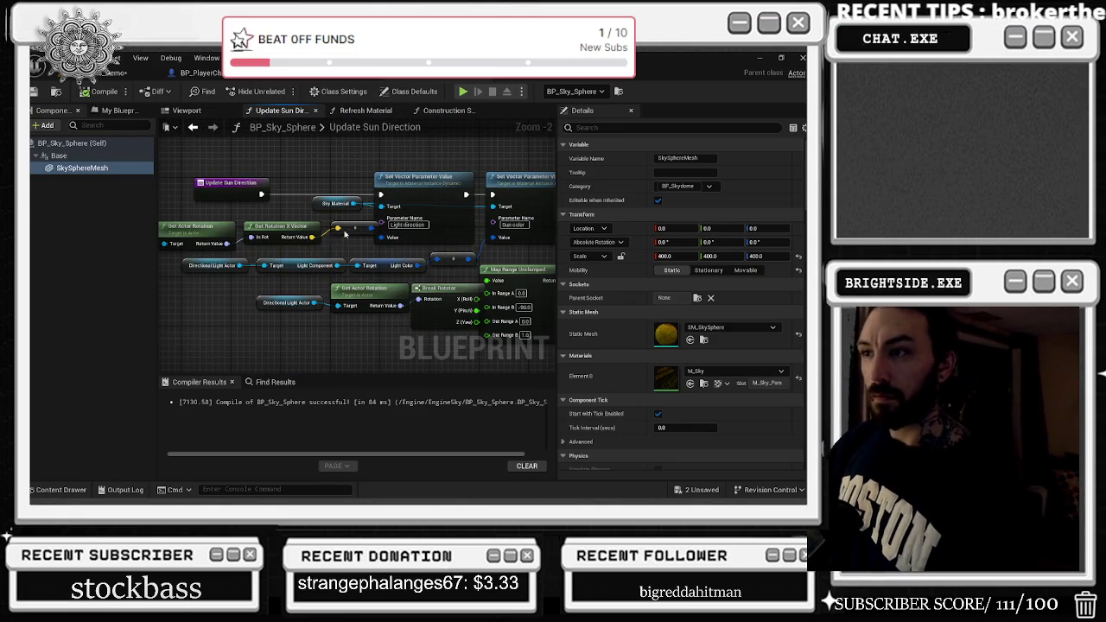
pyautogui.click(369, 111)
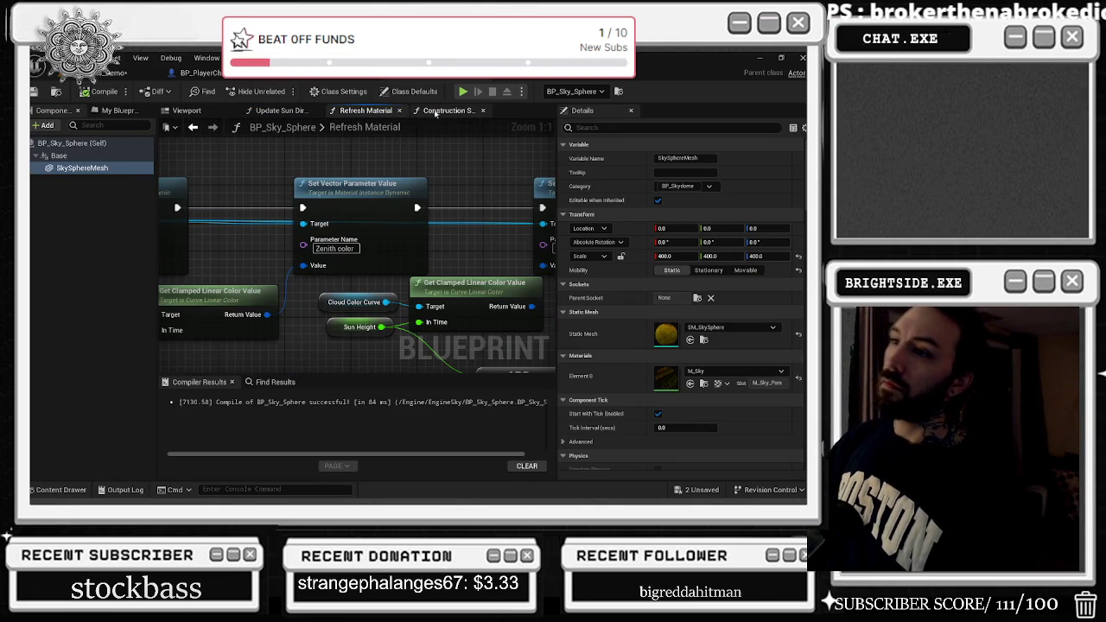
pyautogui.moveTo(235, 149)
pyautogui.mouseDown()
pyautogui.moveTo(553, 161)
pyautogui.moveTo(467, 95)
pyautogui.moveTo(535, 121)
pyautogui.mouseUp()
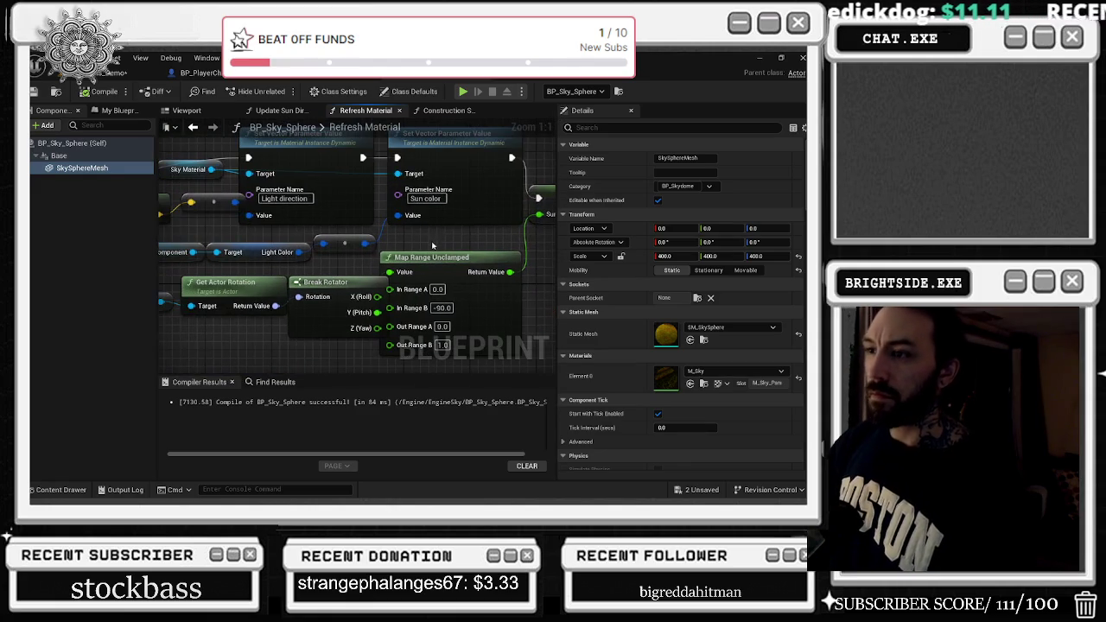
pyautogui.click(201, 72)
pyautogui.click(347, 72)
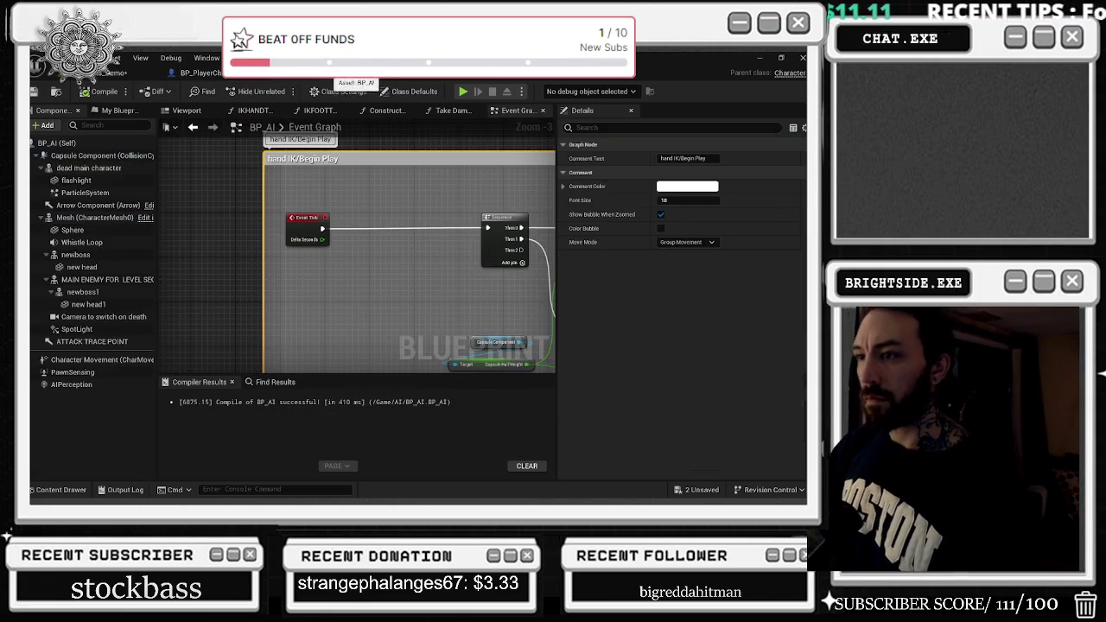
pyautogui.click(448, 77)
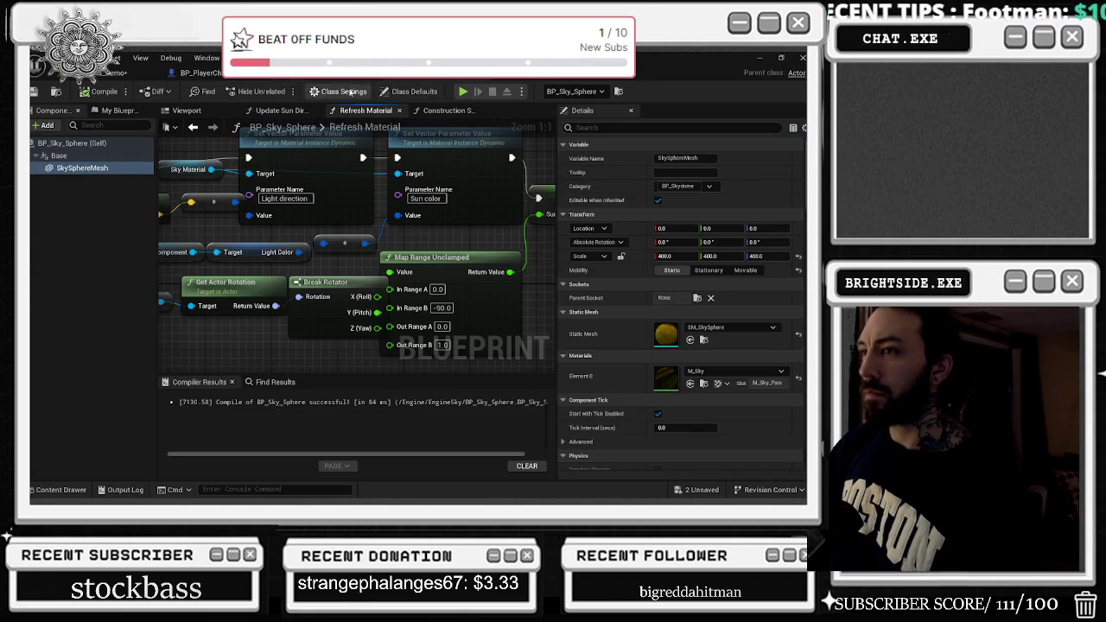
pyautogui.click(347, 73)
pyautogui.click(199, 72)
pyautogui.click(130, 73)
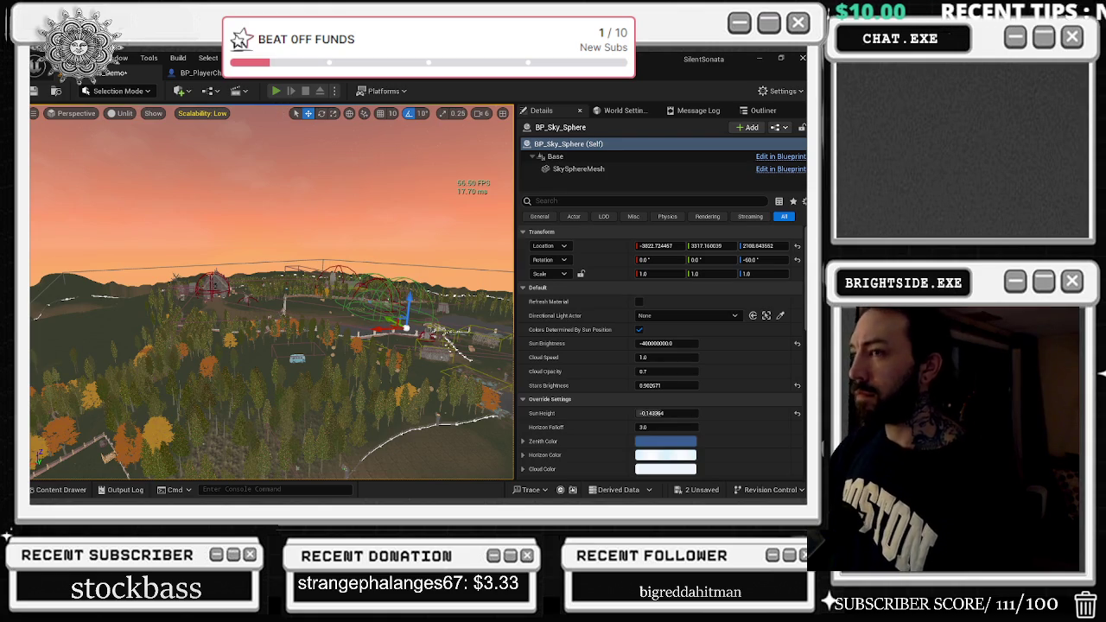
# Play Windmills_Demo with Alt+P, crouch and toggle the flashlight, then stop with Esc.
pyautogui.hotkey('alt', 'p')
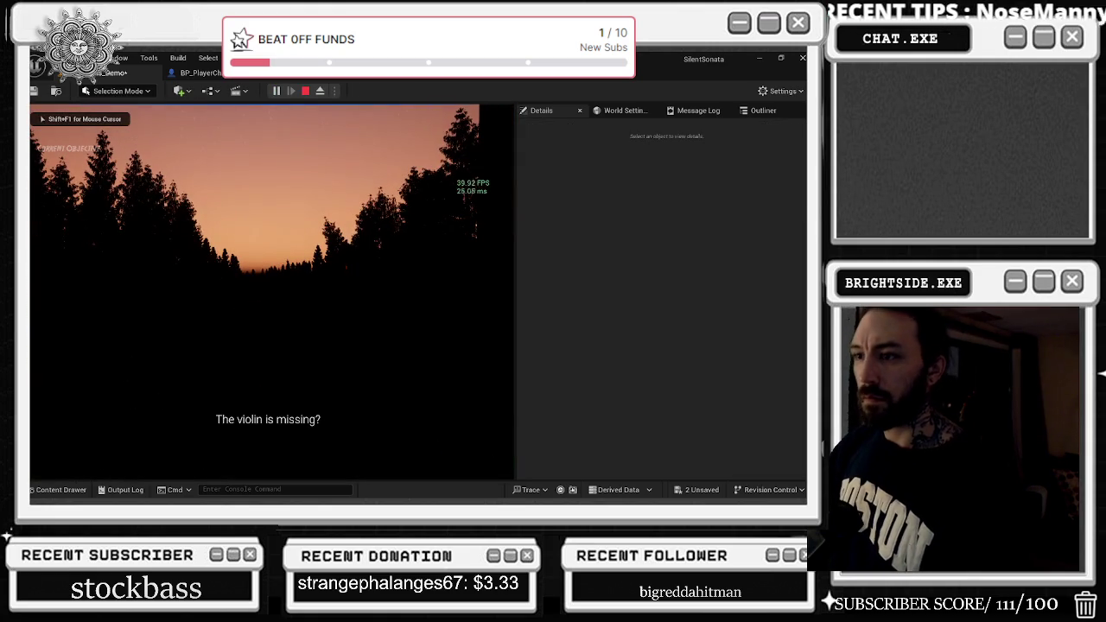
pyautogui.press('c')
pyautogui.press('f')
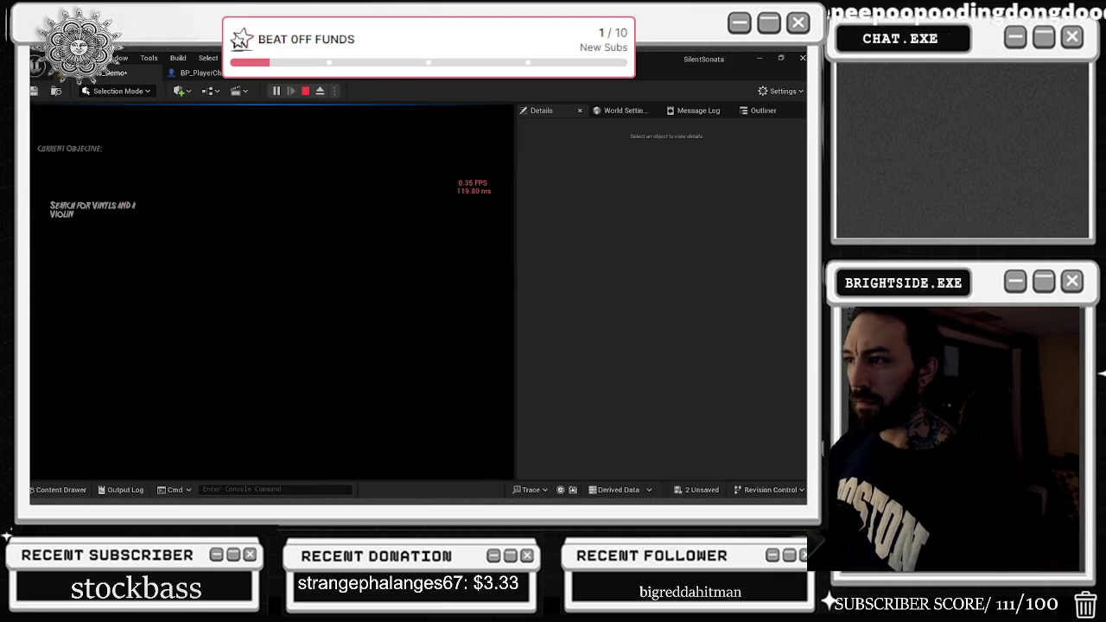
pyautogui.press('f')
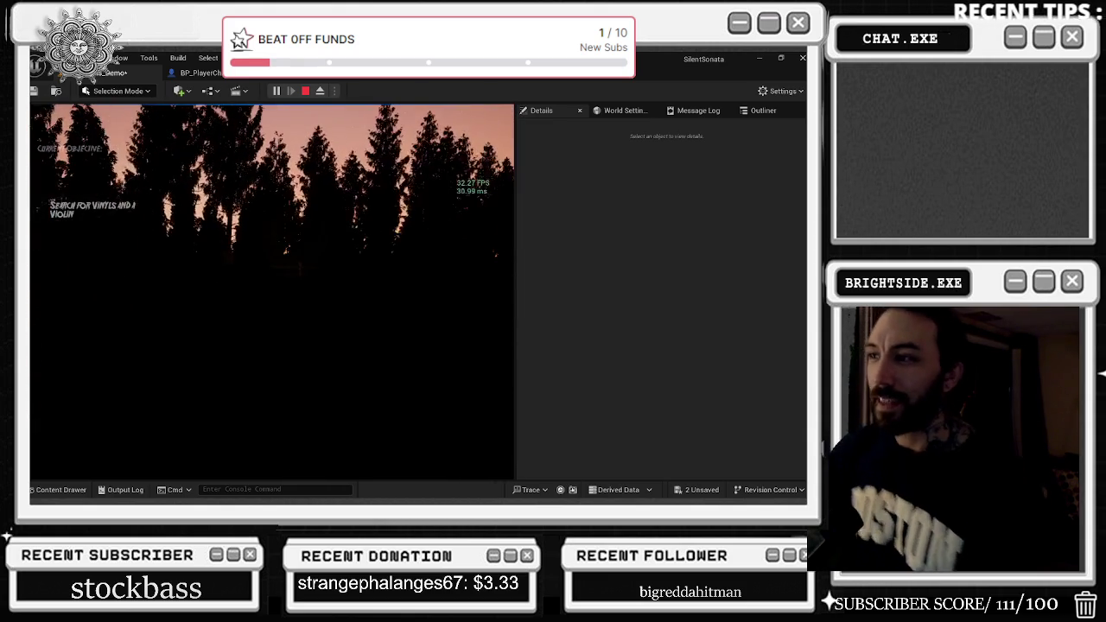
pyautogui.press('Escape')
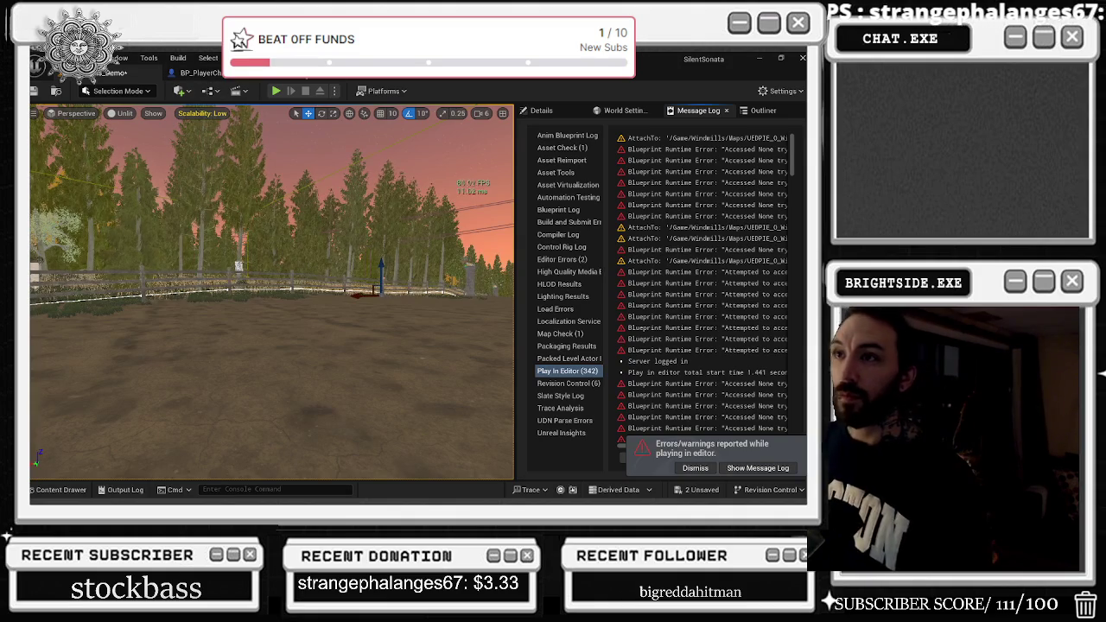
# Review BP_Sky_Sphere's Class Defaults, then show the level's sky sphere Details again.
pyautogui.click(423, 73)
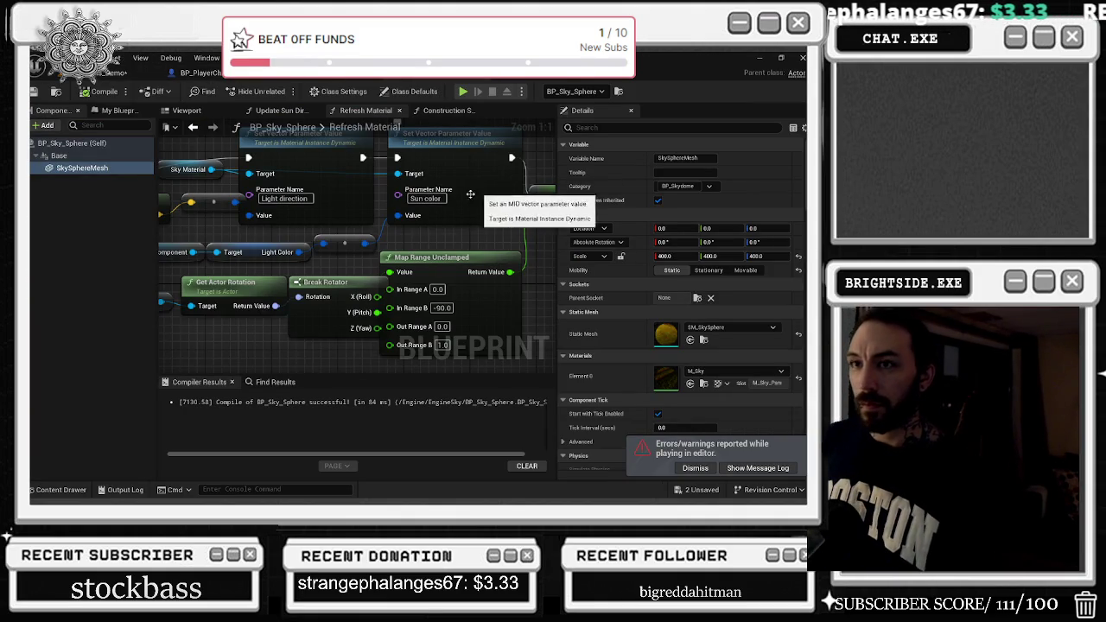
pyautogui.click(95, 144)
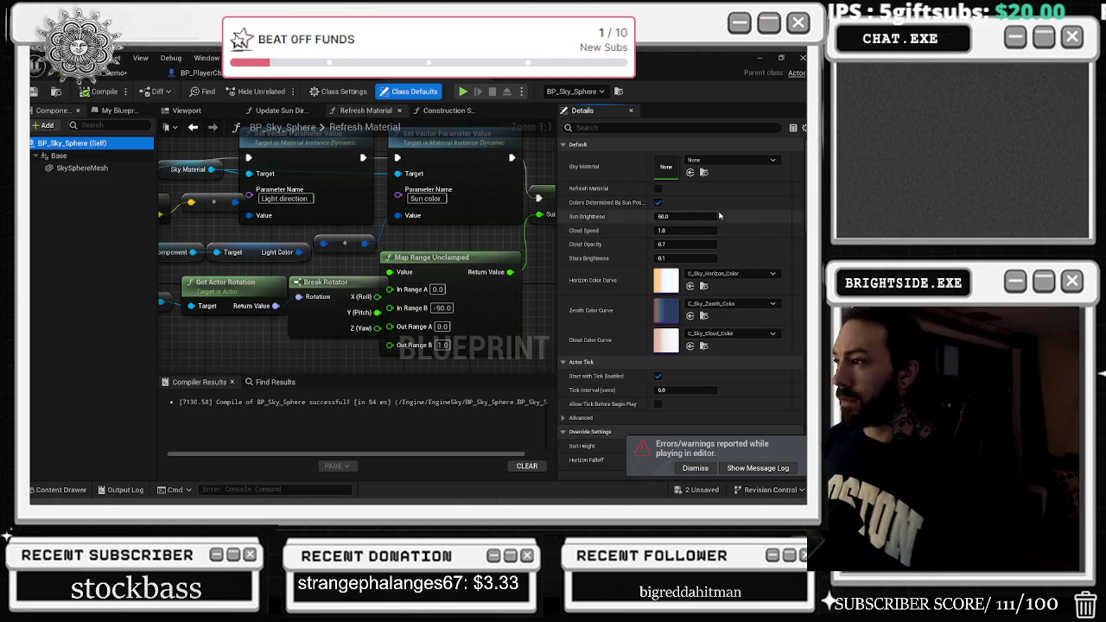
pyautogui.click(127, 71)
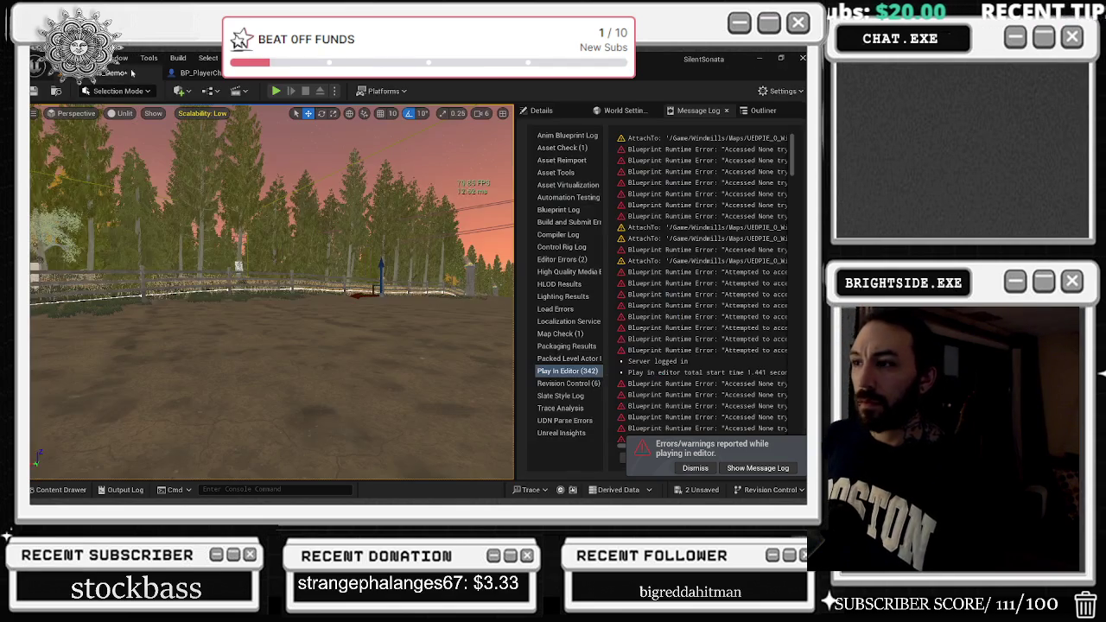
pyautogui.click(541, 111)
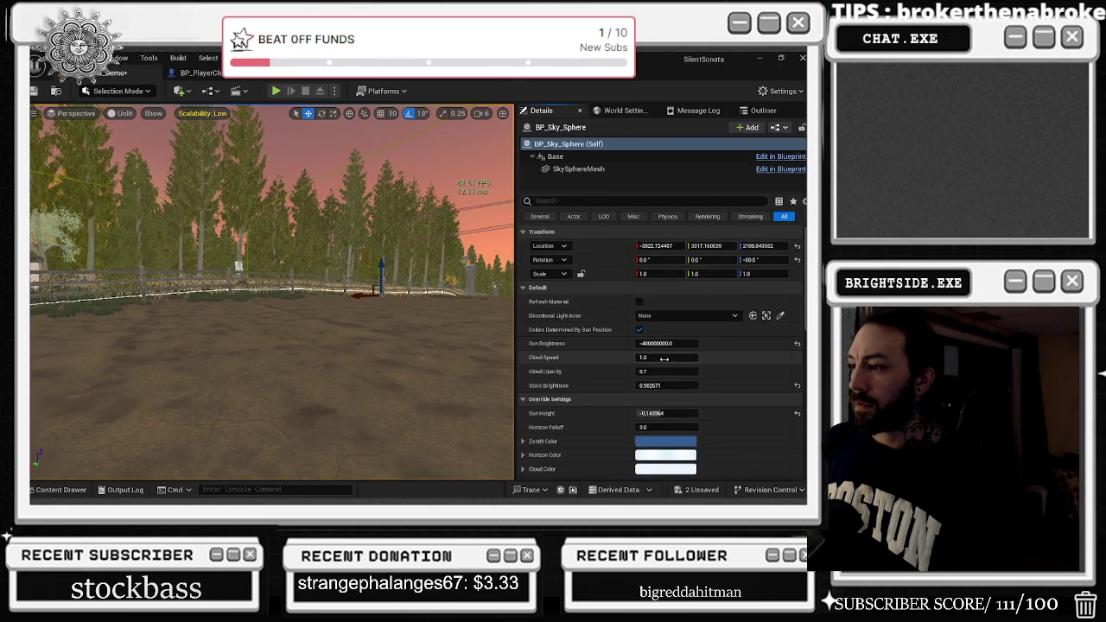
# Lower Sun Height to night, raise Stars Brightness and Cloud Opacity, checking the sky view.
pyautogui.moveTo(663, 357); pyautogui.dragTo(660, 385)
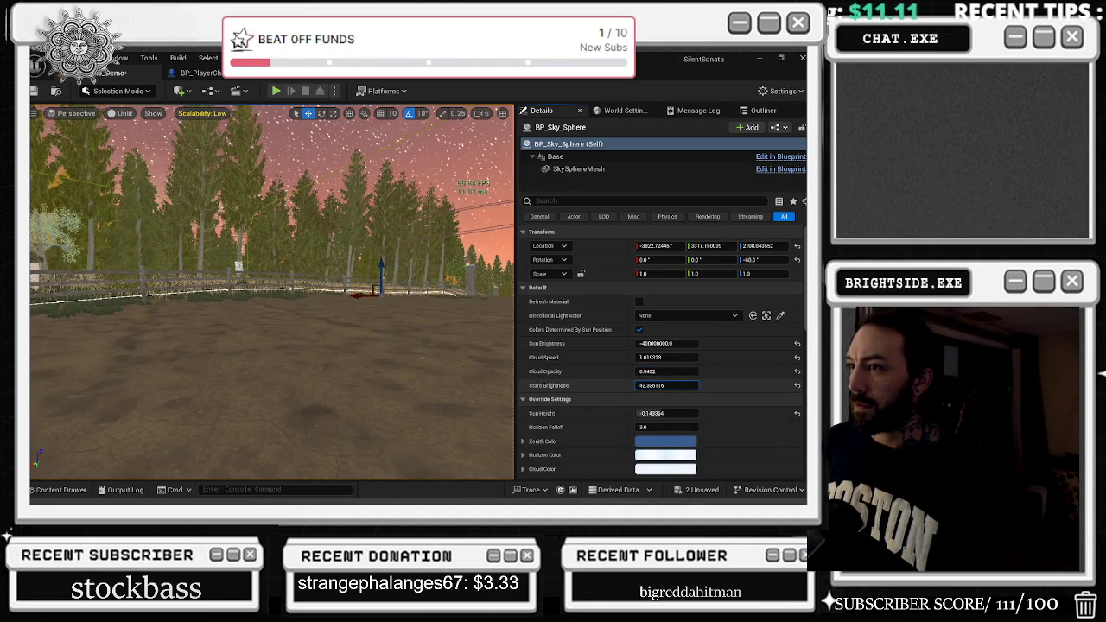
pyautogui.moveTo(272, 345); pyautogui.dragTo(272, 259)
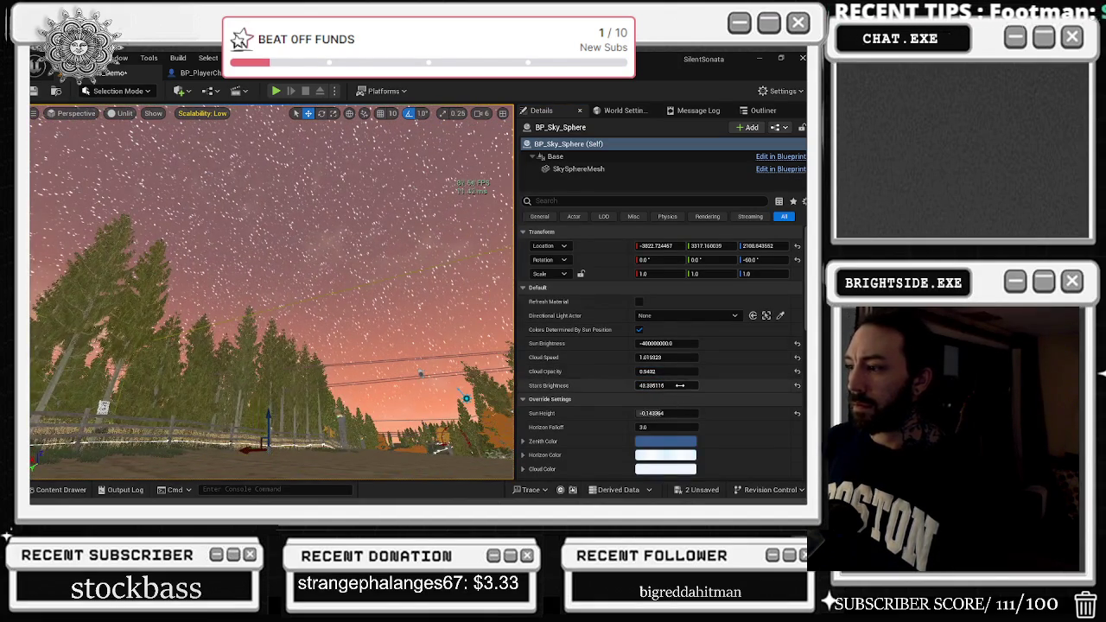
pyautogui.moveTo(654, 413)
pyautogui.mouseDown()
pyautogui.moveTo(626, 413)
pyautogui.moveTo(672, 413)
pyautogui.mouseUp()
pyautogui.moveTo(276, 259); pyautogui.dragTo(277, 307)
pyautogui.click(669, 413)
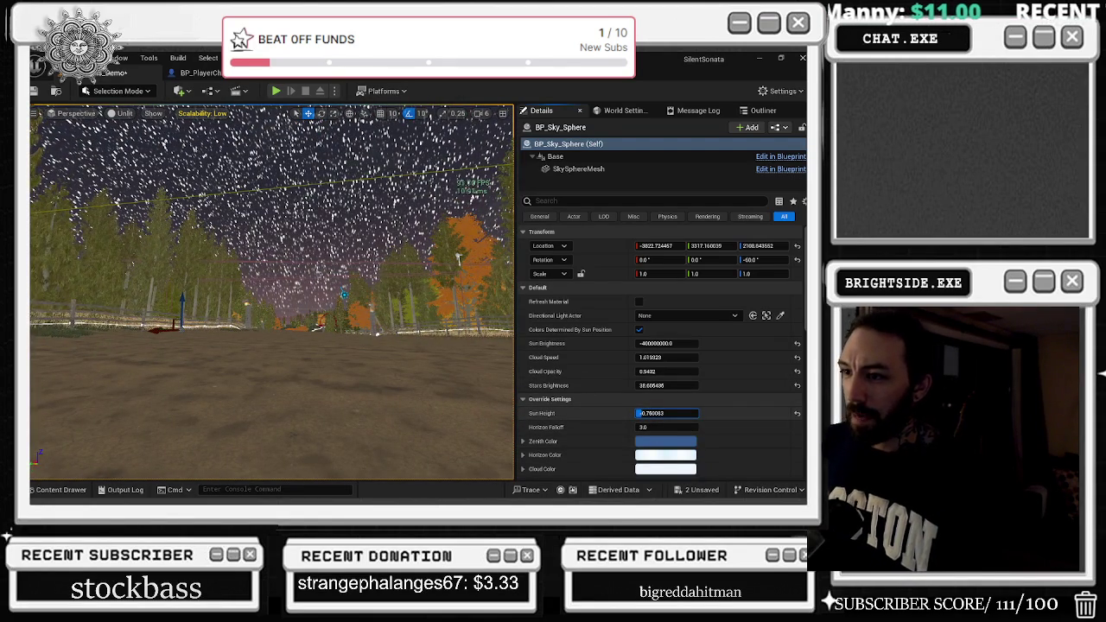
pyautogui.moveTo(665, 386)
pyautogui.mouseDown()
pyautogui.moveTo(691, 385)
pyautogui.moveTo(657, 385)
pyautogui.mouseUp()
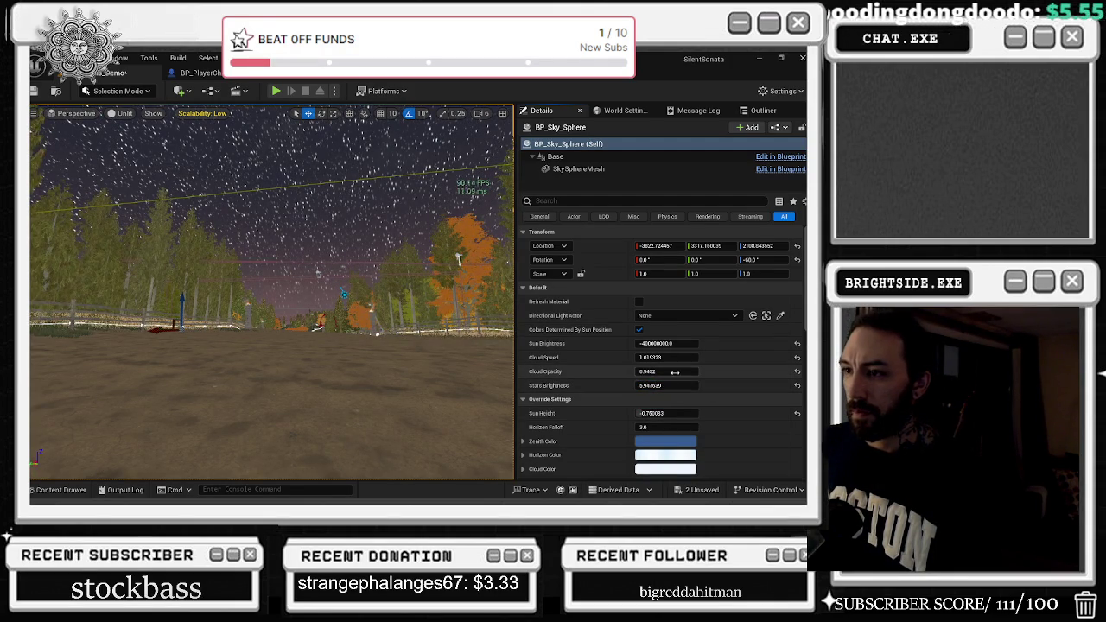
pyautogui.moveTo(665, 370); pyautogui.dragTo(678, 370)
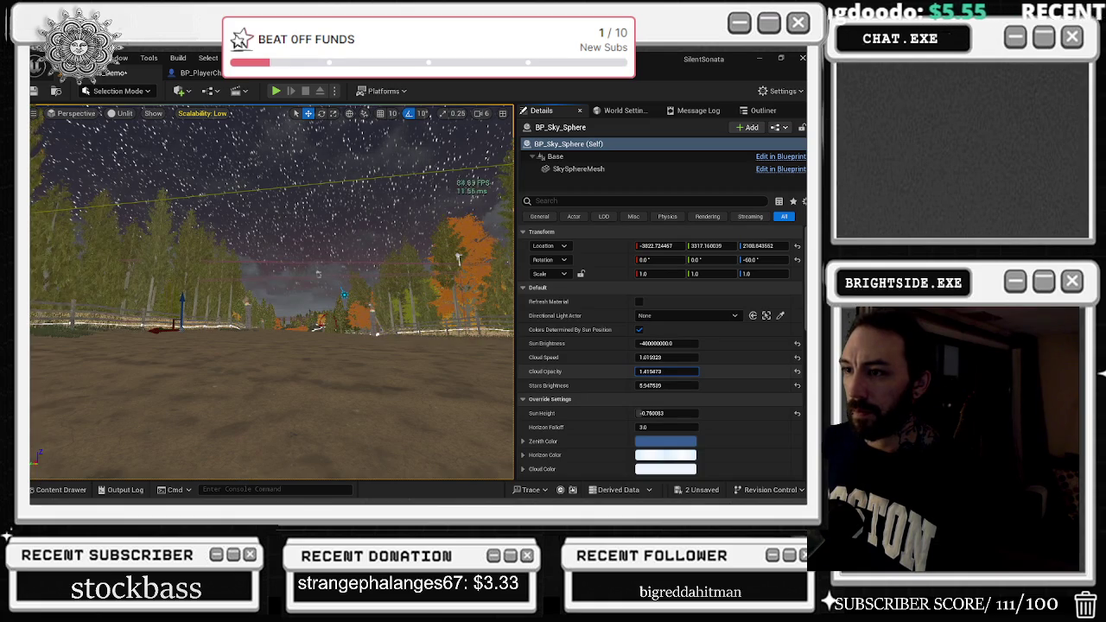
pyautogui.moveTo(457, 257); pyautogui.dragTo(367, 326)
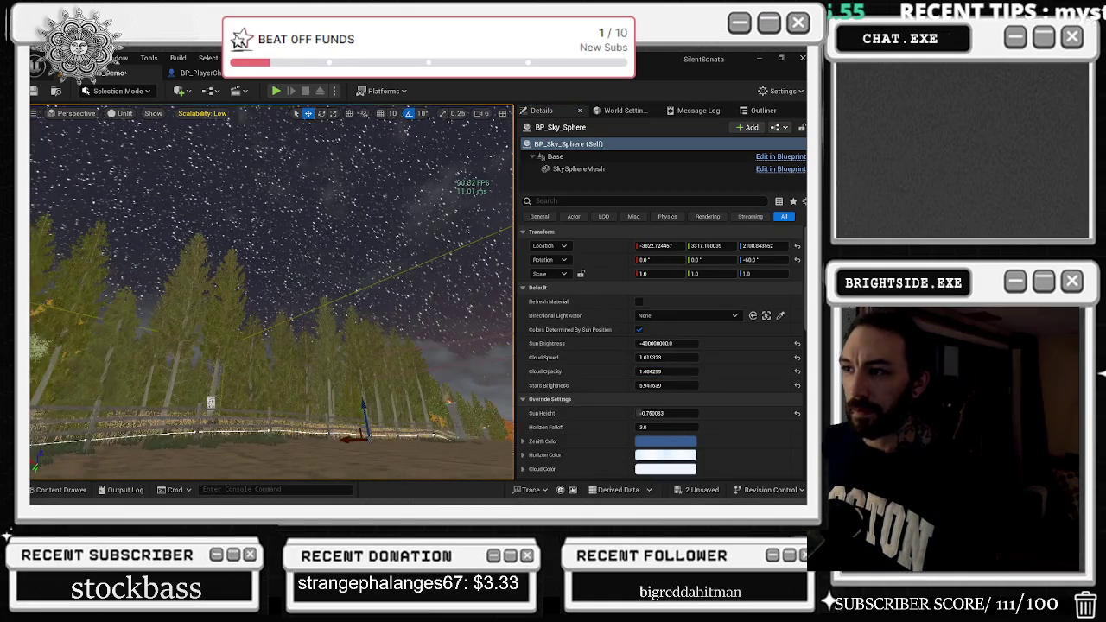
# Play-test the night level, stop it with Esc, and show the Outliner.
pyautogui.click(276, 90)
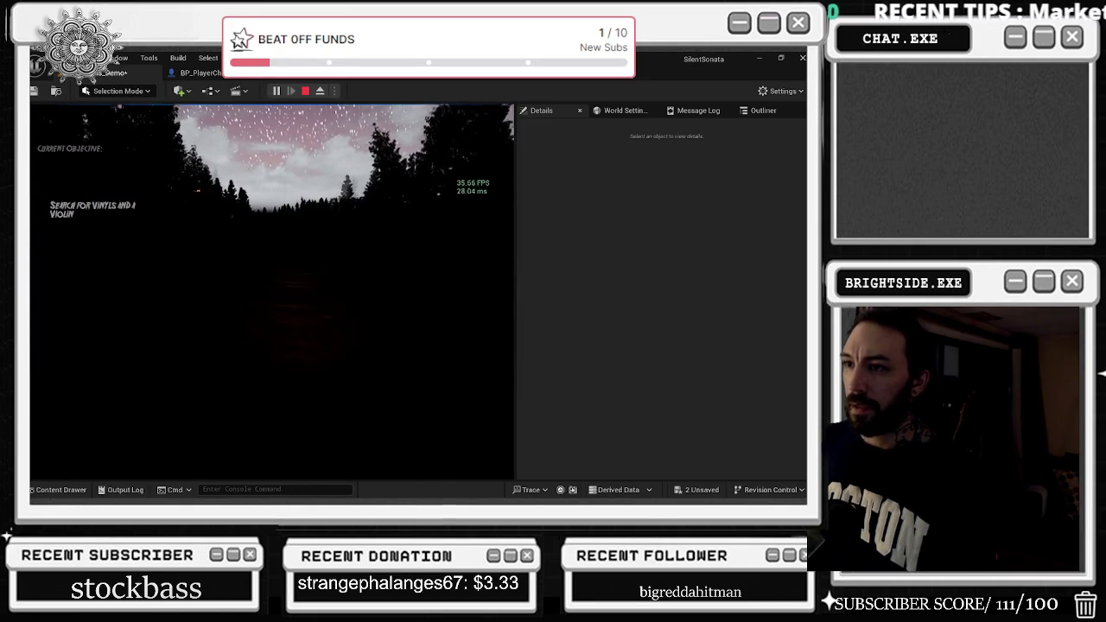
pyautogui.press('Escape')
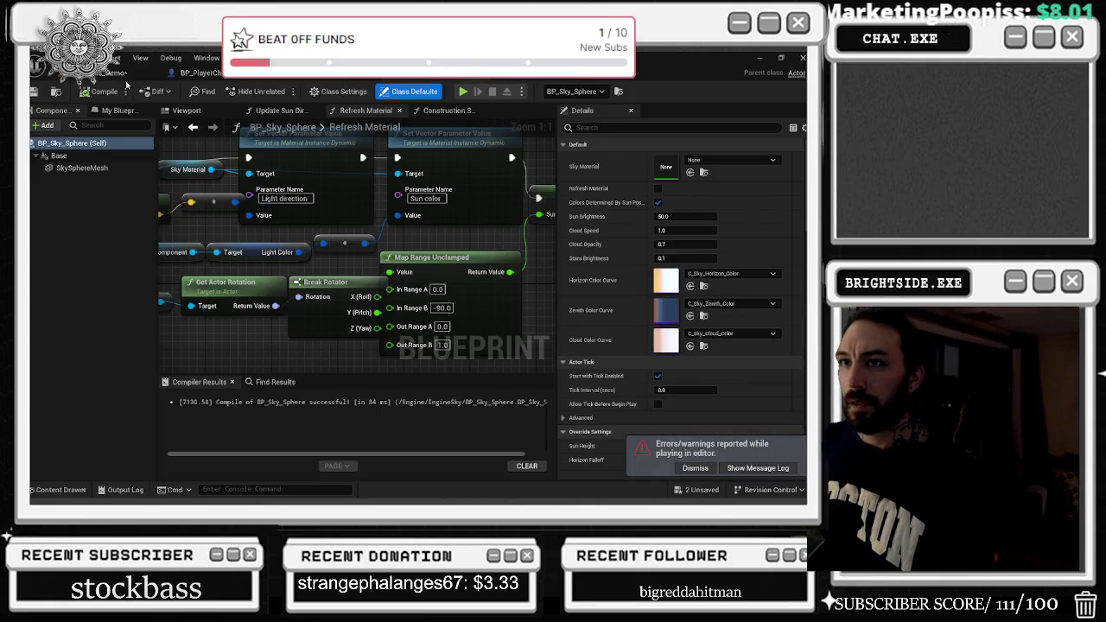
pyautogui.click(126, 82)
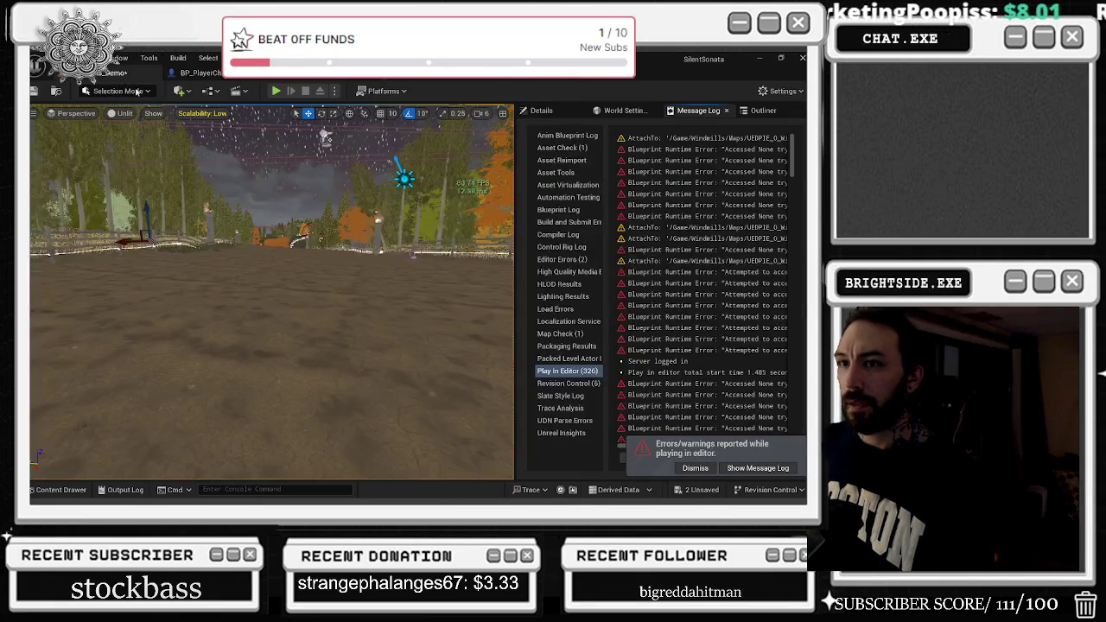
pyautogui.click(765, 110)
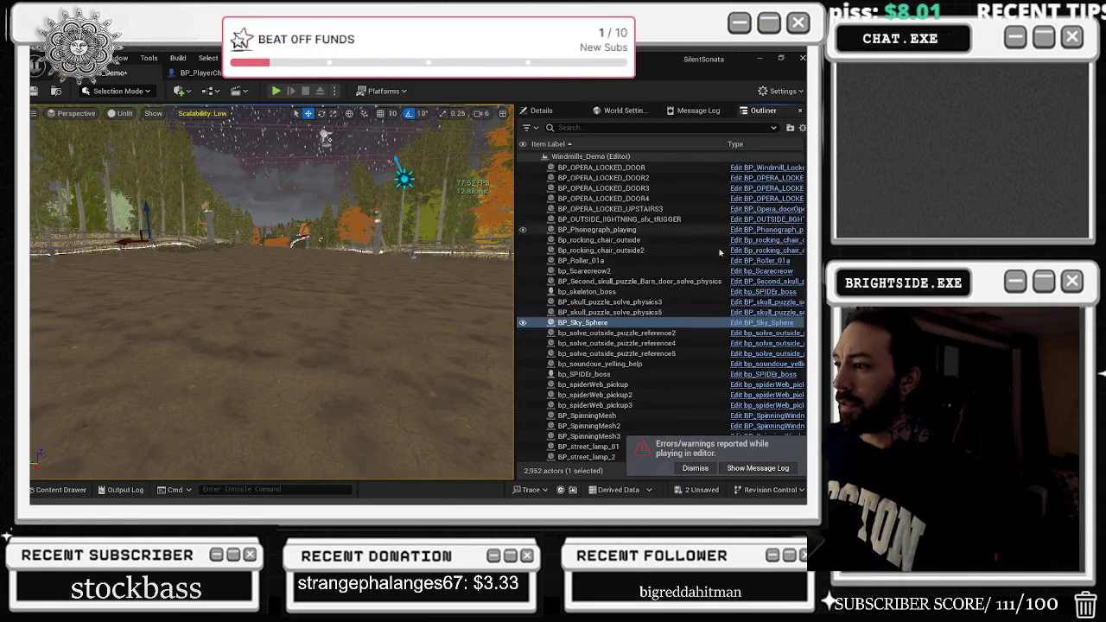
# Set BP_Sky_Sphere's Sun Brightness to 50 and reset it to its default value.
pyautogui.click(541, 110)
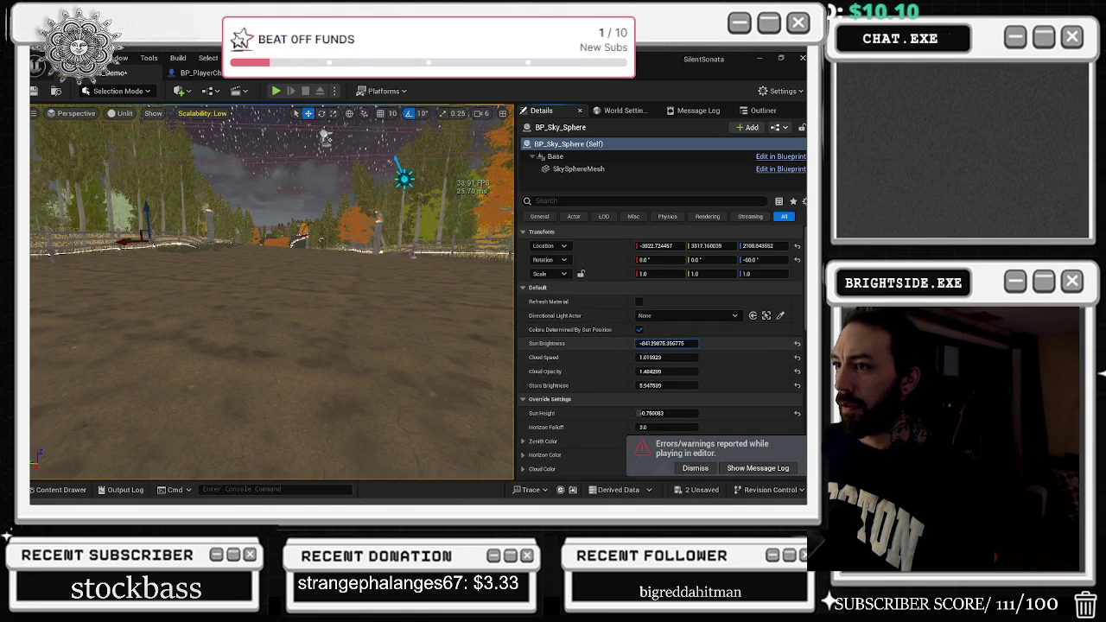
pyautogui.write('50')
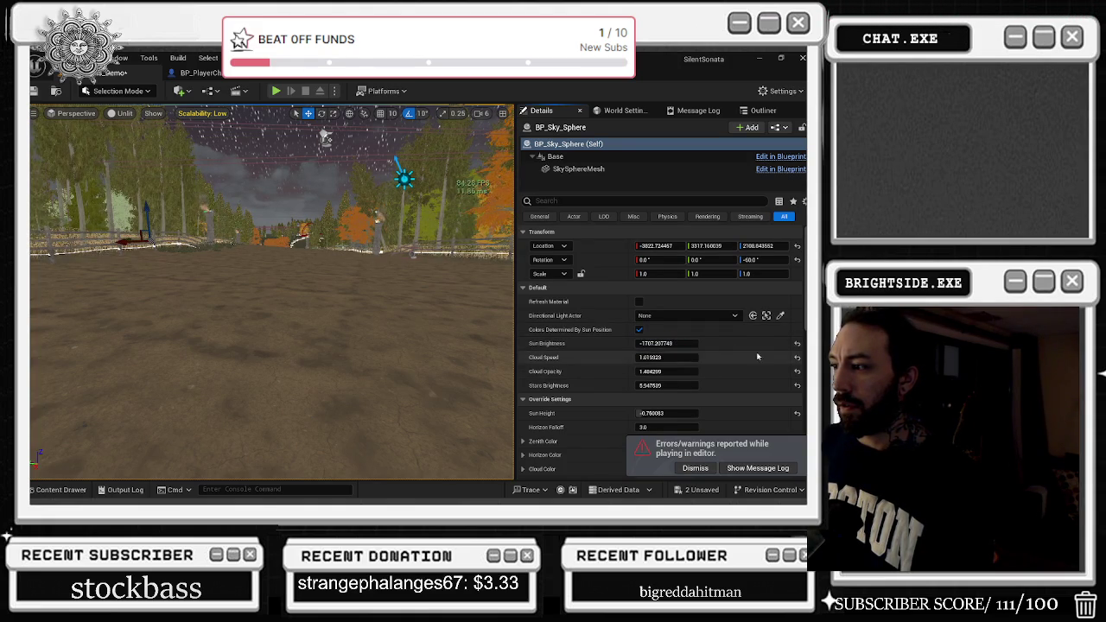
pyautogui.press('Return')
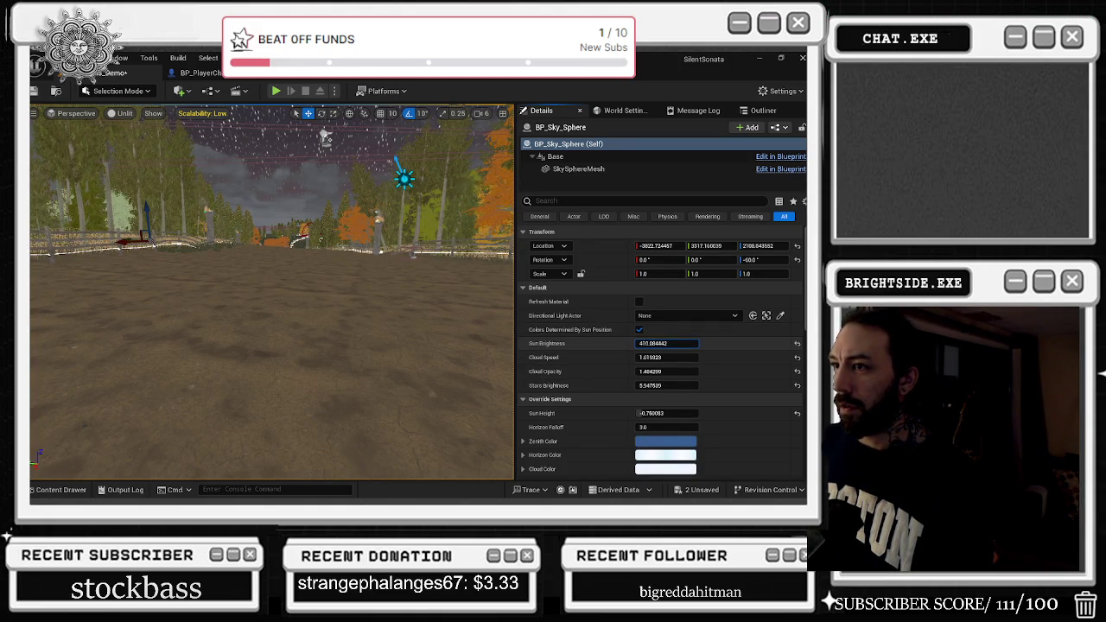
pyautogui.click(796, 344)
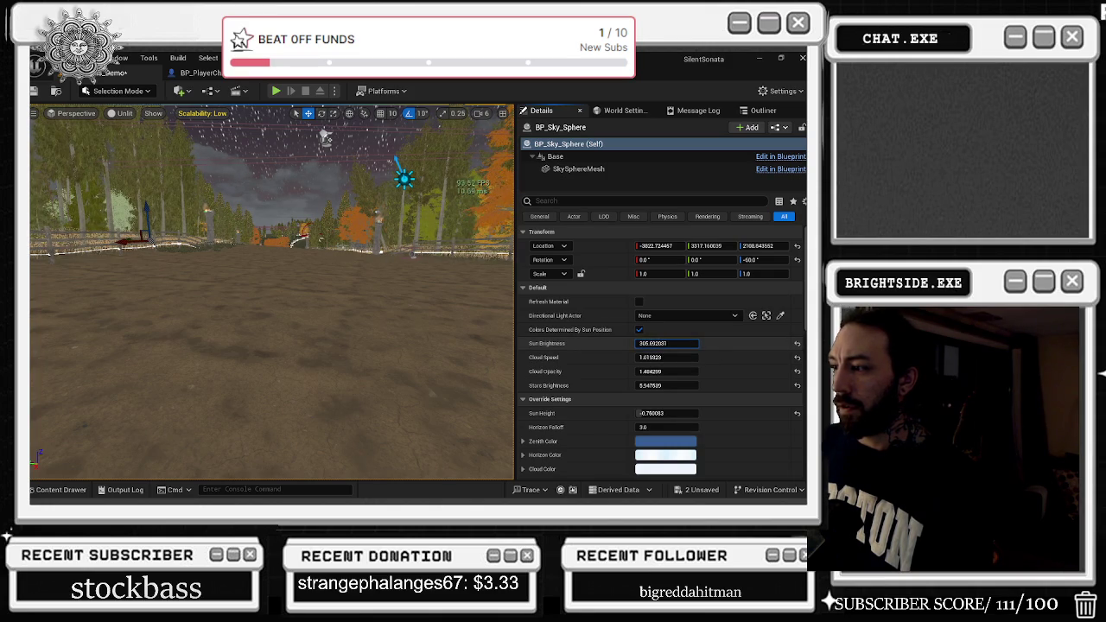
pyautogui.click(121, 113)
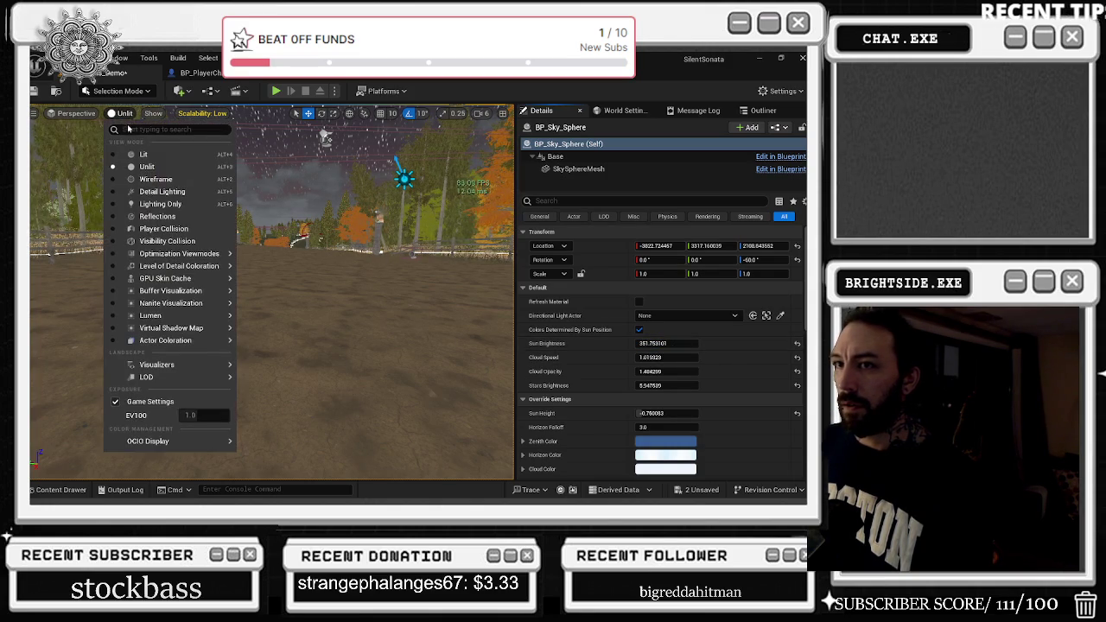
# Switch the viewport to Lit and push Sun Brightness enormously high.
pyautogui.click(143, 156)
pyautogui.moveTo(665, 343)
pyautogui.mouseDown()
pyautogui.moveTo(639, 343)
pyautogui.moveTo(691, 346)
pyautogui.moveTo(647, 344)
pyautogui.moveTo(678, 343)
pyautogui.mouseUp()
pyautogui.moveTo(285, 430); pyautogui.dragTo(285, 393)
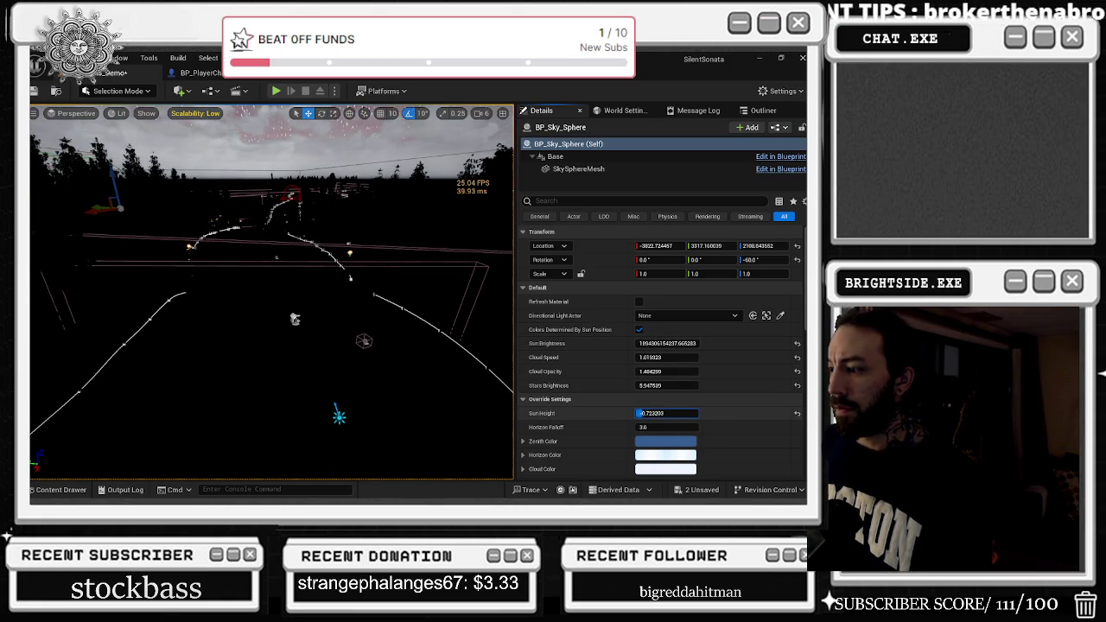
# Set Sun Height to -1 and reduce Horizon Falloff to about 0.04.
pyautogui.moveTo(665, 413); pyautogui.dragTo(708, 413)
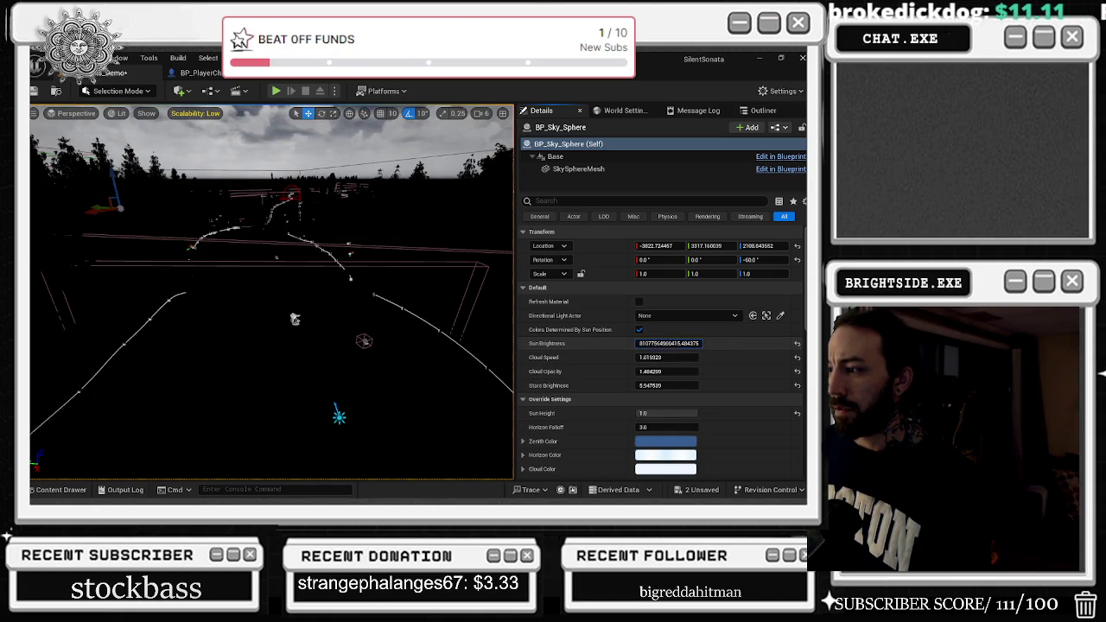
pyautogui.moveTo(658, 343); pyautogui.dragTo(682, 368)
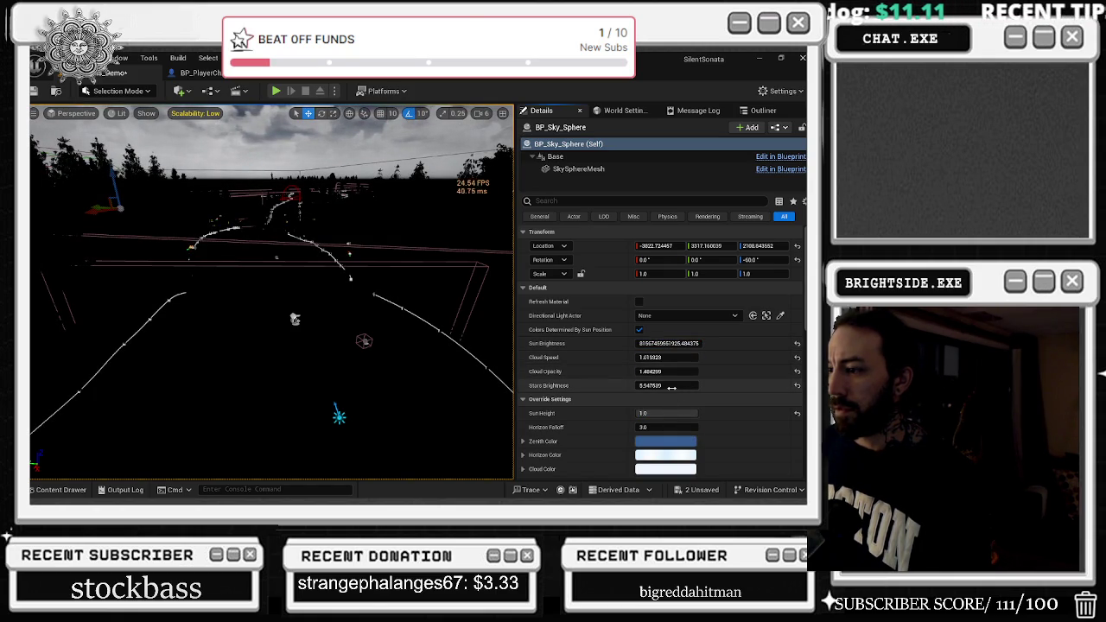
pyautogui.moveTo(665, 413)
pyautogui.mouseDown()
pyautogui.moveTo(637, 412)
pyautogui.moveTo(687, 413)
pyautogui.moveTo(639, 414)
pyautogui.mouseUp()
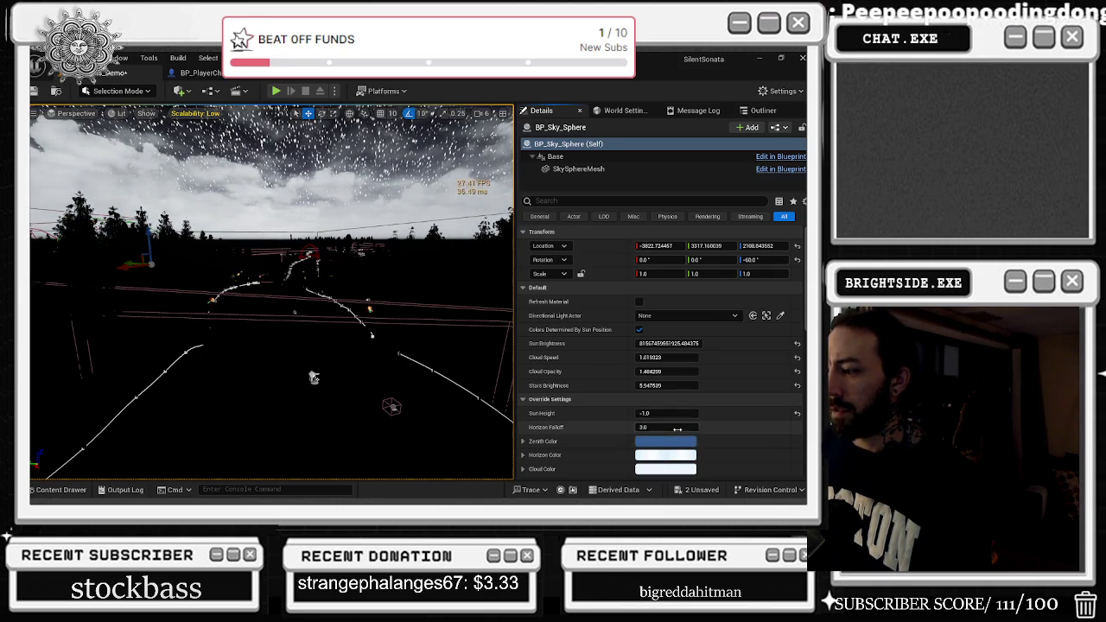
pyautogui.moveTo(665, 426); pyautogui.dragTo(631, 427)
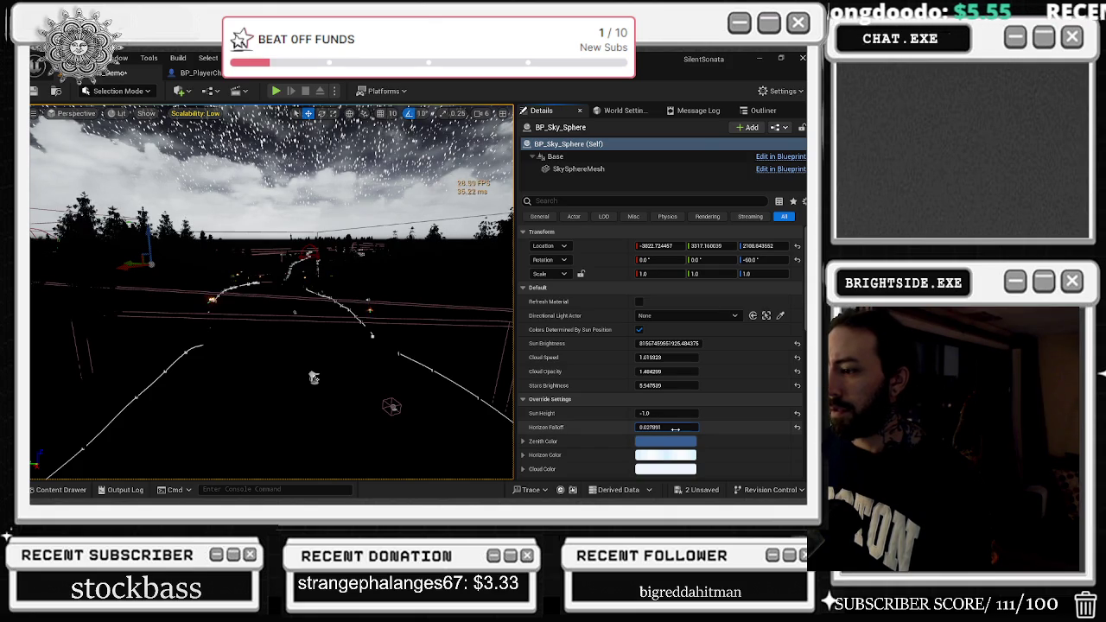
pyautogui.scroll(-2, 678, 427)
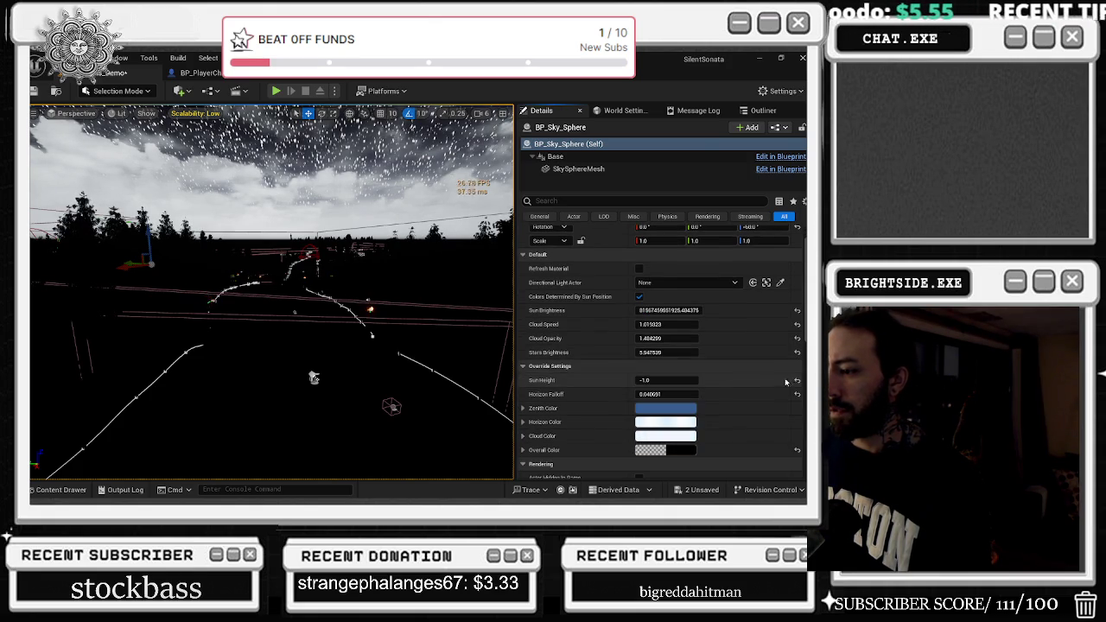
# Set Horizon Color to black and Cloud Color to dark grey (sRGB 4E5154).
pyautogui.click(680, 426)
pyautogui.moveTo(598, 338); pyautogui.dragTo(598, 367)
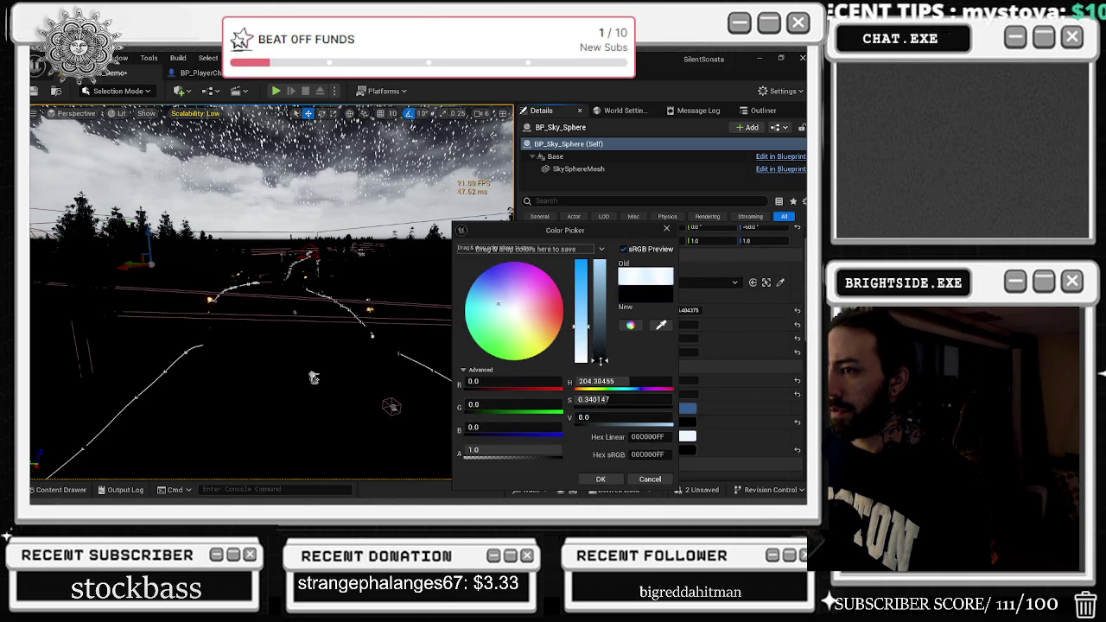
pyautogui.click(604, 478)
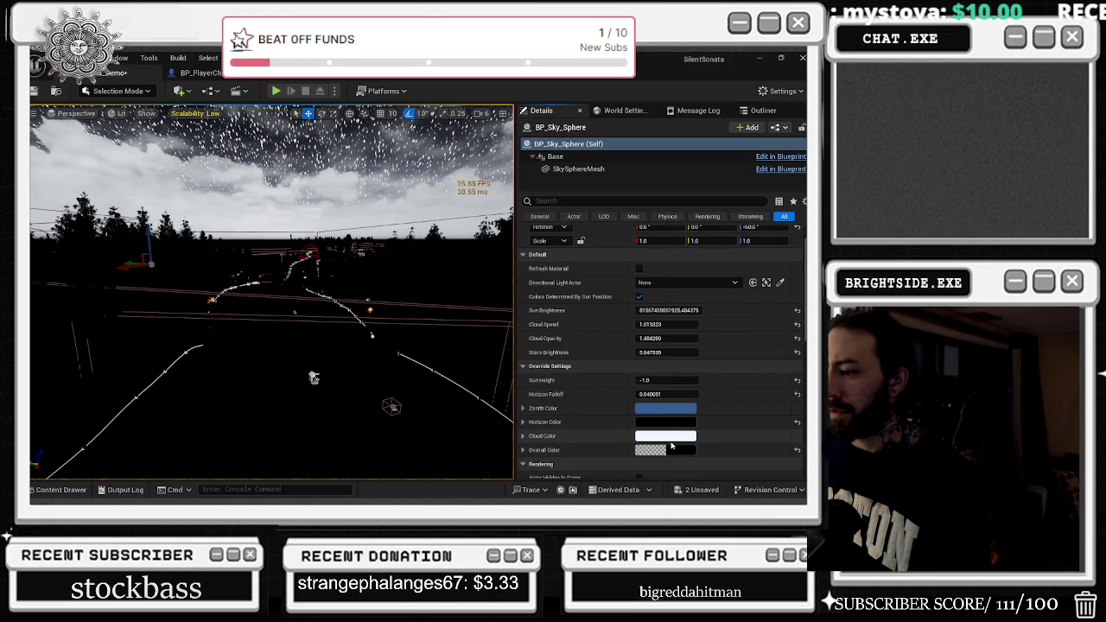
pyautogui.click(666, 441)
pyautogui.moveTo(595, 268); pyautogui.dragTo(596, 352)
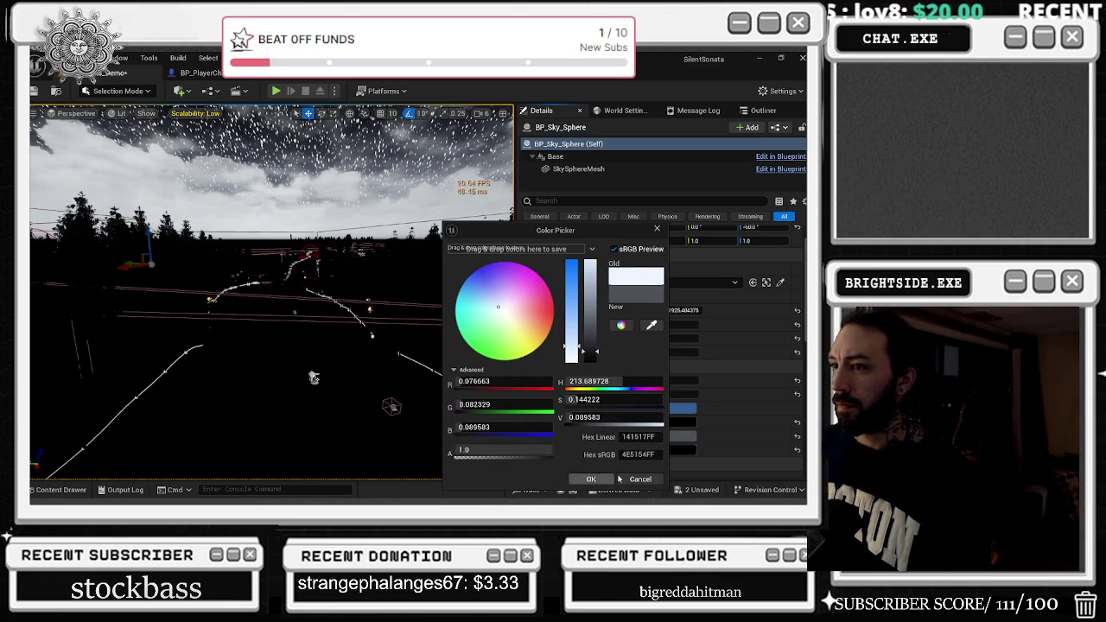
pyautogui.click(585, 478)
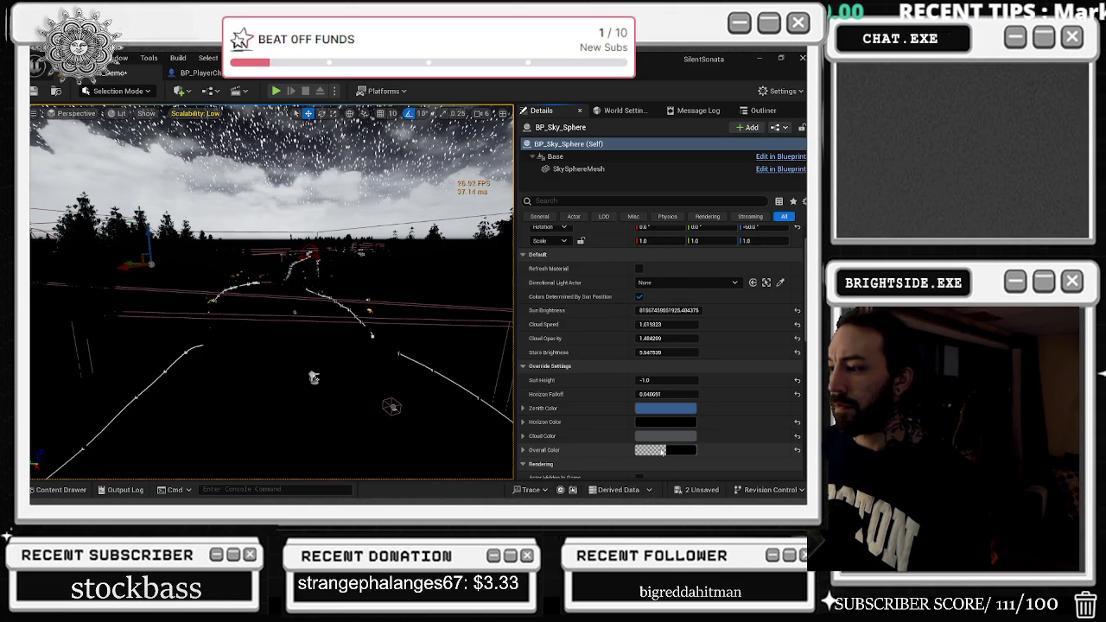
# Try a new Overall Color tint but cancel, leaving it unchanged.
pyautogui.click(661, 450)
pyautogui.click(523, 330)
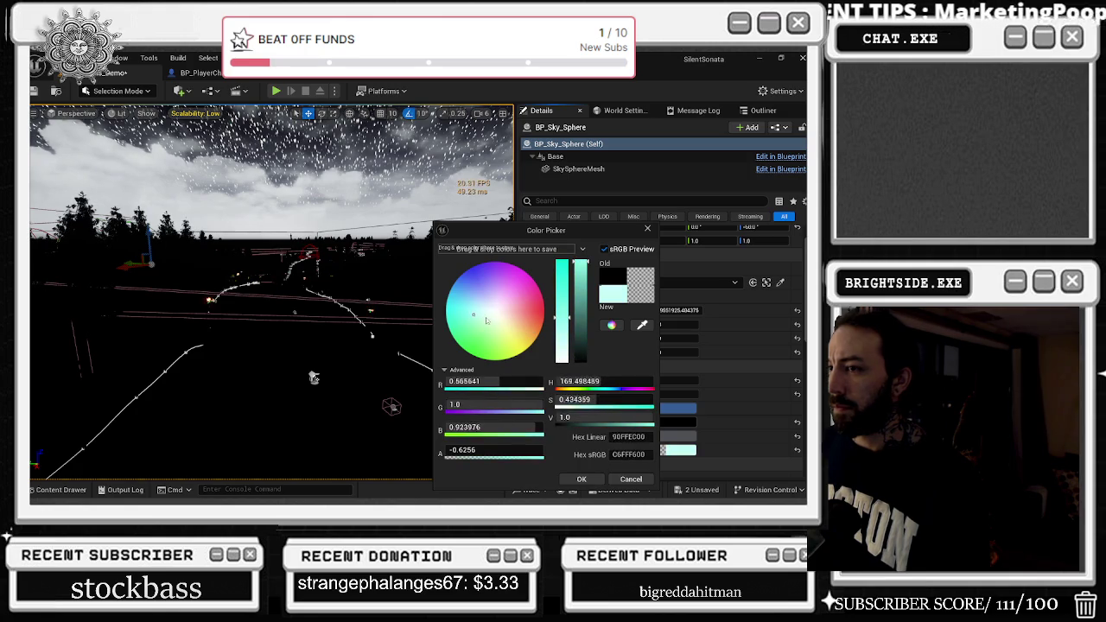
pyautogui.click(640, 478)
pyautogui.scroll(1, 725, 424)
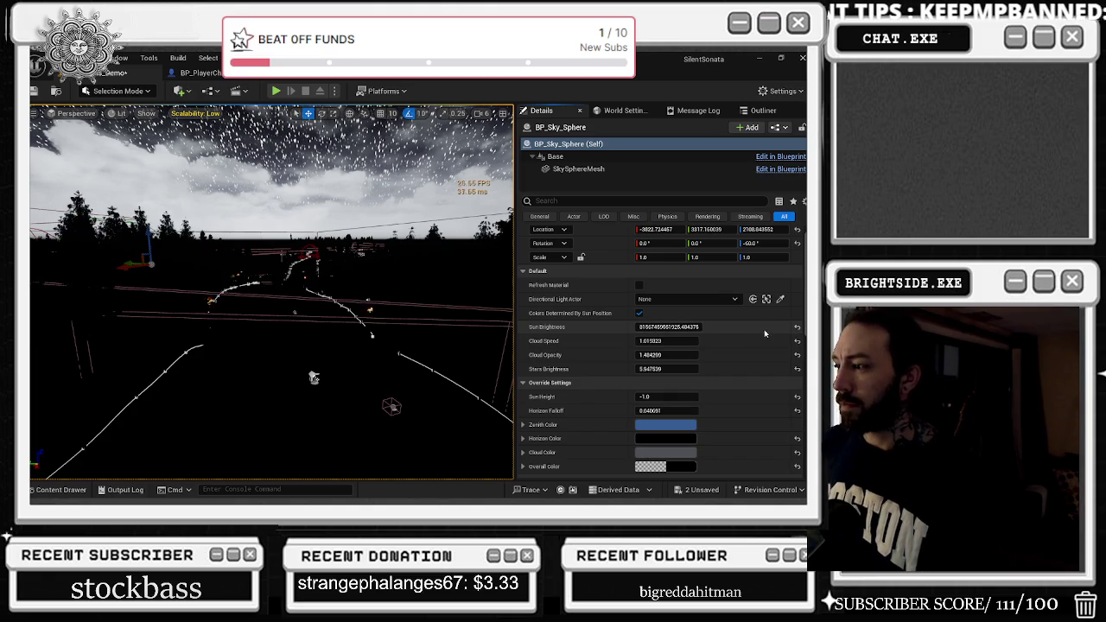
# Reset Sun Brightness to 50 and bring Cloud Speed back down after testing higher values.
pyautogui.click(796, 328)
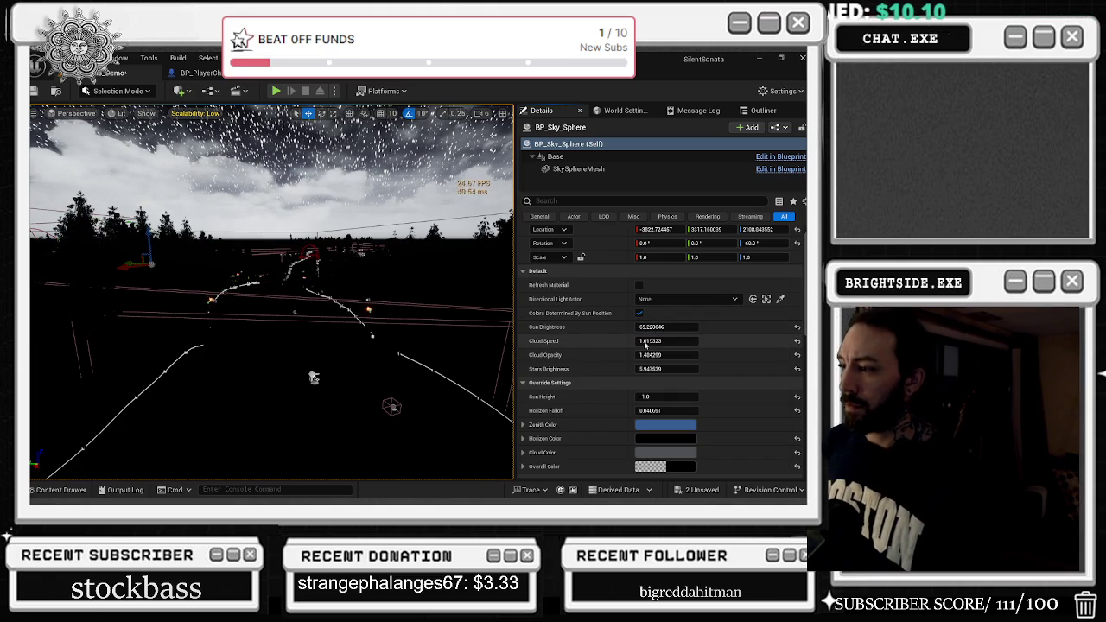
pyautogui.moveTo(661, 341); pyautogui.dragTo(671, 341)
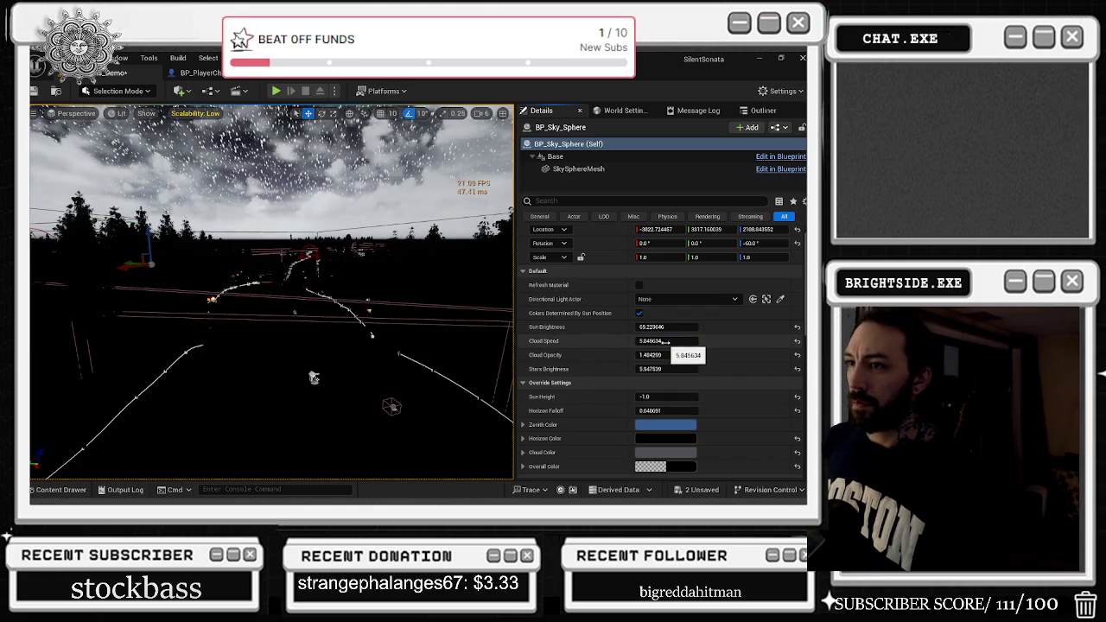
pyautogui.moveTo(752, 347); pyautogui.dragTo(671, 341)
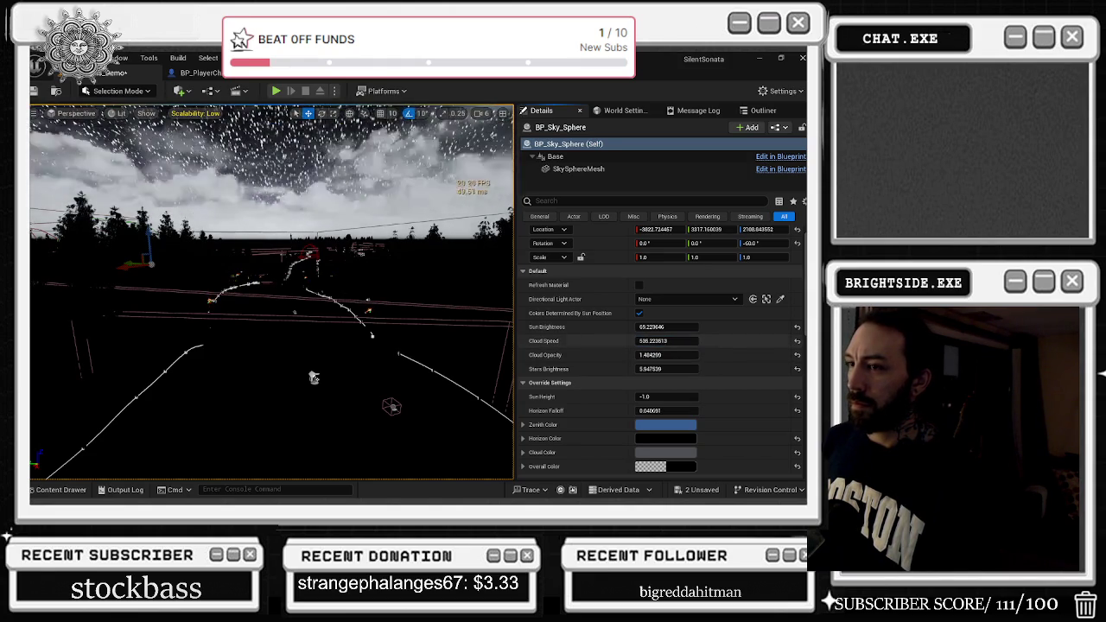
pyautogui.moveTo(679, 343); pyautogui.dragTo(663, 351)
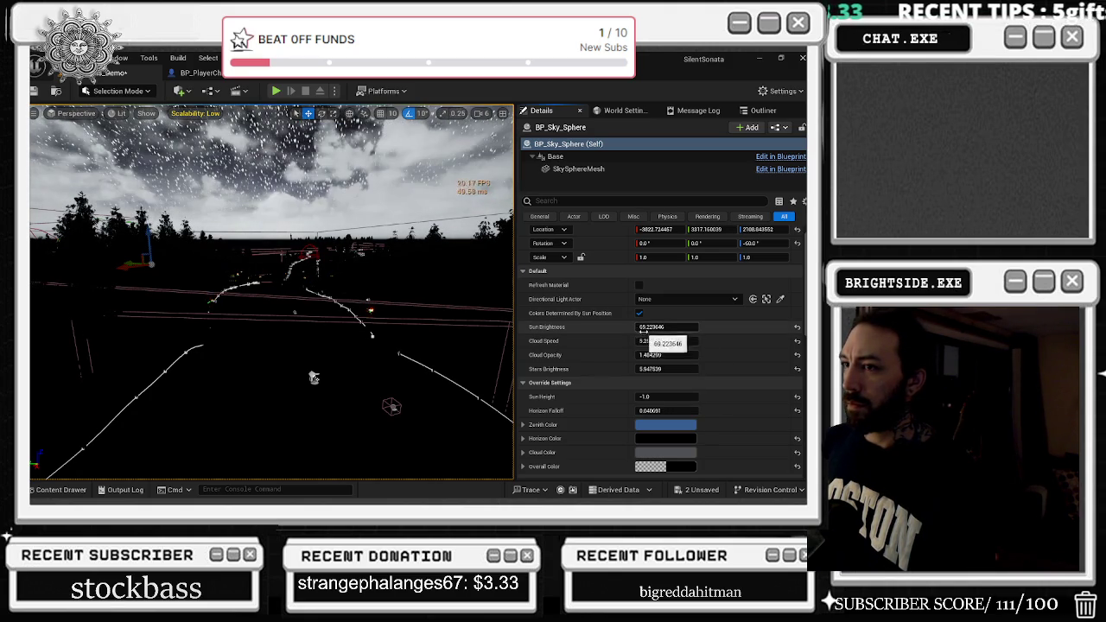
pyautogui.moveTo(646, 339); pyautogui.dragTo(665, 340)
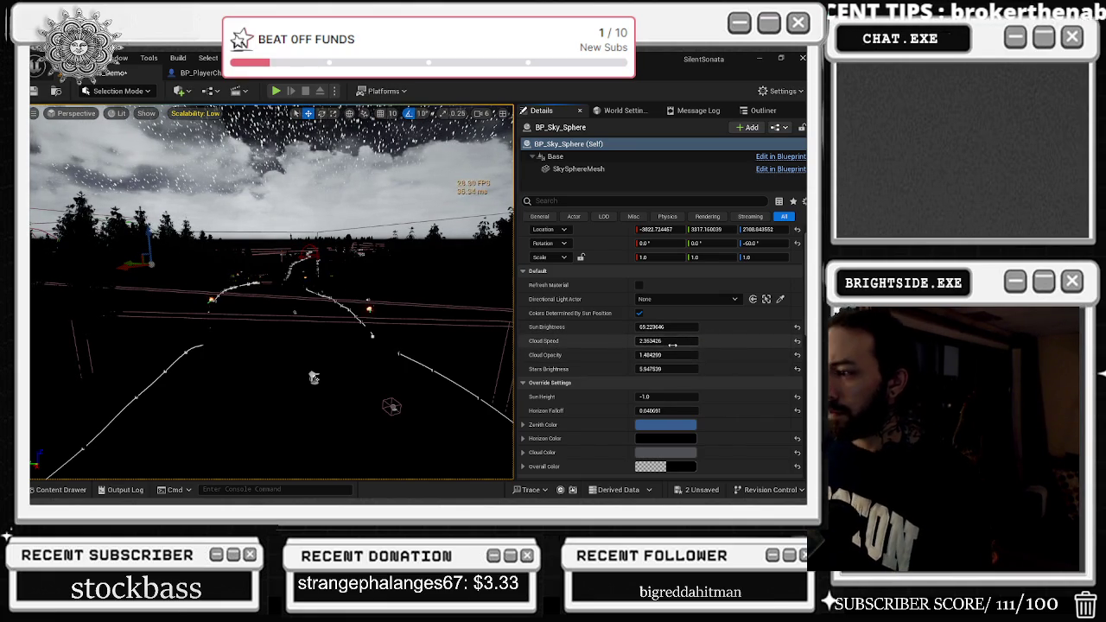
# Lower Cloud Opacity and reduce Stars Brightness to about 0.63, then show the Outliner.
pyautogui.moveTo(674, 355); pyautogui.dragTo(656, 356)
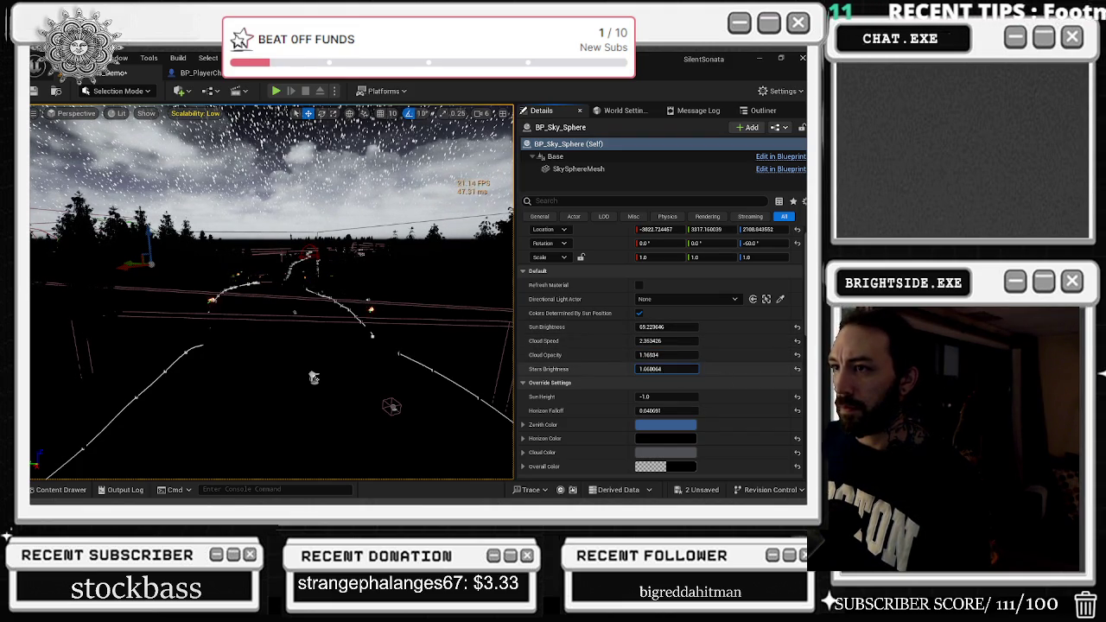
pyautogui.moveTo(683, 370); pyautogui.dragTo(647, 369)
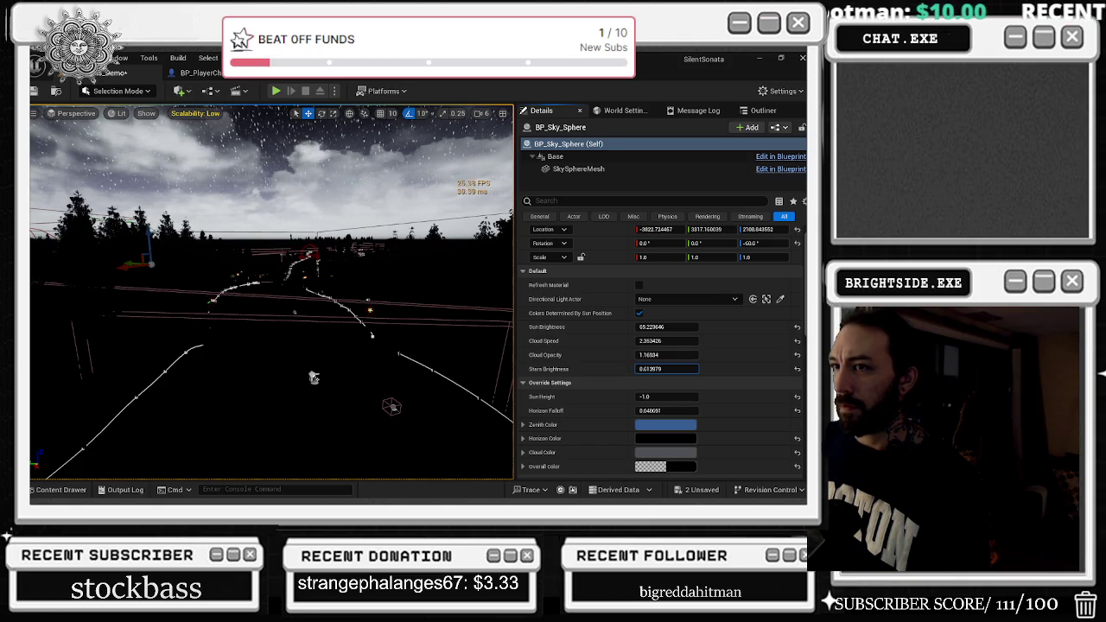
pyautogui.moveTo(665, 369)
pyautogui.mouseDown()
pyautogui.moveTo(661, 327)
pyautogui.moveTo(675, 318)
pyautogui.mouseUp()
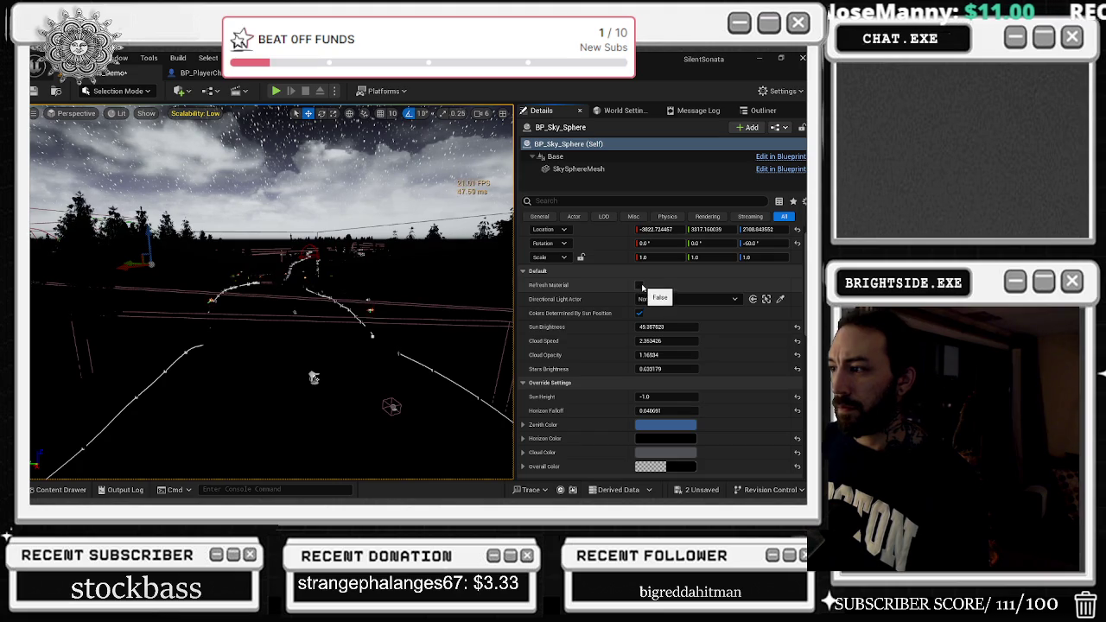
pyautogui.scroll(-3, 776, 369)
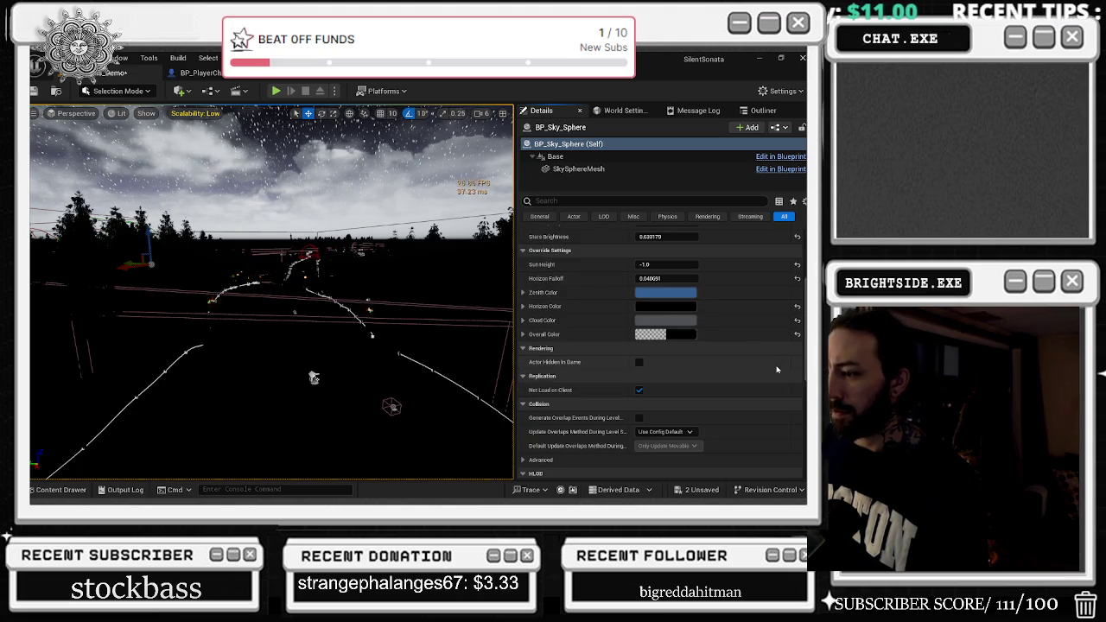
pyautogui.click(760, 110)
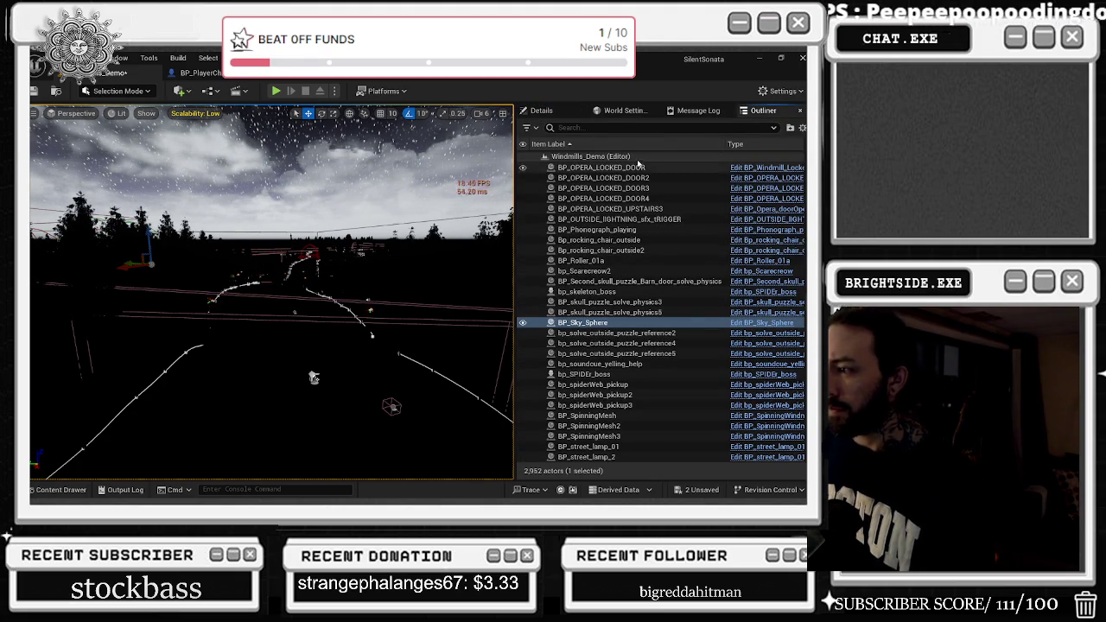
# Filter the Outliner for 'dire' and delete DirectionalLight2, keeping DirectionalLight and WindDirectionalSource1.
pyautogui.write('d')
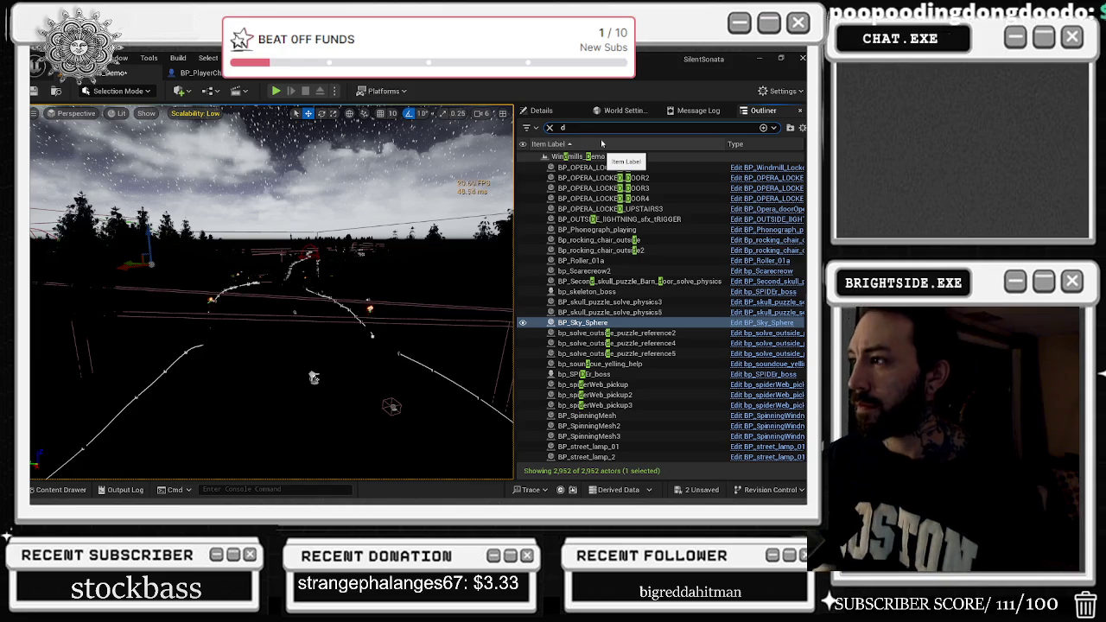
pyautogui.write('ire')
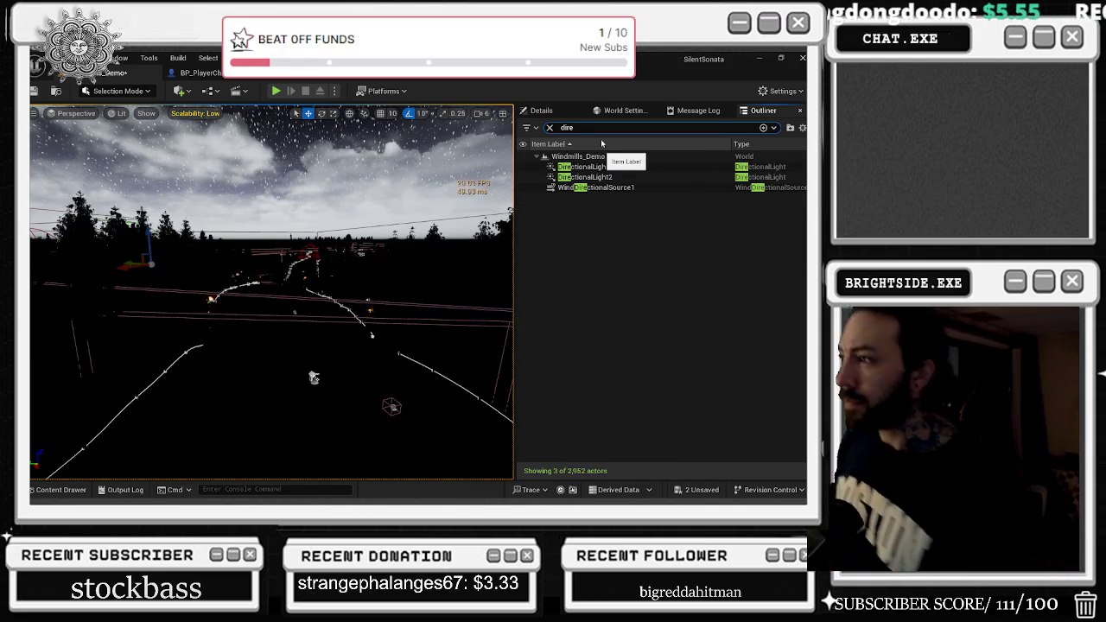
pyautogui.doubleClick(631, 187)
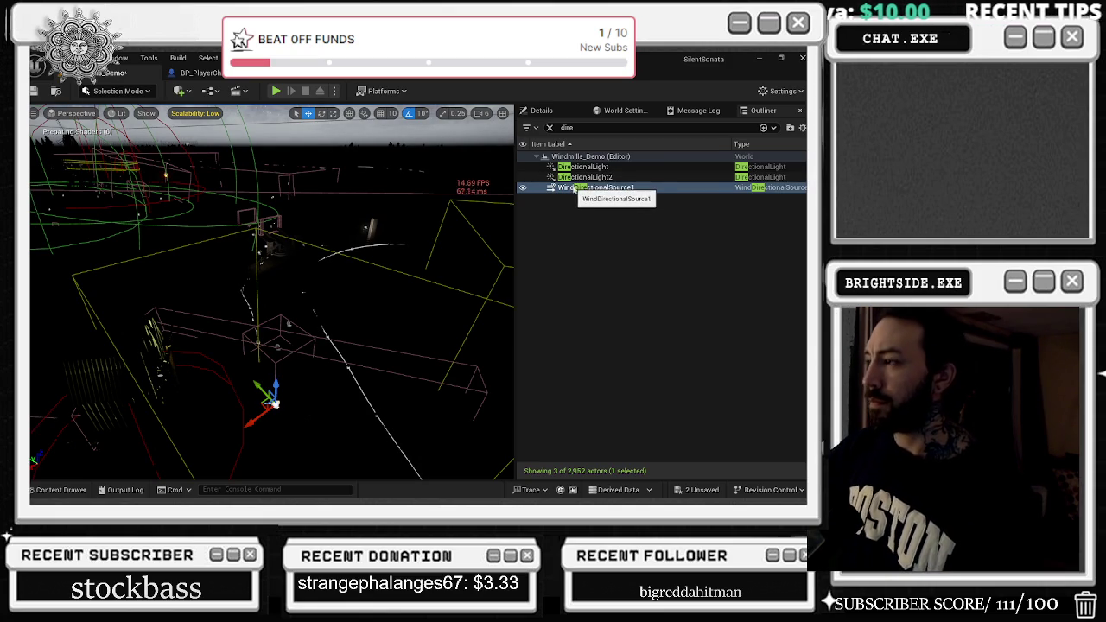
pyautogui.doubleClick(576, 177)
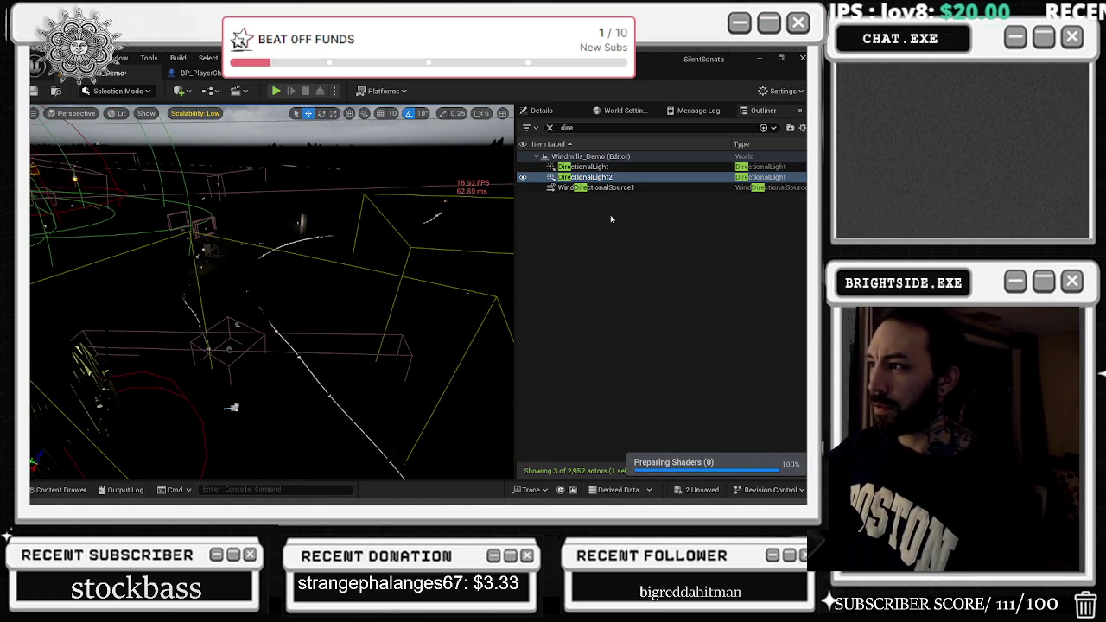
pyautogui.click(592, 178)
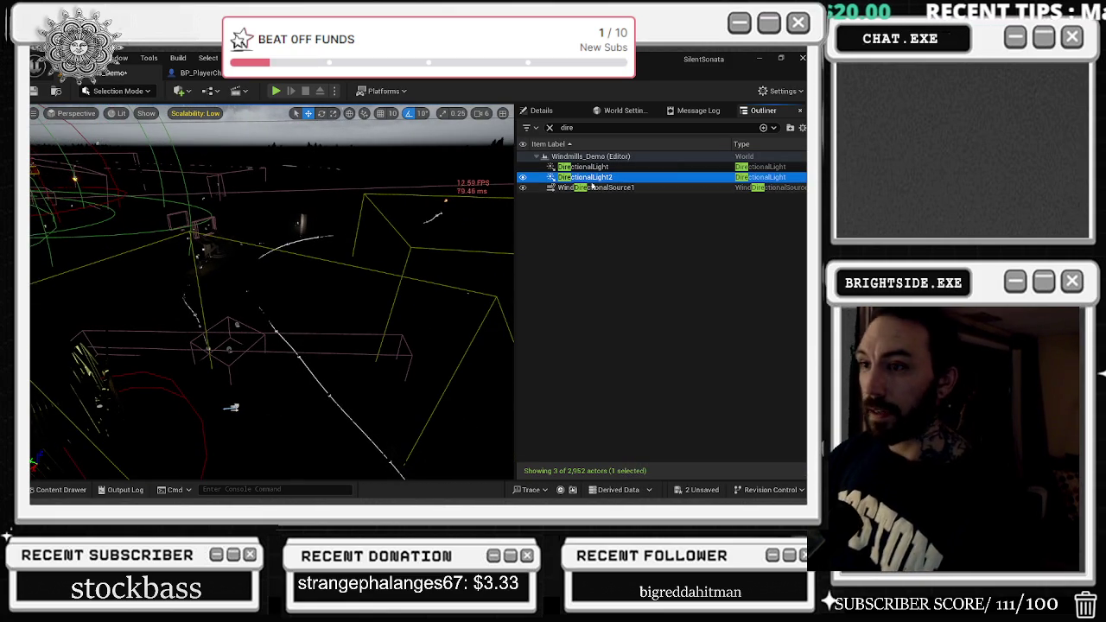
pyautogui.press('Delete')
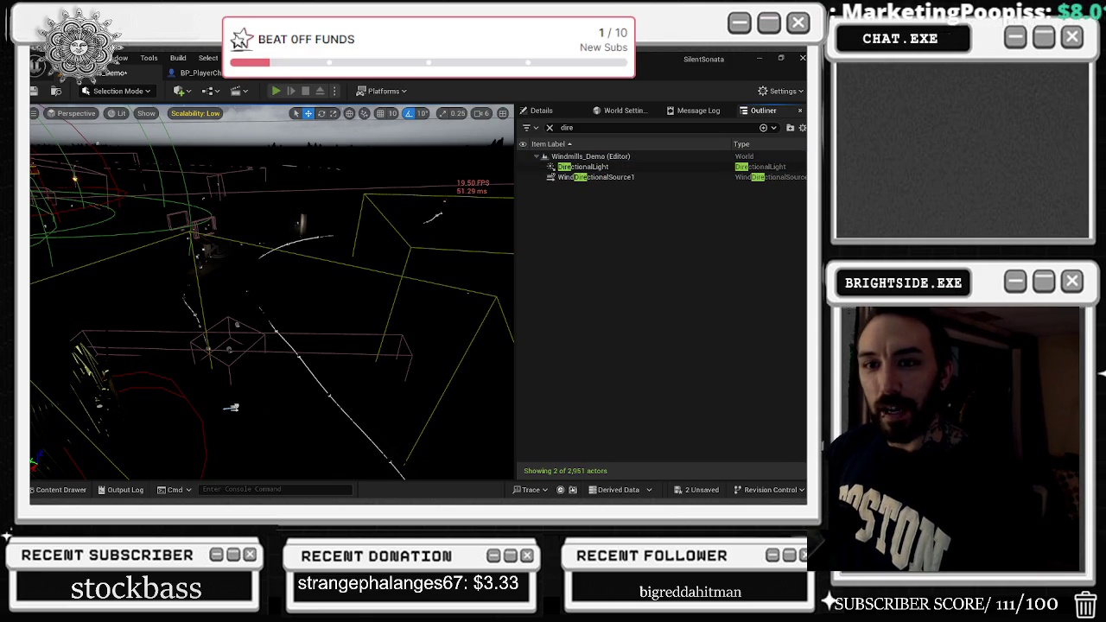
pyautogui.hotkey('alt', 'p')
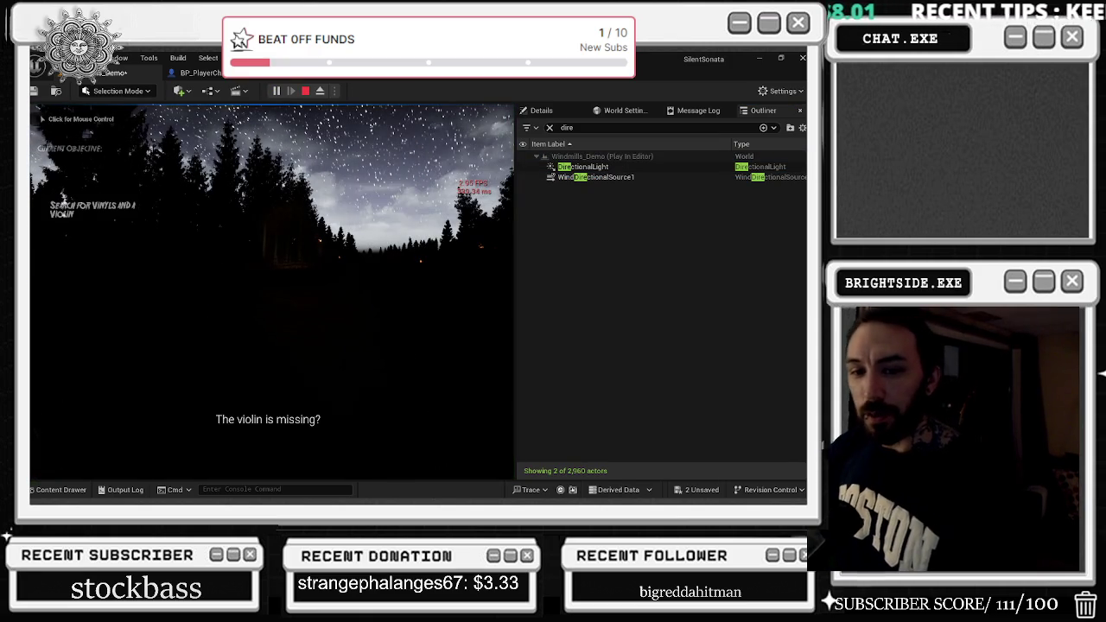
# Walk the player through the night forest to the barn door and crouch there.
pyautogui.click(352, 255)
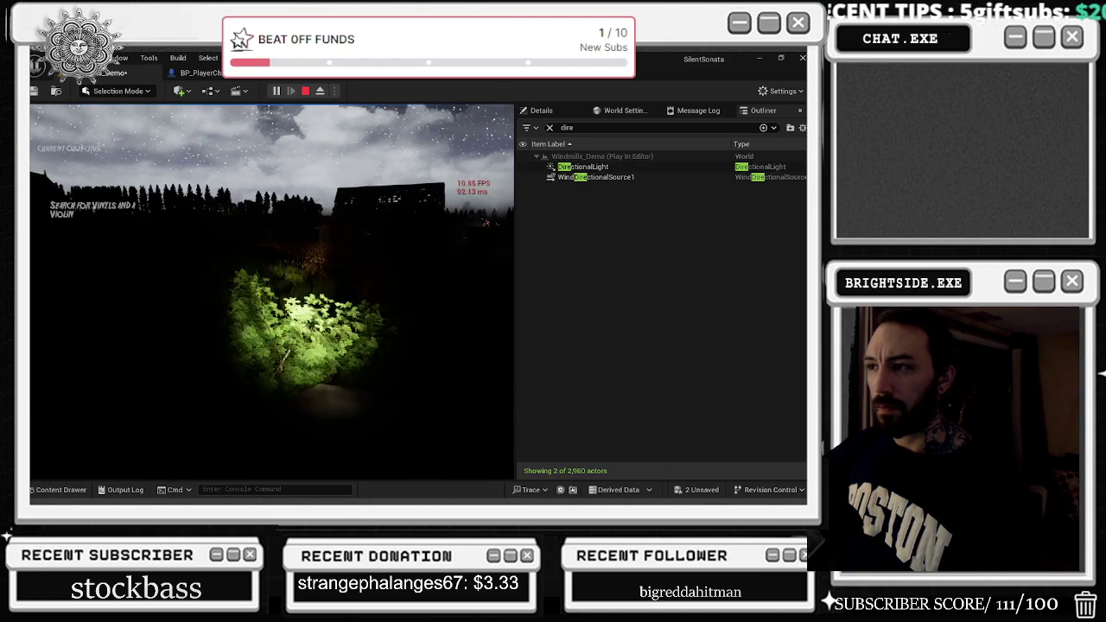
pyautogui.press('f')
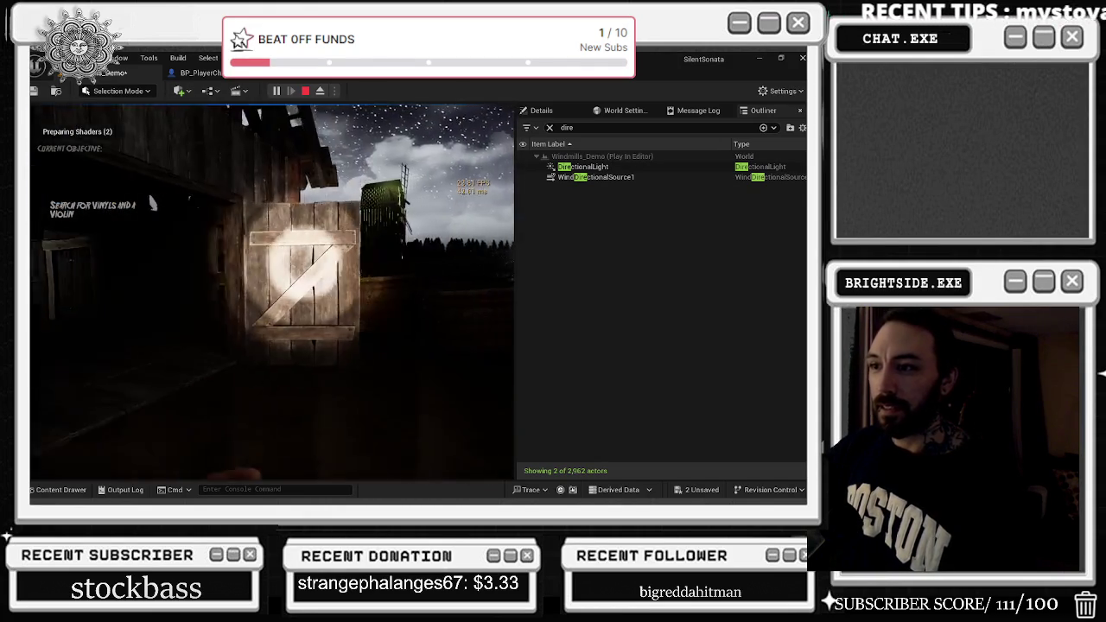
pyautogui.press('c')
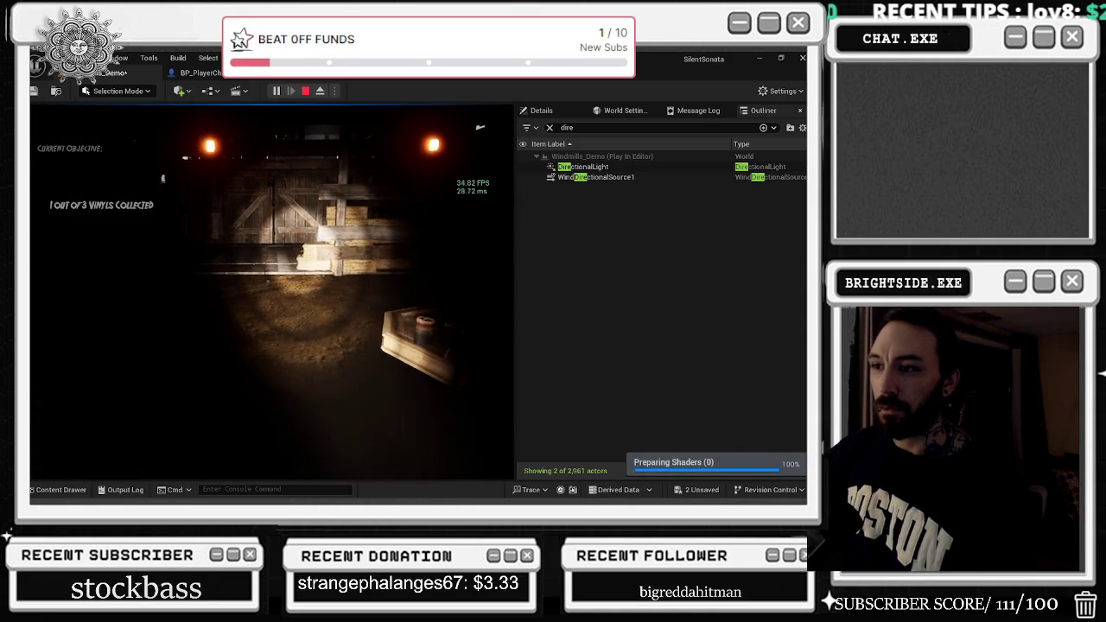
pyautogui.press('f')
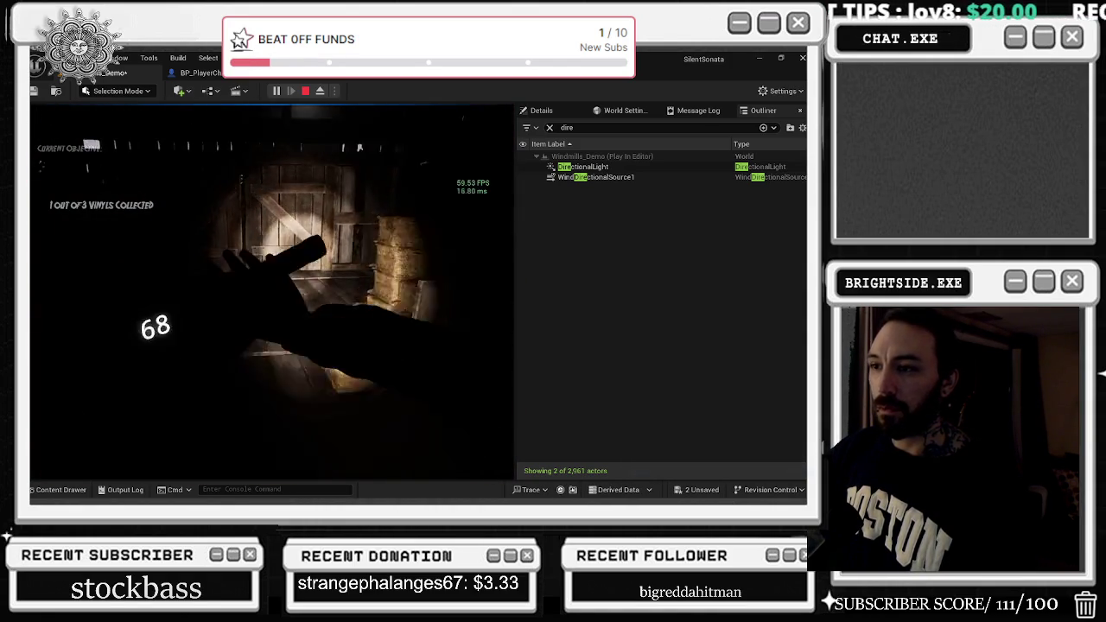
pyautogui.press('c')
pyautogui.press('s')
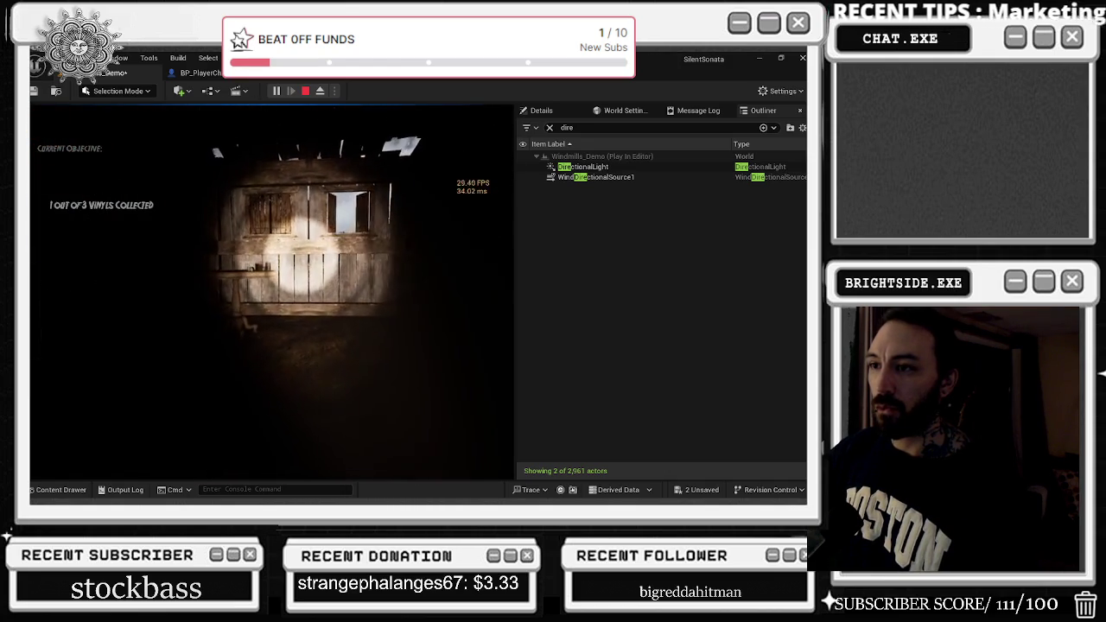
# Stop the play session and fly the editor camera up over the scene.
pyautogui.moveTo(292, 140)
pyautogui.moveTo(272, 292)
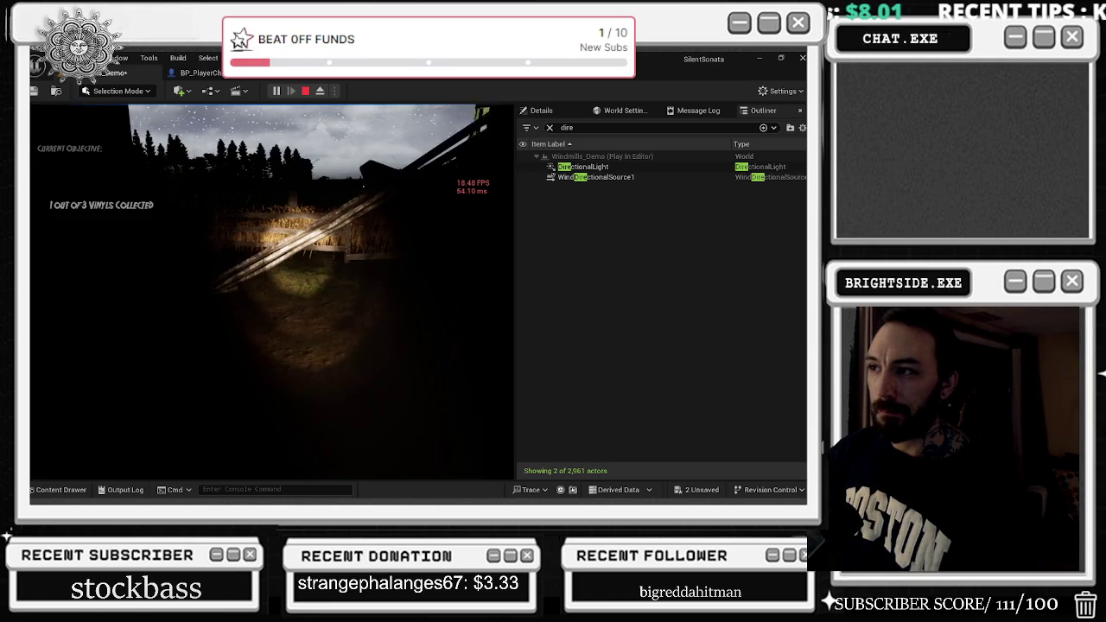
pyautogui.press('Escape')
pyautogui.moveTo(442, 230); pyautogui.dragTo(443, 230)
# Open the street lamp's Blueprint via its PointLight, review the 'cas' shadow settings, then close it.
pyautogui.click(244, 315)
pyautogui.click(538, 113)
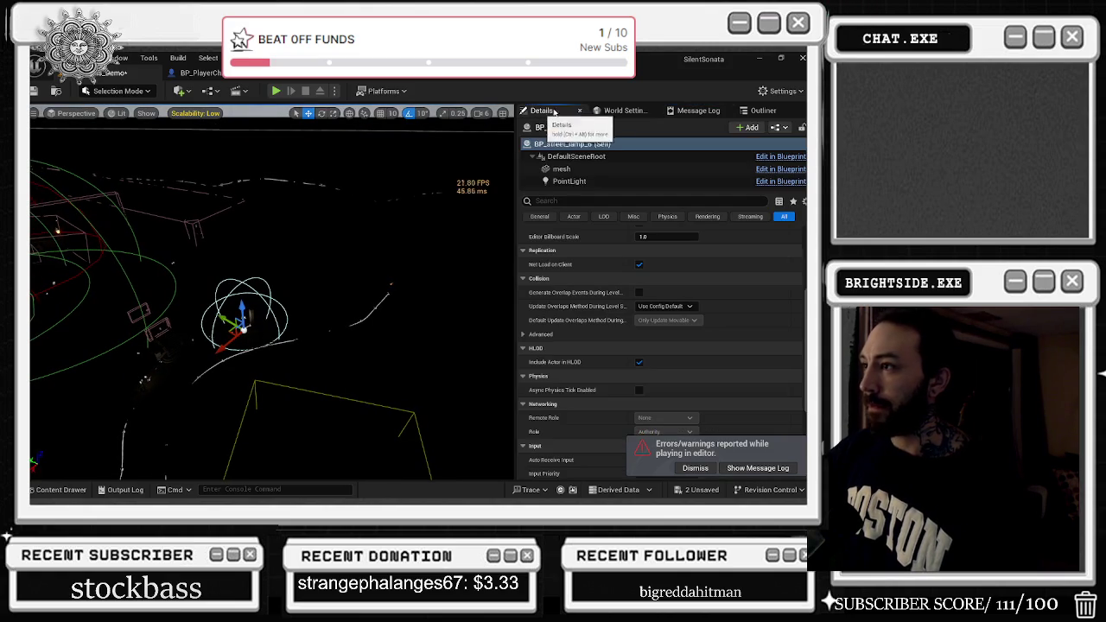
pyautogui.click(569, 181)
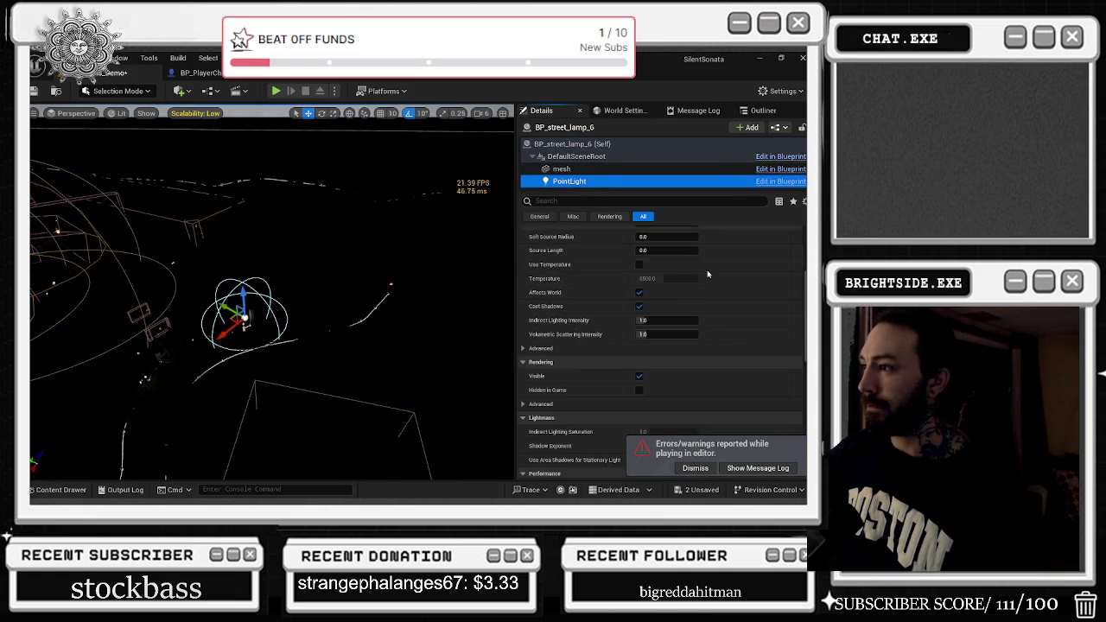
pyautogui.hotkey('ctrl', 'e')
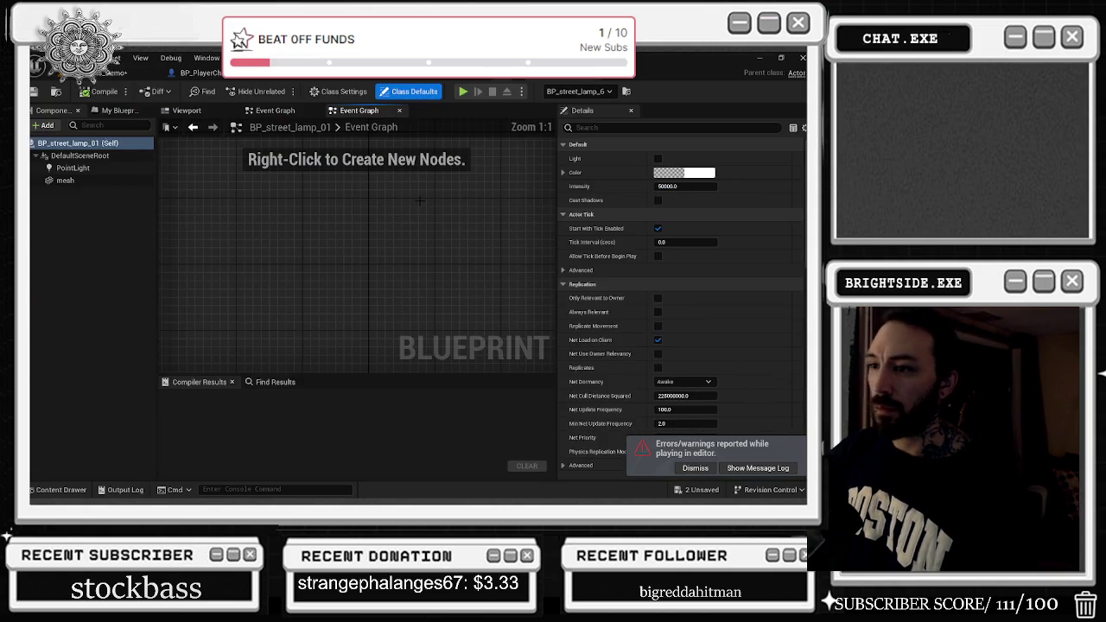
pyautogui.click(102, 168)
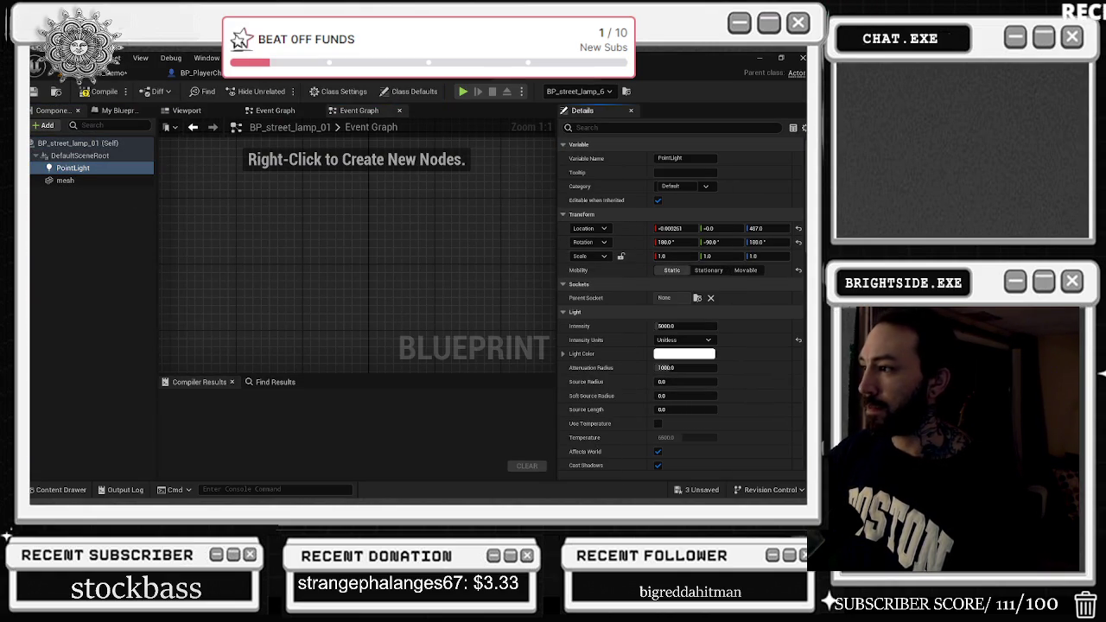
pyautogui.write('cas')
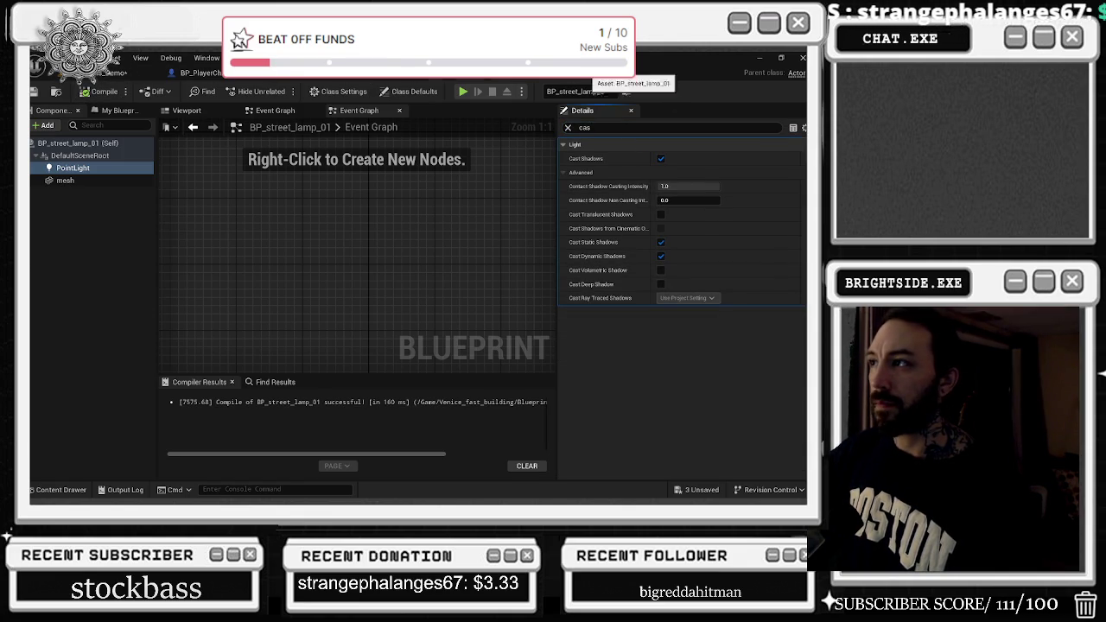
pyautogui.click(481, 78)
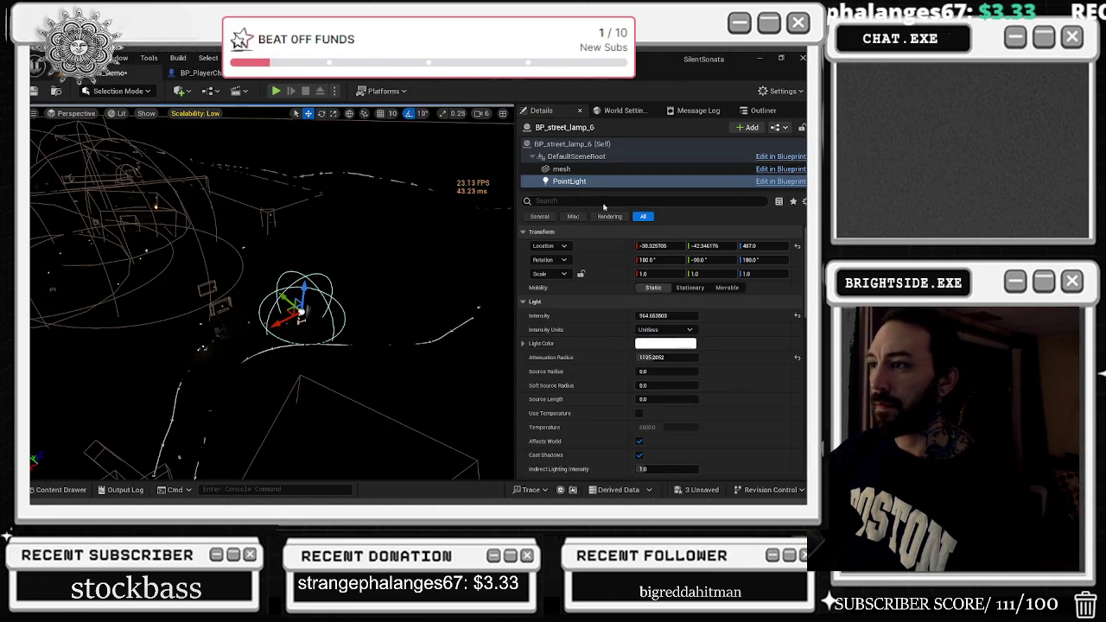
# Filter the Outliner by 'light' and select PointLight through PointLight23 in the light fixture folder.
pyautogui.click(763, 110)
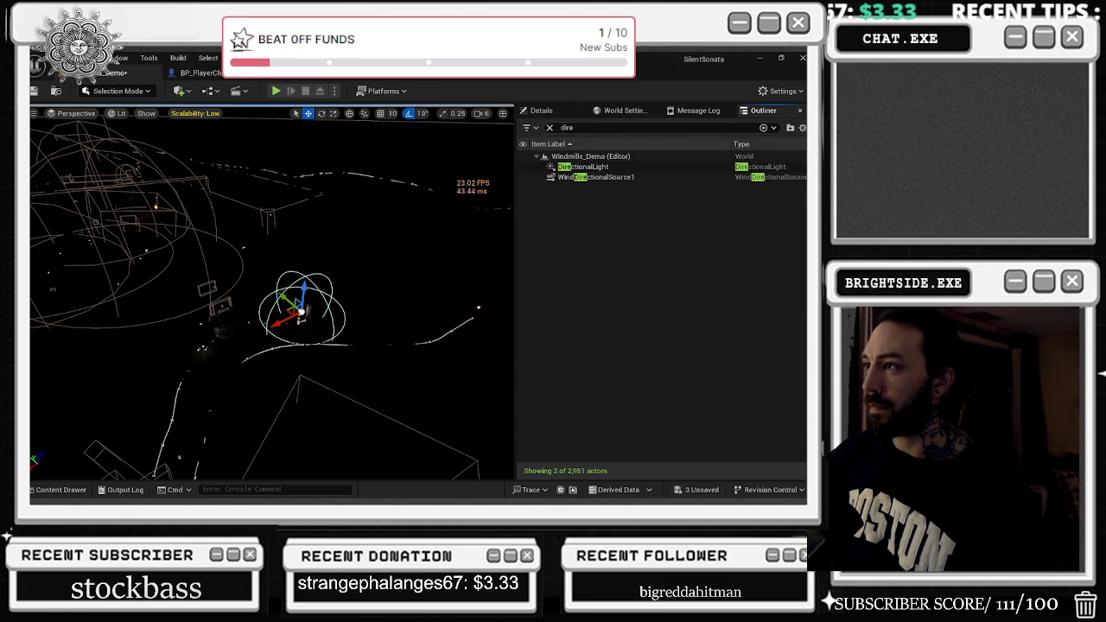
pyautogui.write('cas')
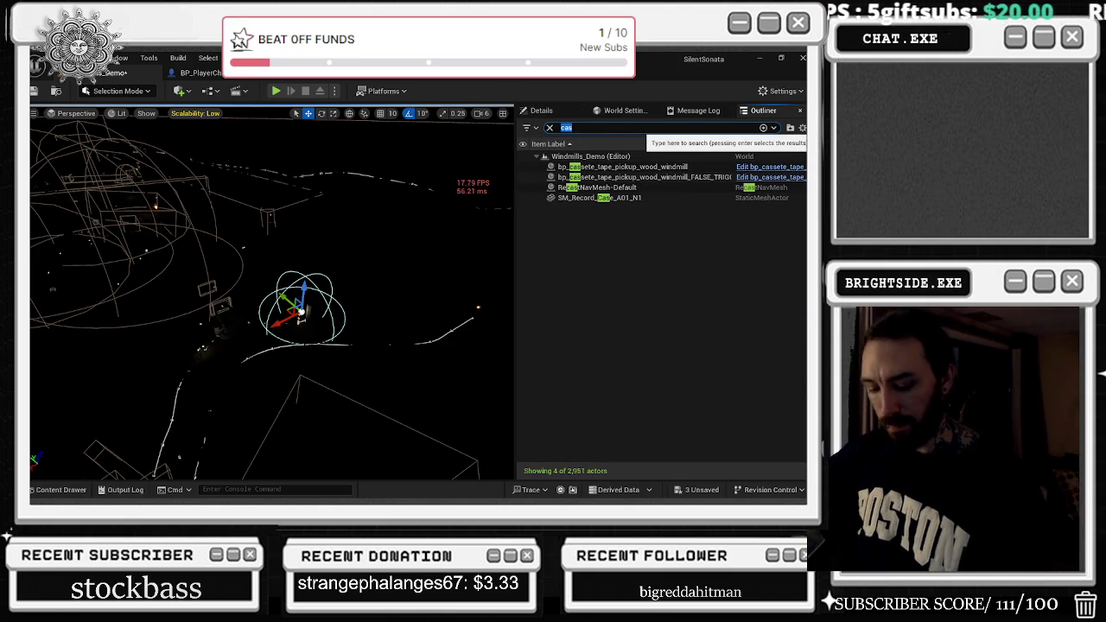
pyautogui.write('light')
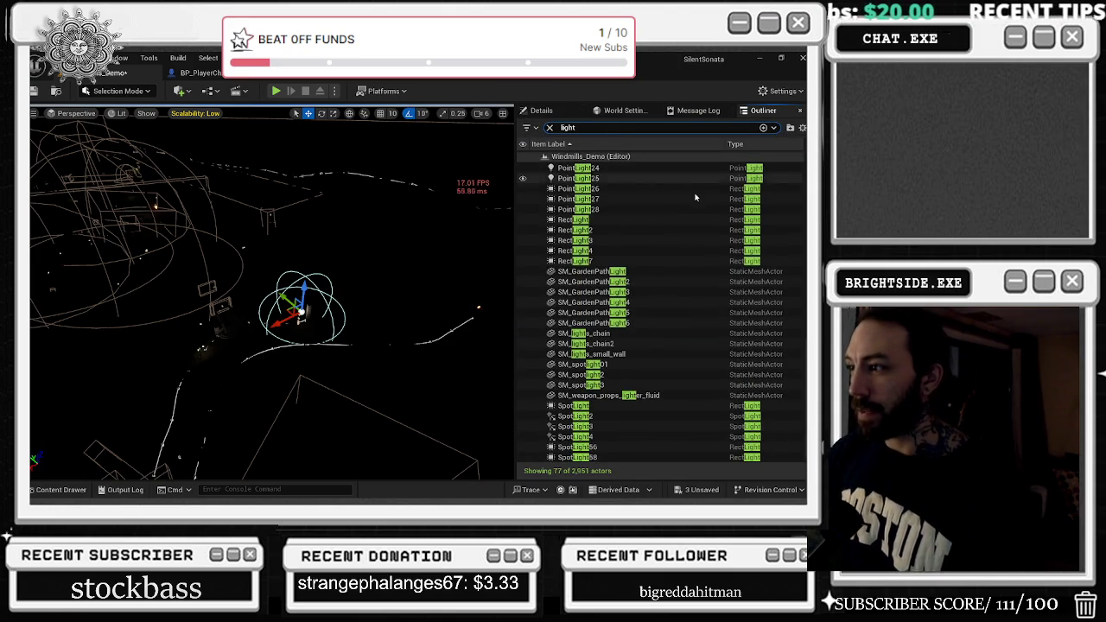
pyautogui.click(631, 168)
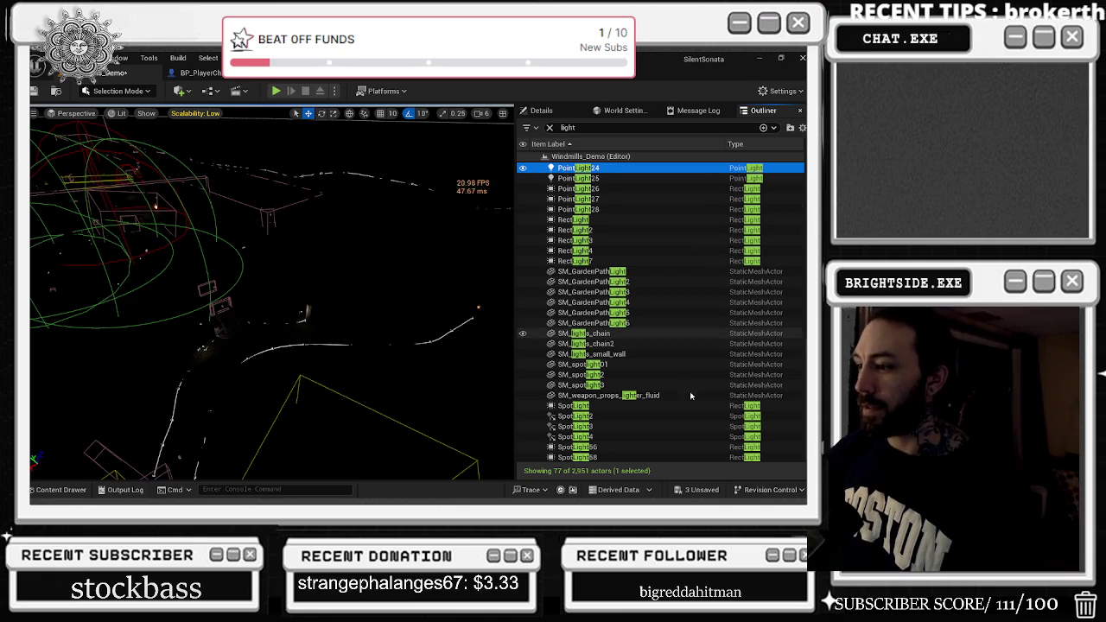
pyautogui.scroll(10, 682, 380)
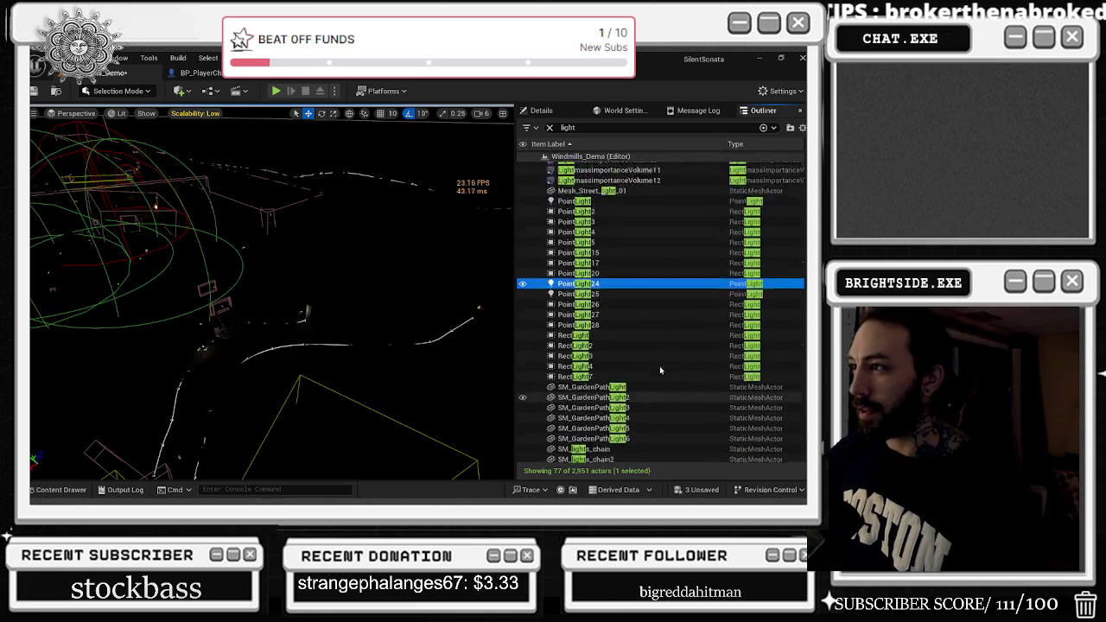
pyautogui.scroll(5, 665, 365)
pyautogui.click(596, 188)
pyautogui.click(598, 197)
pyautogui.keyDown('shift'); pyautogui.click(605, 343); pyautogui.keyUp('shift')
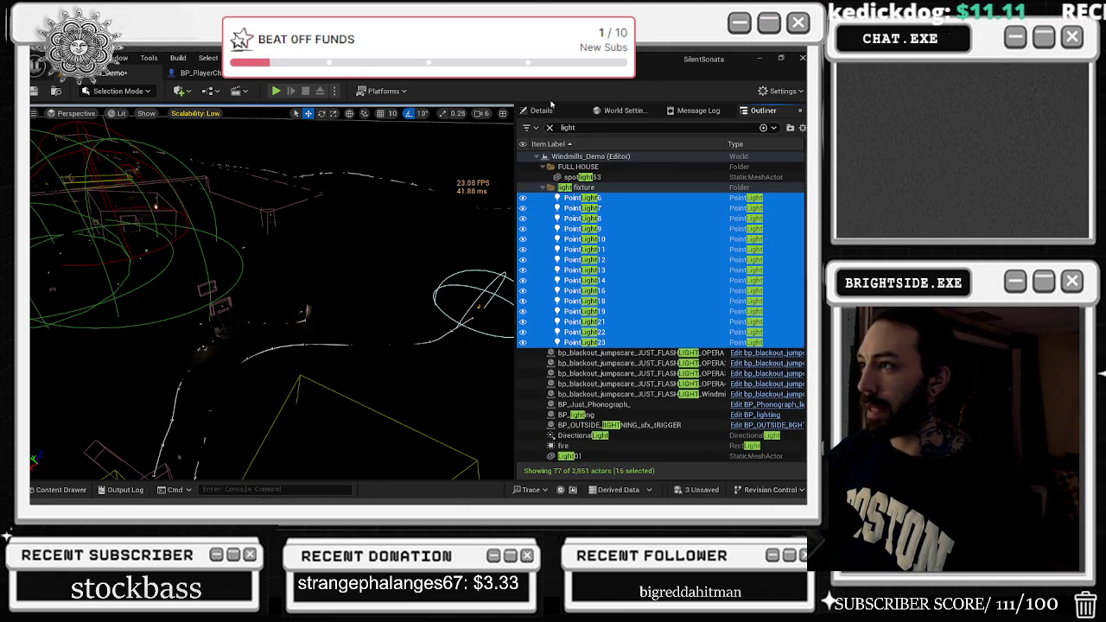
pyautogui.click(541, 112)
# Frame the fifteen selected point lights and set their Mobility to Static.
pyautogui.press('f')
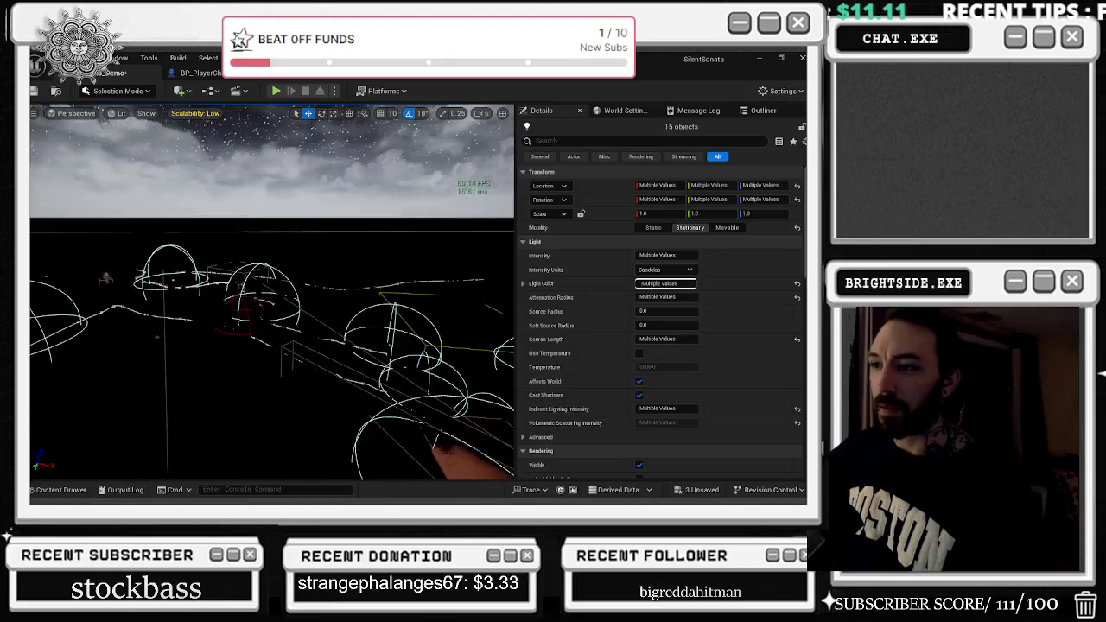
pyautogui.click(653, 227)
pyautogui.write('cas')
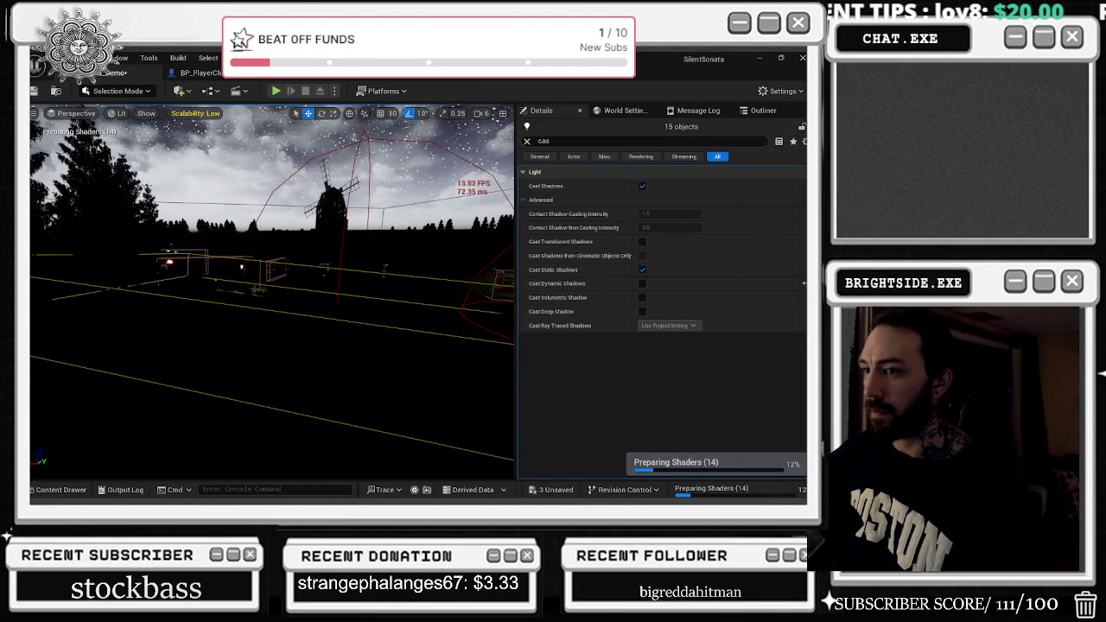
pyautogui.click(761, 113)
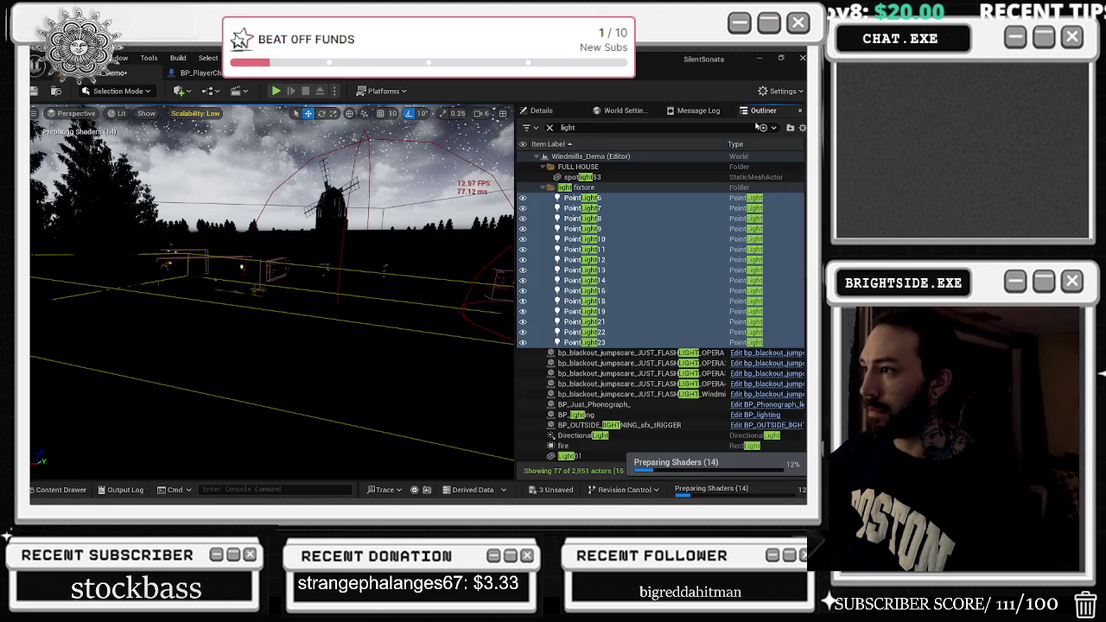
# Select the seven lights PointLight2 through PointLight20 in the Outliner and show their Details.
pyautogui.scroll(-3, 697, 350)
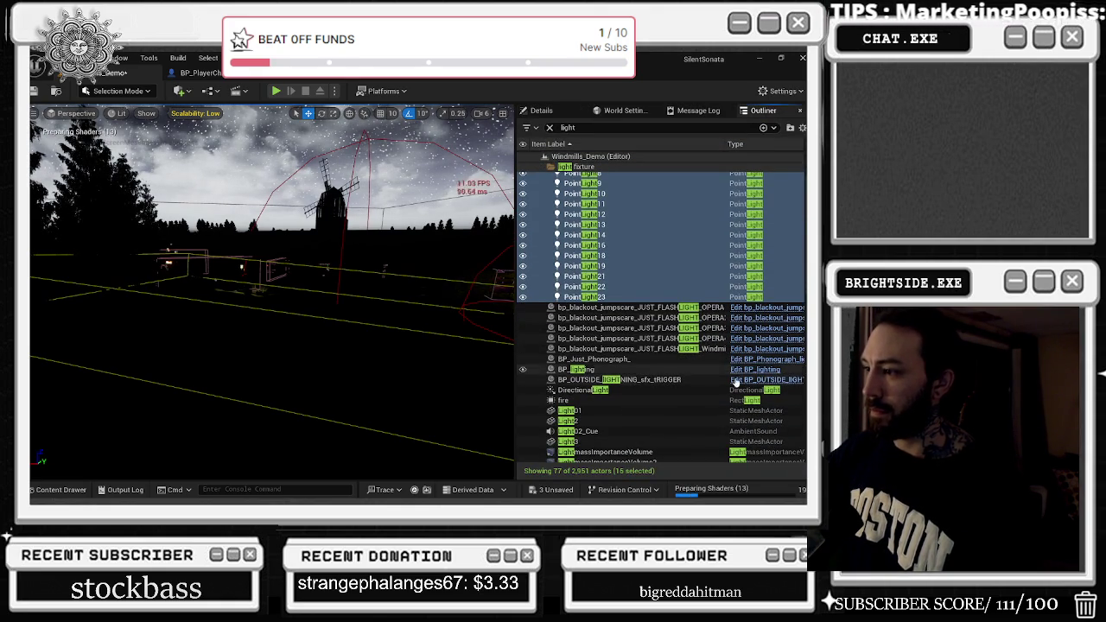
pyautogui.scroll(-2, 743, 373)
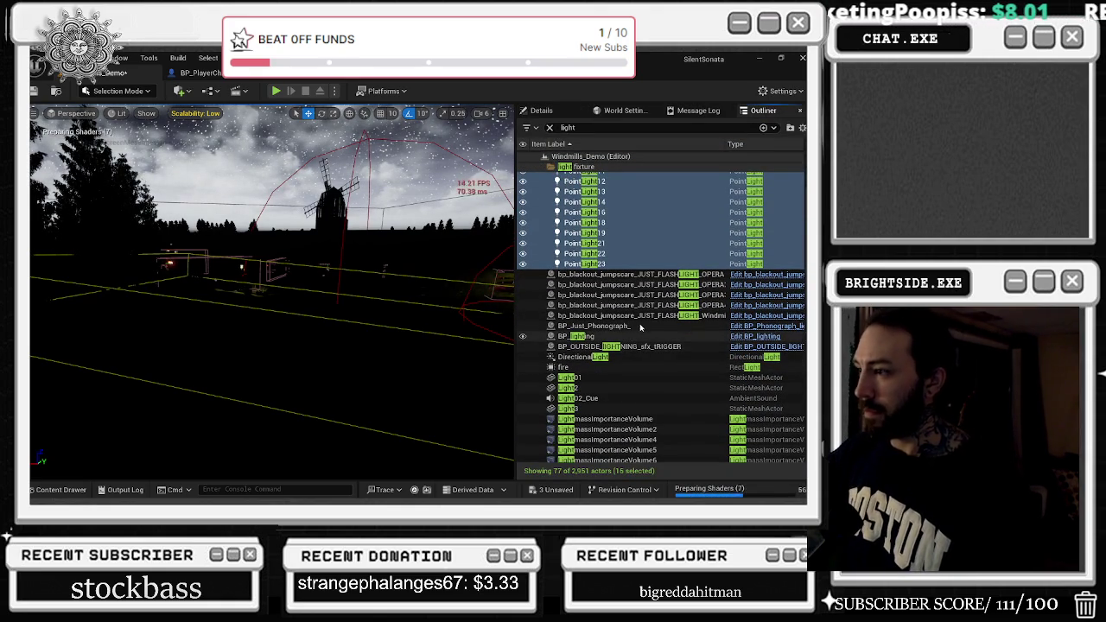
pyautogui.click(609, 358)
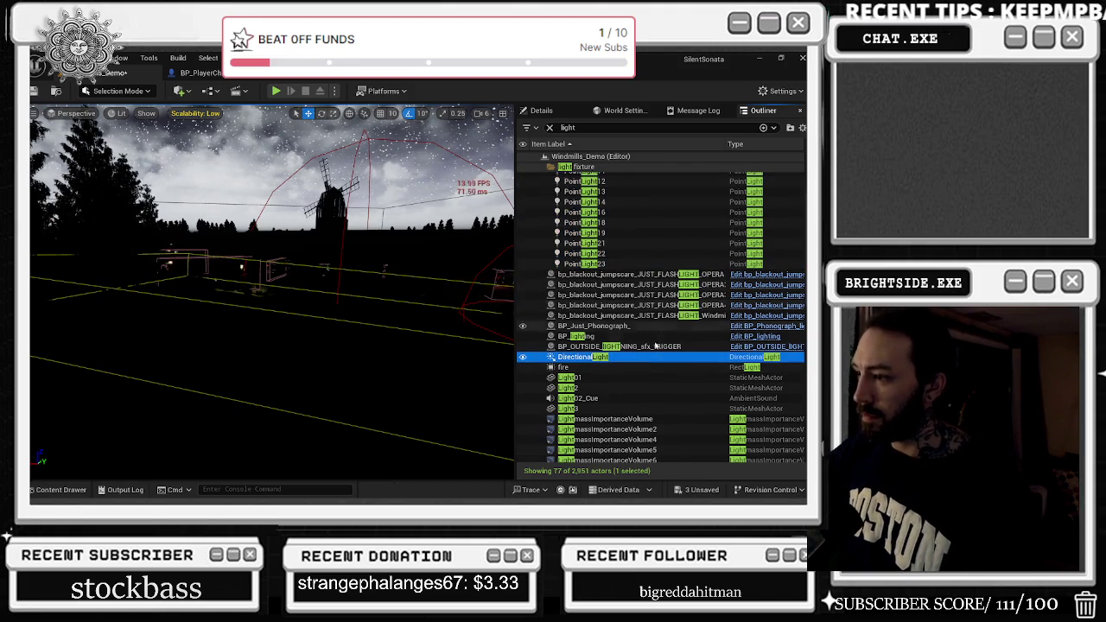
pyautogui.scroll(-8, 658, 345)
pyautogui.scroll(-8, 658, 345)
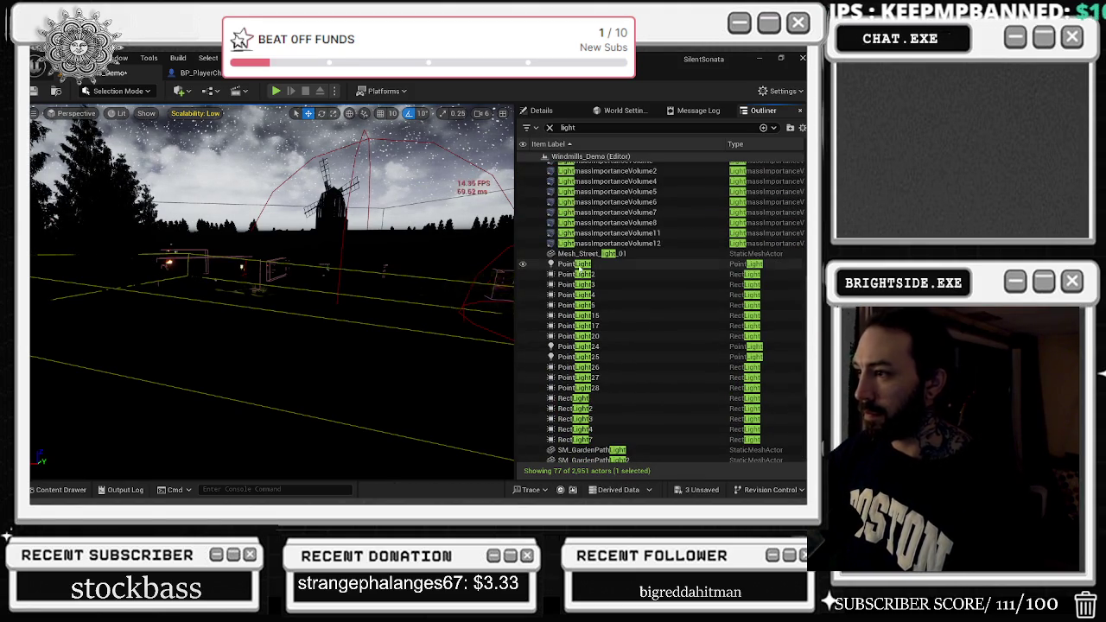
pyautogui.click(609, 274)
pyautogui.keyDown('shift'); pyautogui.click(612, 337); pyautogui.keyUp('shift')
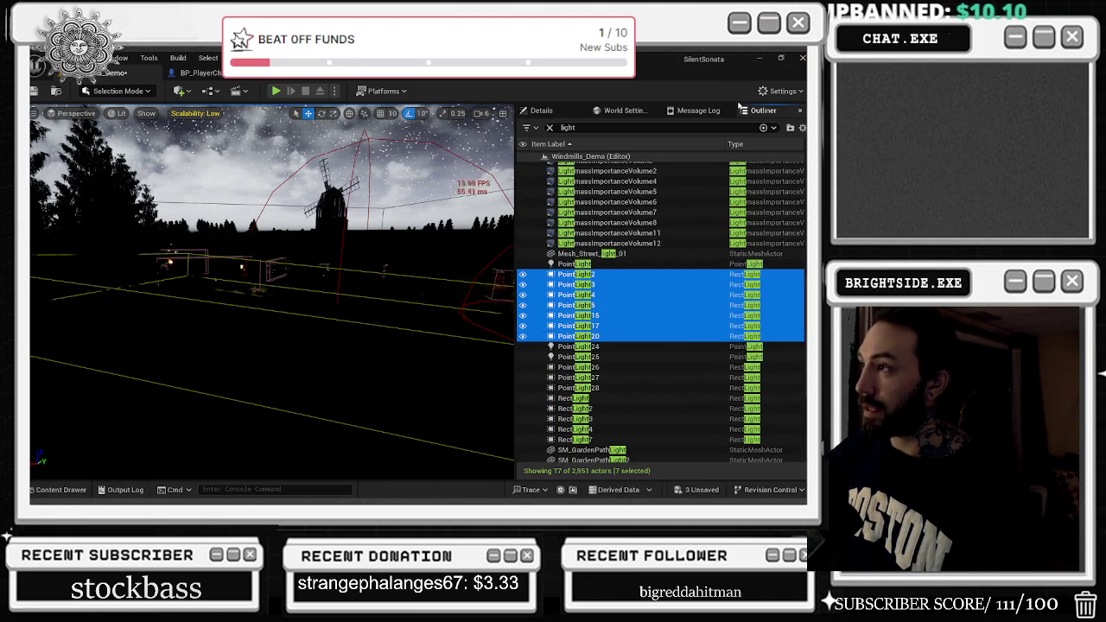
pyautogui.click(553, 110)
# Filter Details by 'cas' and untick Cast Shadows and Cast Dynamic Shadows.
pyautogui.click(605, 141)
pyautogui.write('cas')
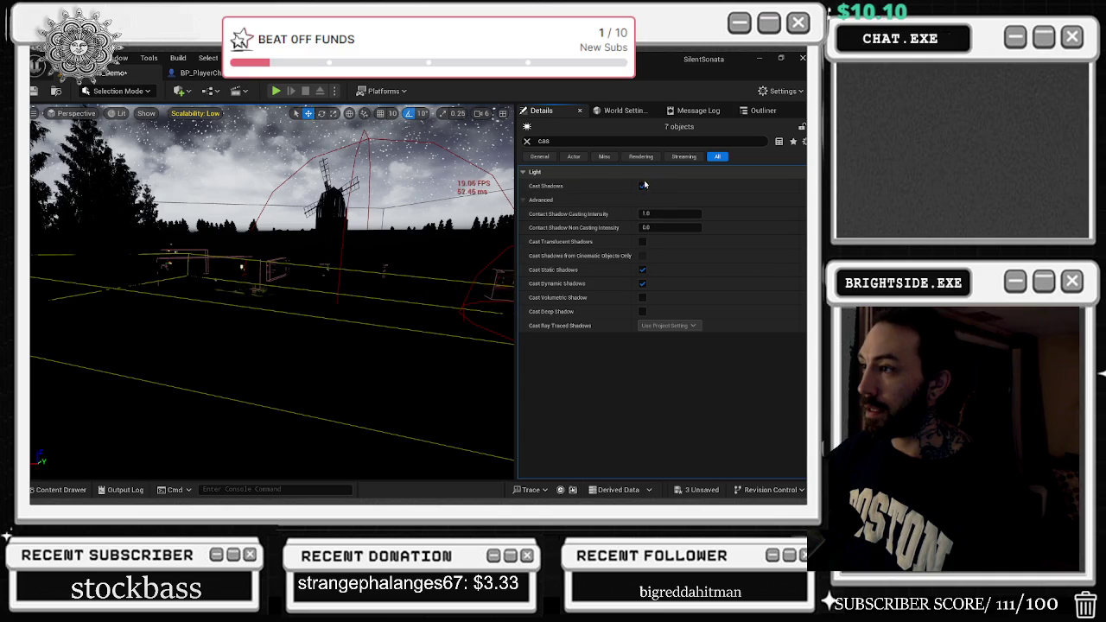
pyautogui.write('f')
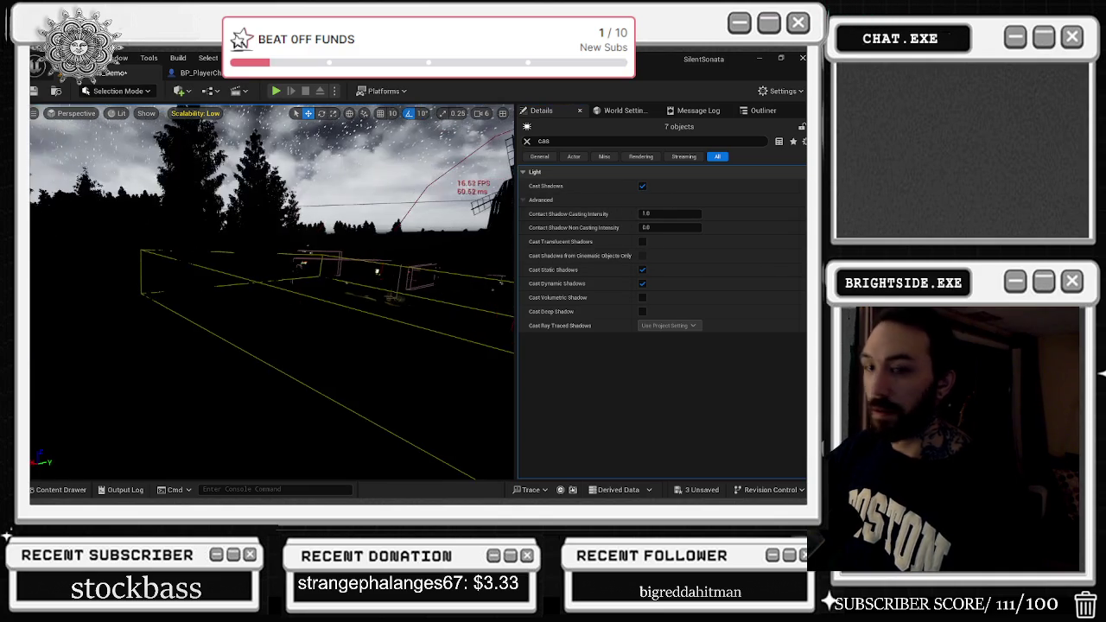
pyautogui.write('w')
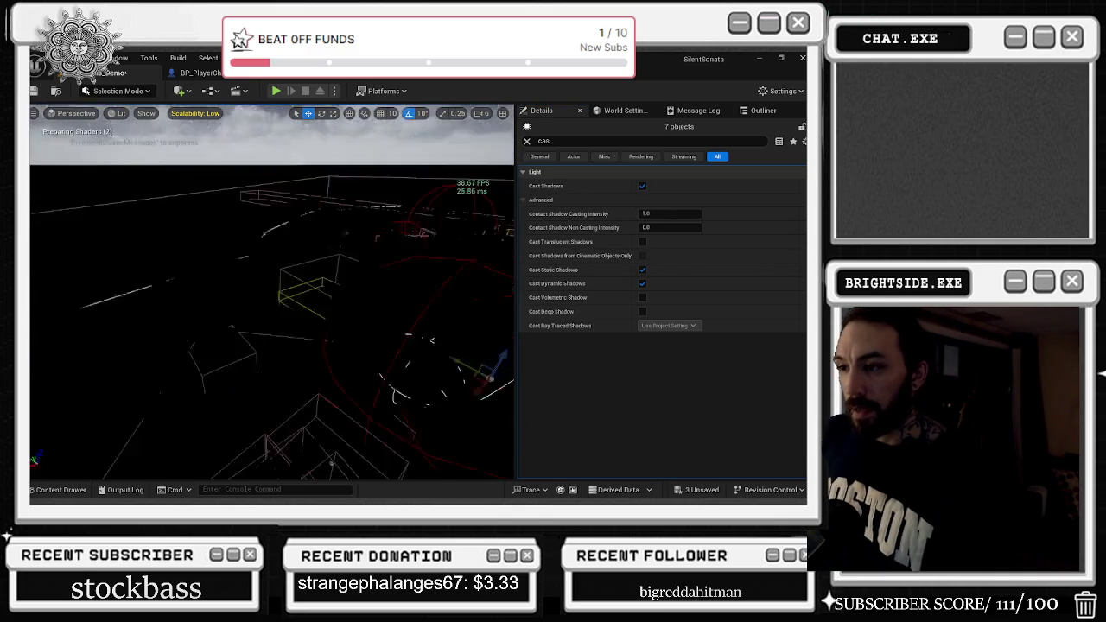
pyautogui.write('s')
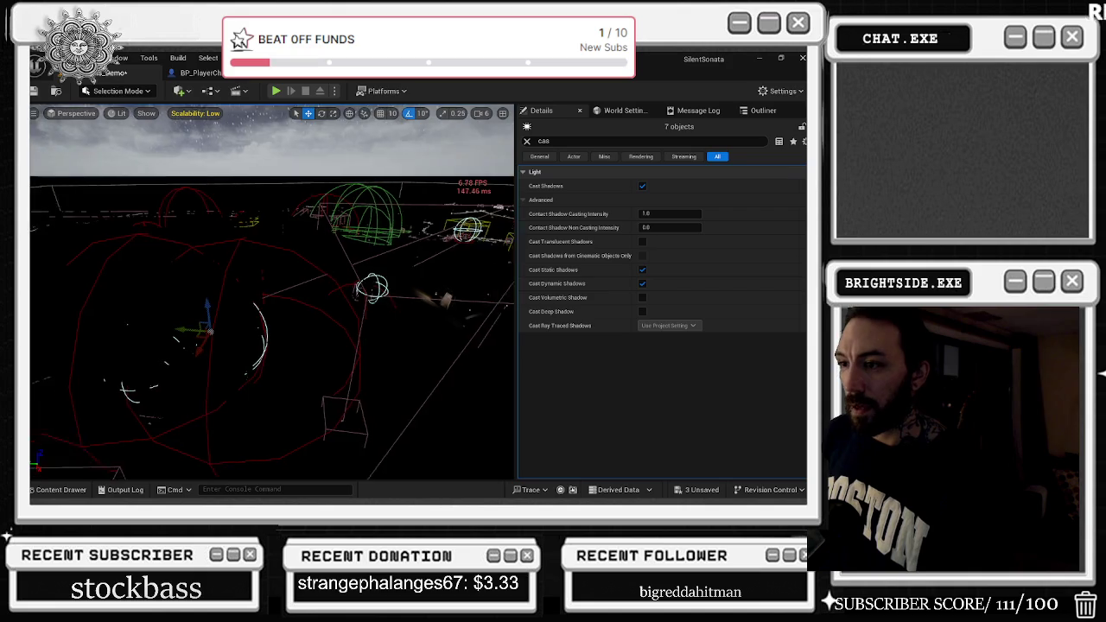
pyautogui.write('d')
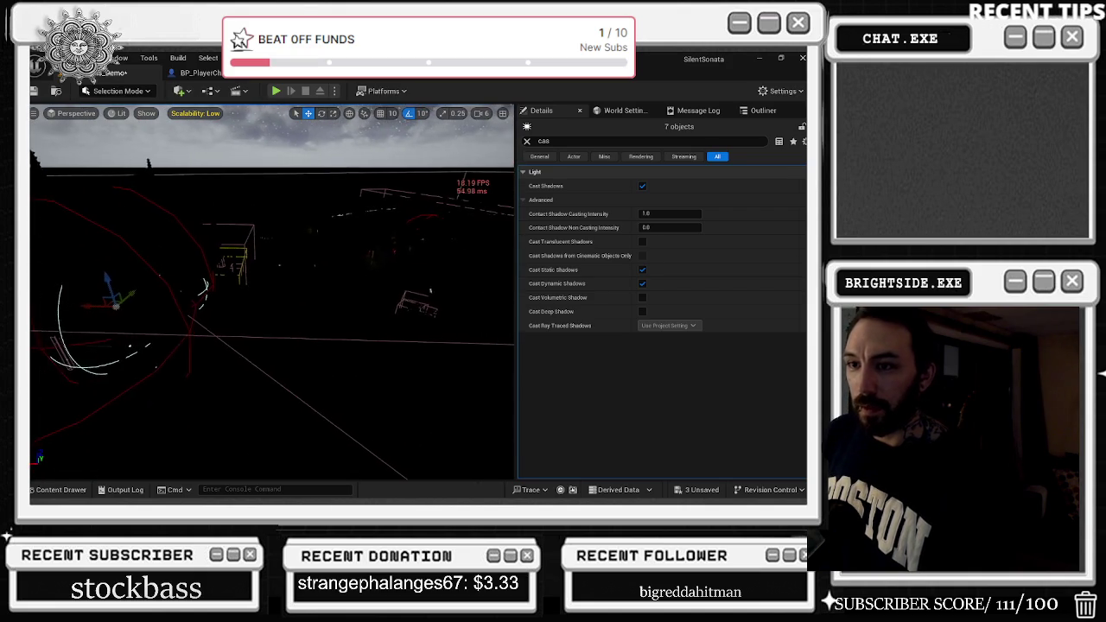
pyautogui.write('a')
pyautogui.moveTo(272, 294)
pyautogui.mouseDown()
pyautogui.moveTo(259, 289)
pyautogui.moveTo(246, 307)
pyautogui.moveTo(246, 259)
pyautogui.moveTo(246, 302)
pyautogui.mouseUp()
pyautogui.click(641, 283)
pyautogui.click(641, 186)
pyautogui.click(760, 111)
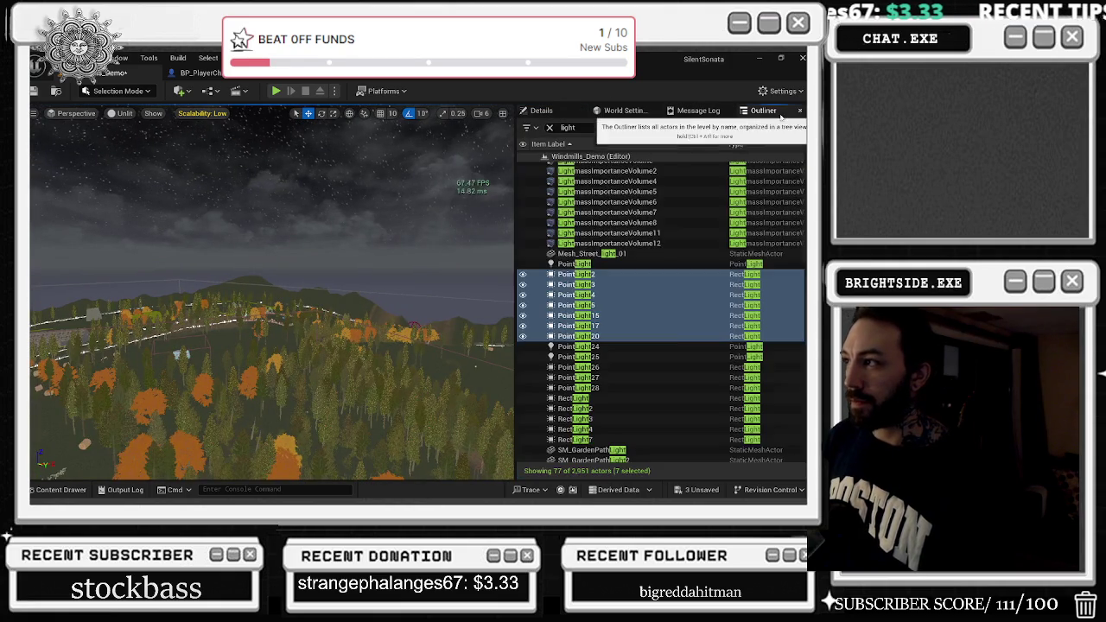
# Select PointLight24 and PointLight25, frame them, and check their shadow settings.
pyautogui.scroll(-5, 645, 338)
pyautogui.click(577, 215)
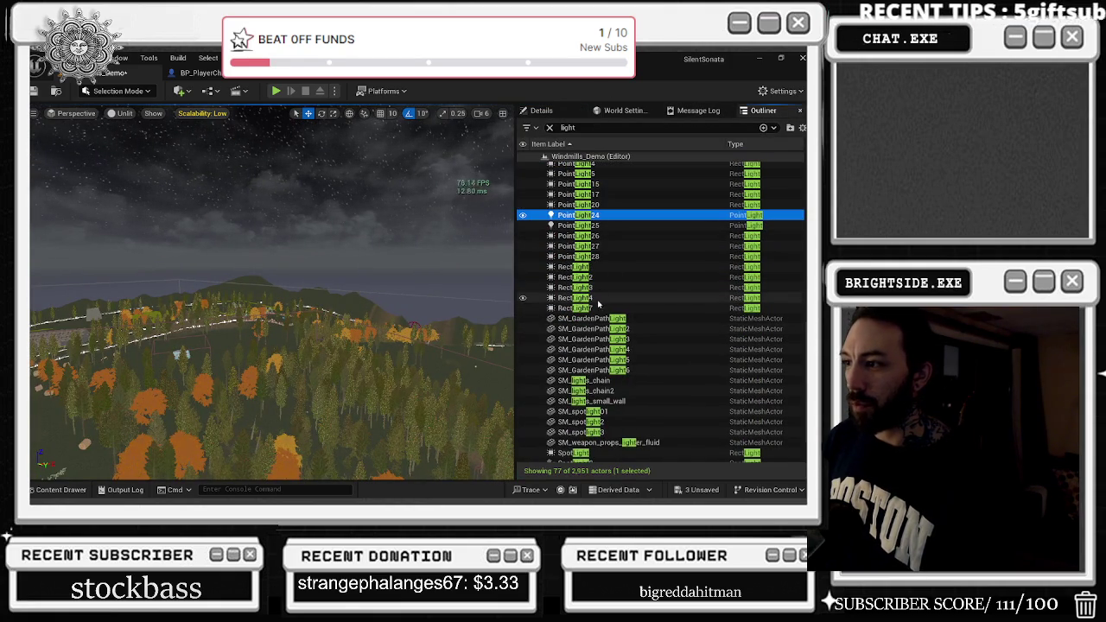
pyautogui.keyDown('ctrl'); pyautogui.click(596, 225); pyautogui.keyUp('ctrl')
pyautogui.press('f')
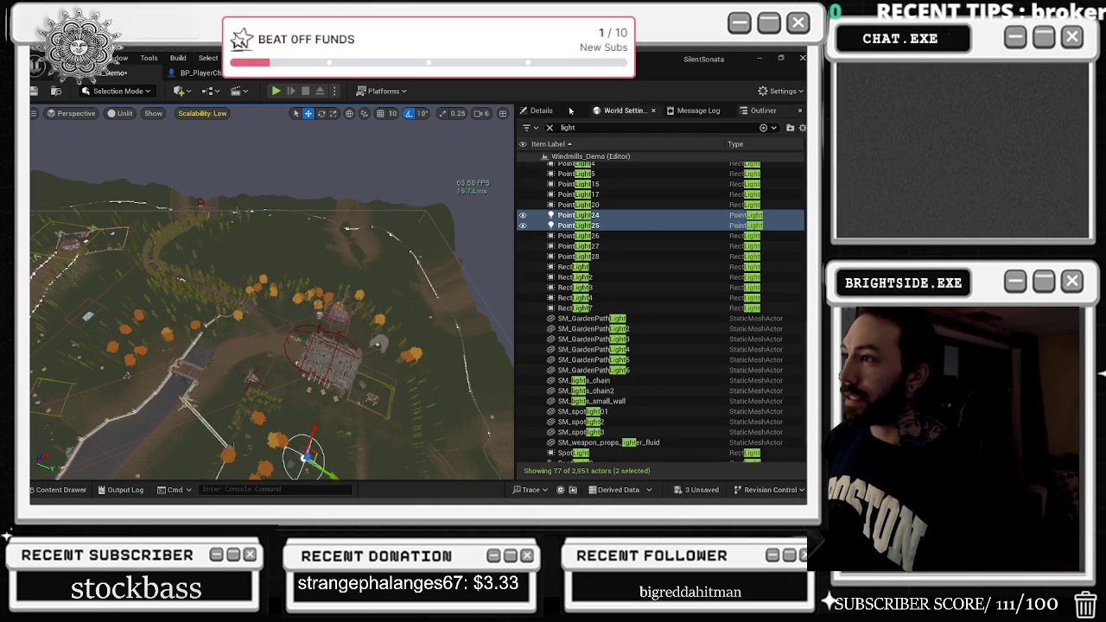
pyautogui.click(542, 110)
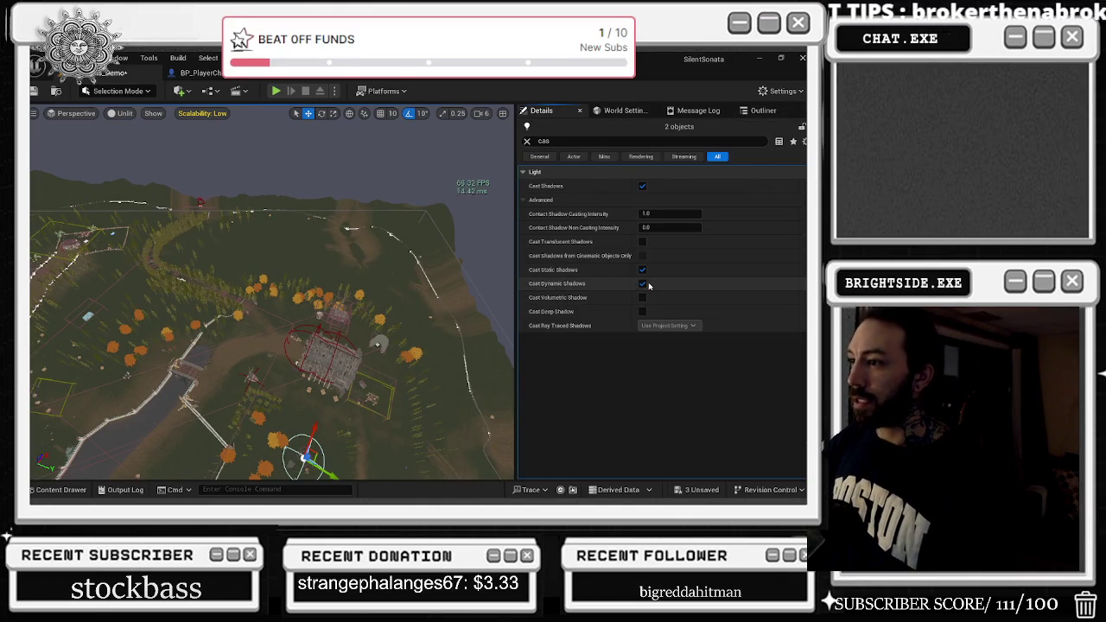
pyautogui.click(762, 111)
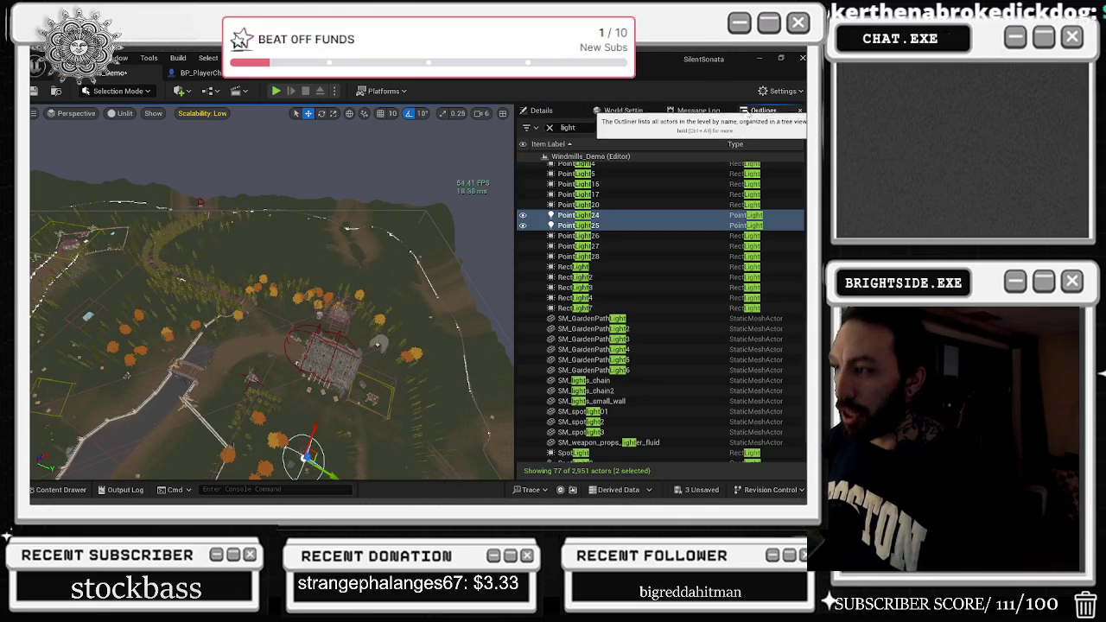
# Select PointLight26 through RectLight3 plus RectLight7 and show their shadow settings.
pyautogui.press('f')
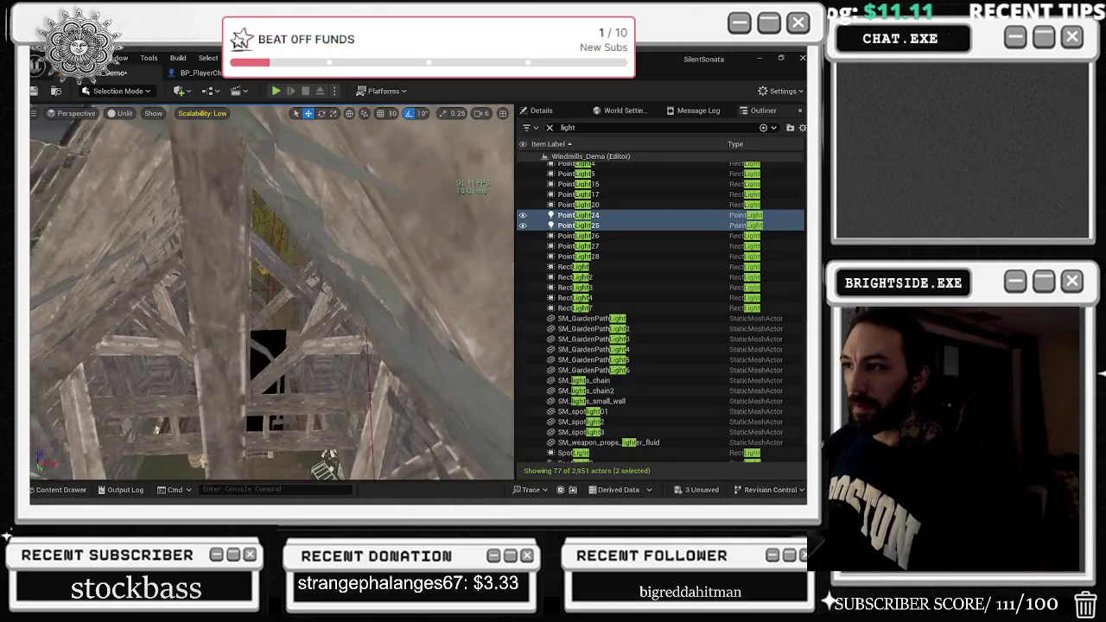
pyautogui.click(577, 236)
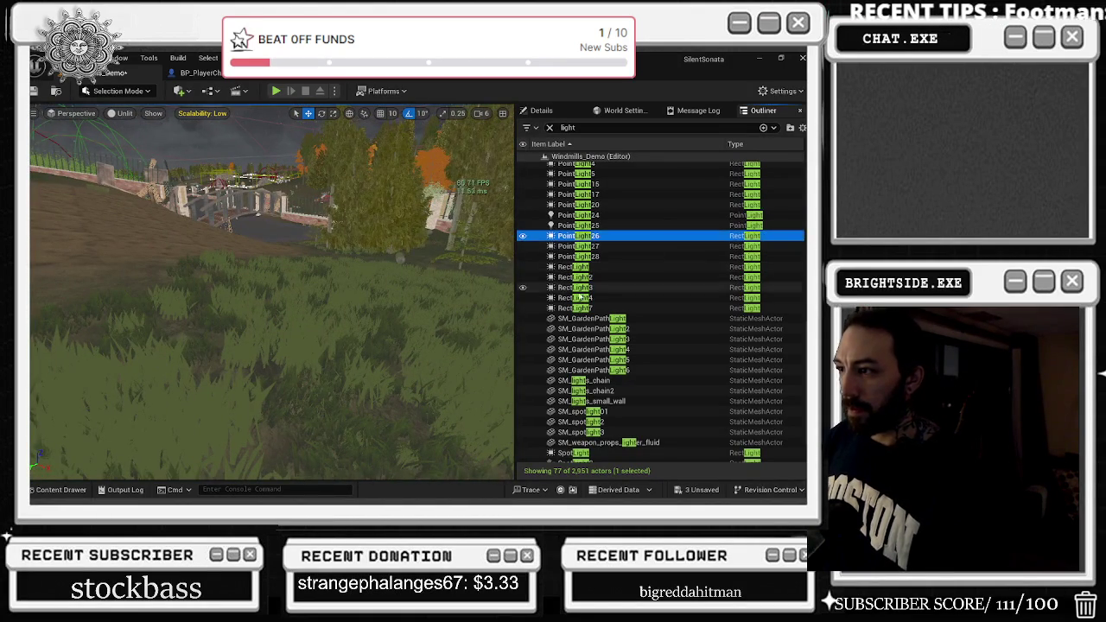
pyautogui.keyDown('shift'); pyautogui.click(585, 299); pyautogui.keyUp('shift')
pyautogui.keyDown('shift'); pyautogui.click(585, 307); pyautogui.keyUp('shift')
pyautogui.click(540, 111)
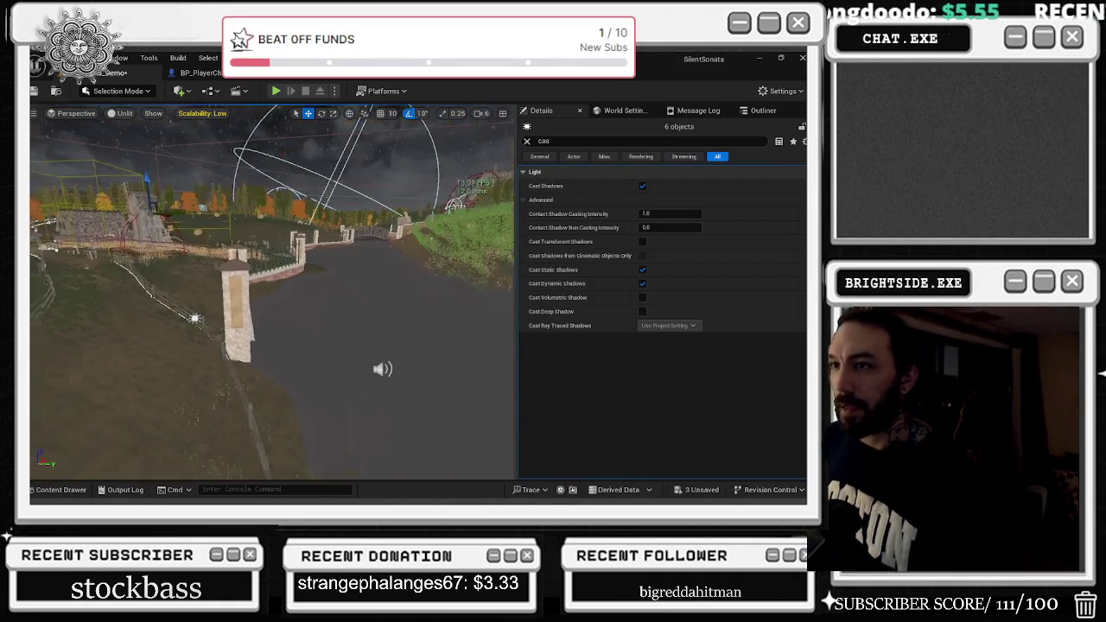
# Turn off Cast Dynamic Shadows for the six lights and clear the property filter.
pyautogui.click(641, 283)
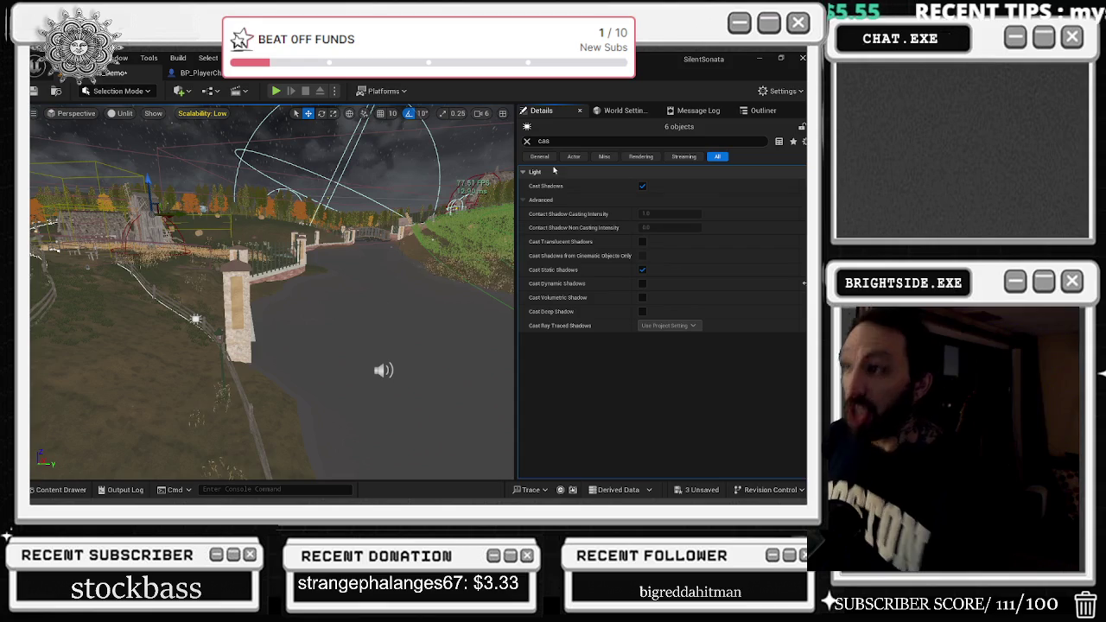
pyautogui.click(760, 111)
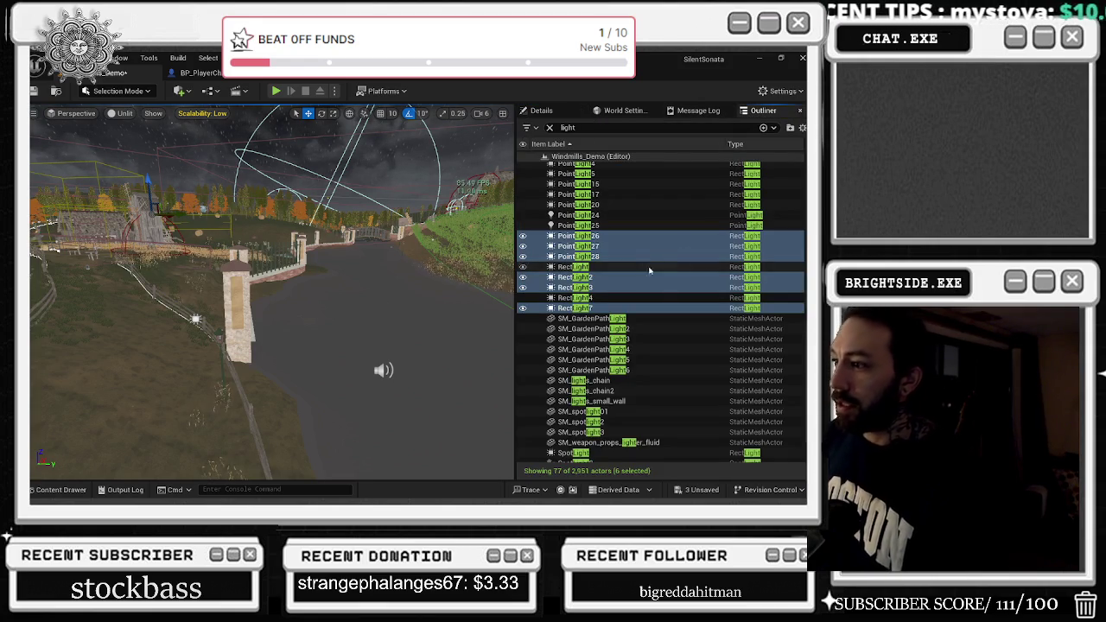
pyautogui.click(551, 111)
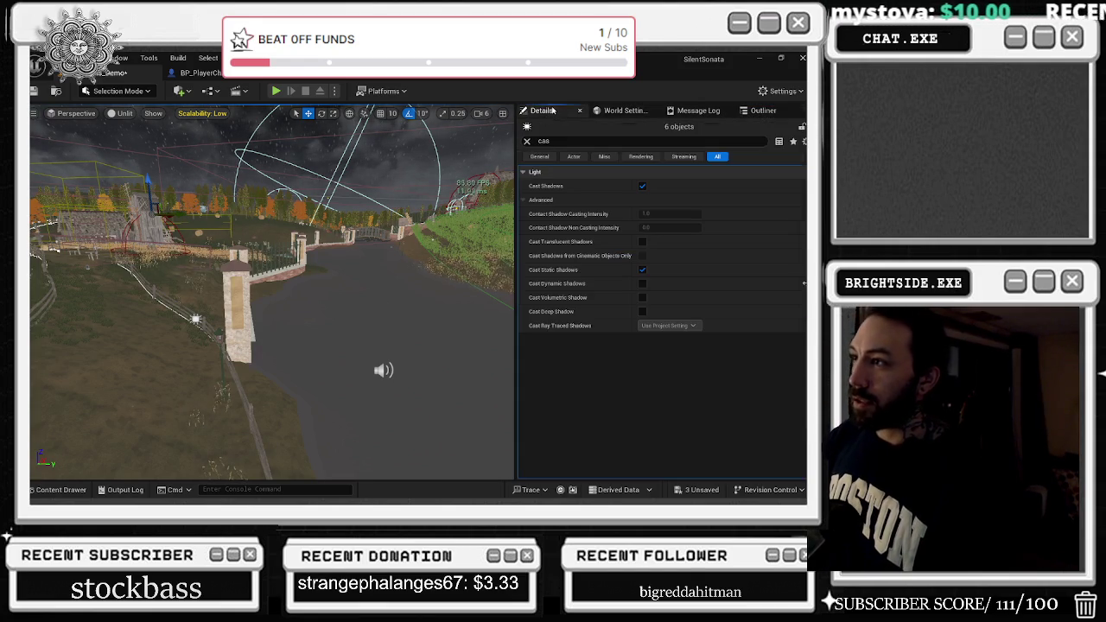
pyautogui.click(528, 141)
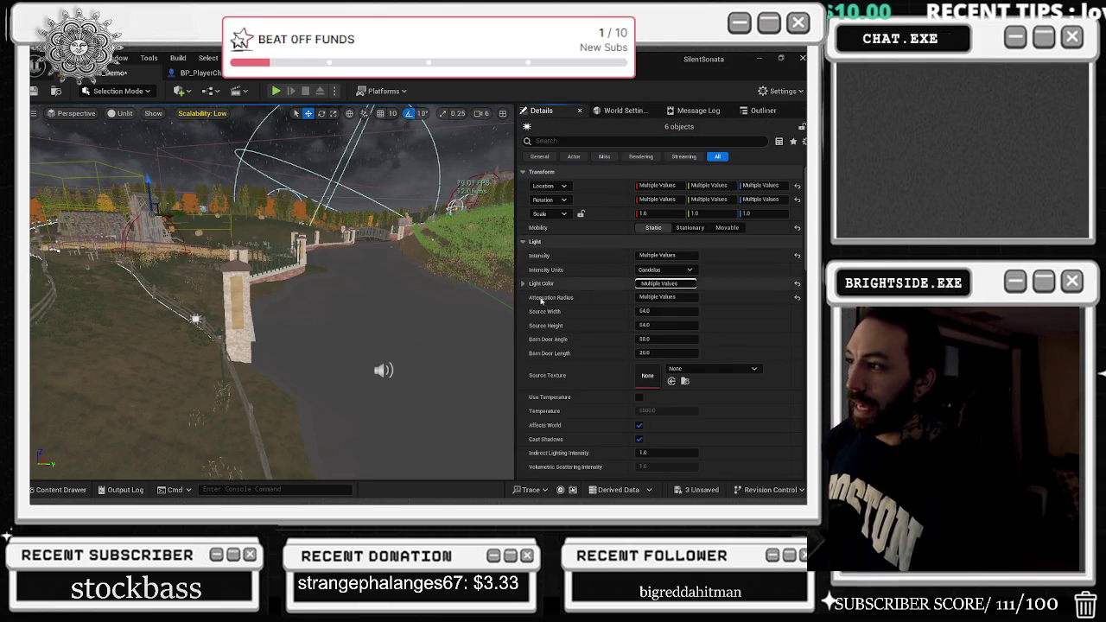
pyautogui.click(764, 111)
# Make SpotLight2 through SpotLight4 Static with Cast Dynamic Shadows unchecked.
pyautogui.scroll(-2, 661, 356)
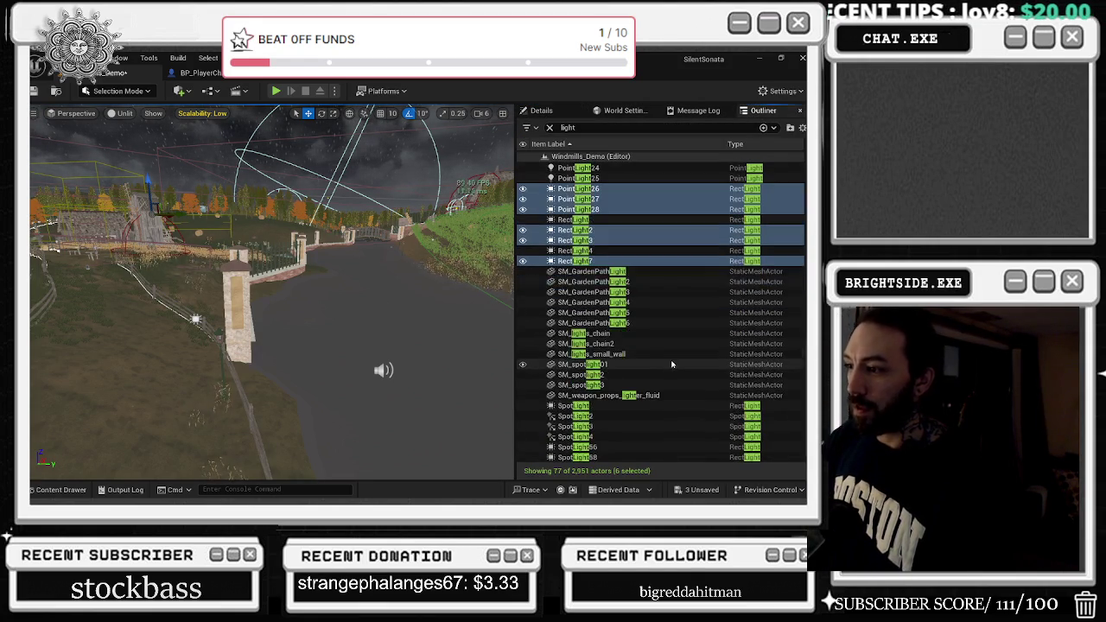
pyautogui.click(599, 415)
pyautogui.keyDown('shift'); pyautogui.click(598, 436); pyautogui.keyUp('shift')
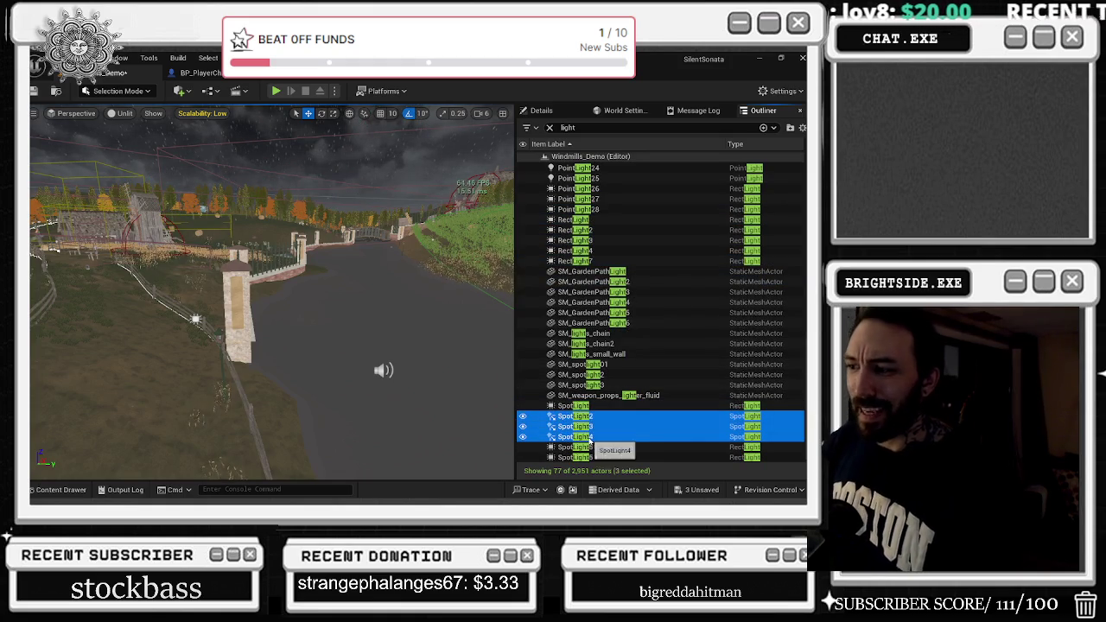
pyautogui.click(541, 111)
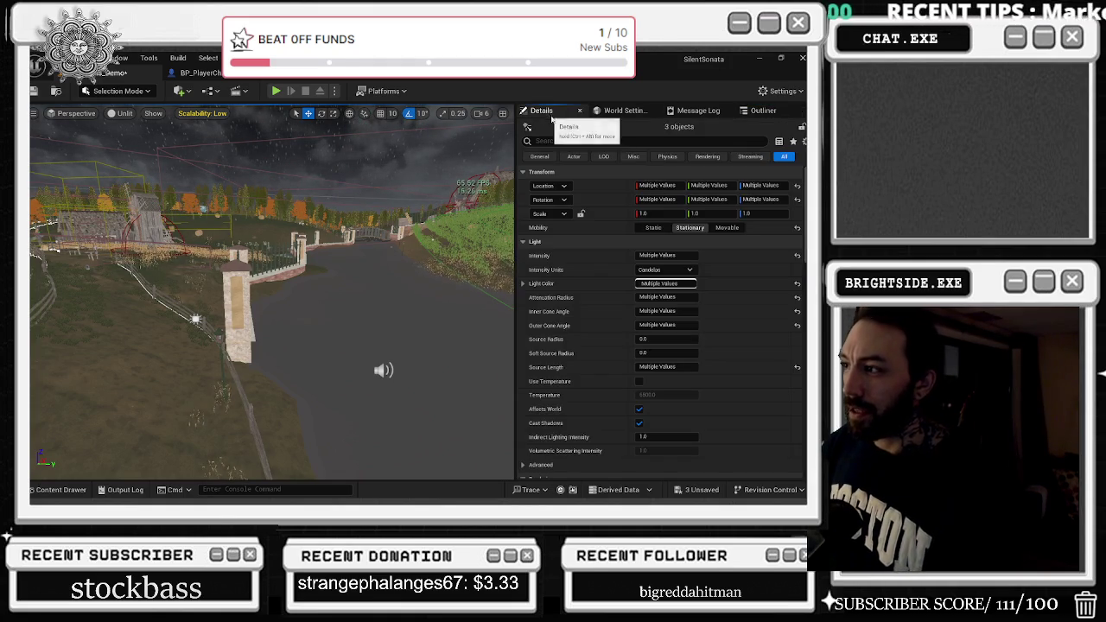
pyautogui.press('f')
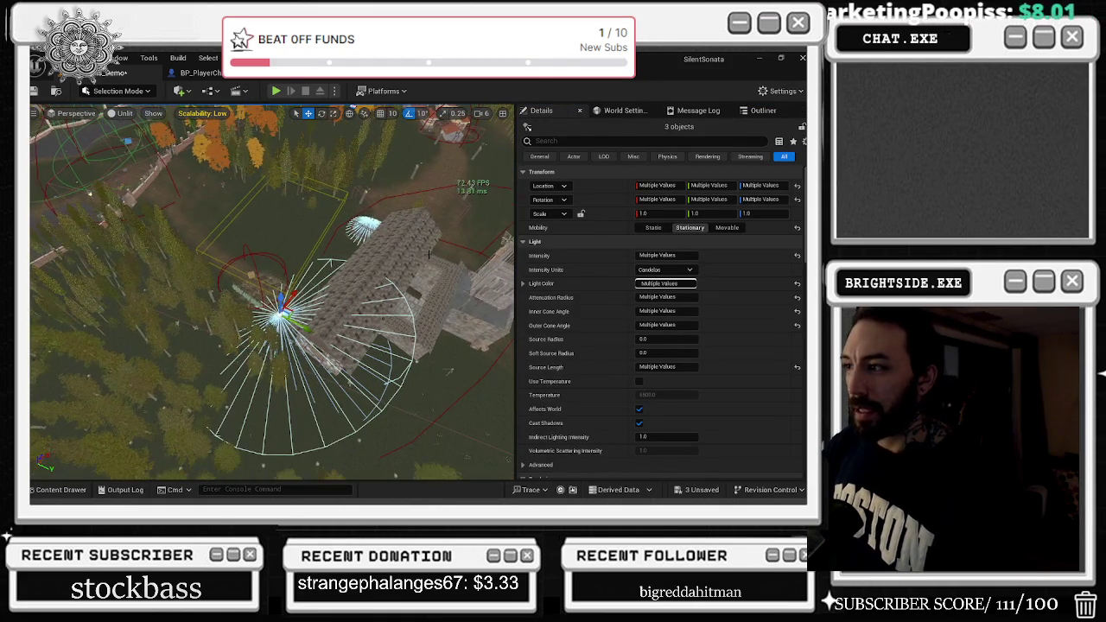
pyautogui.click(658, 228)
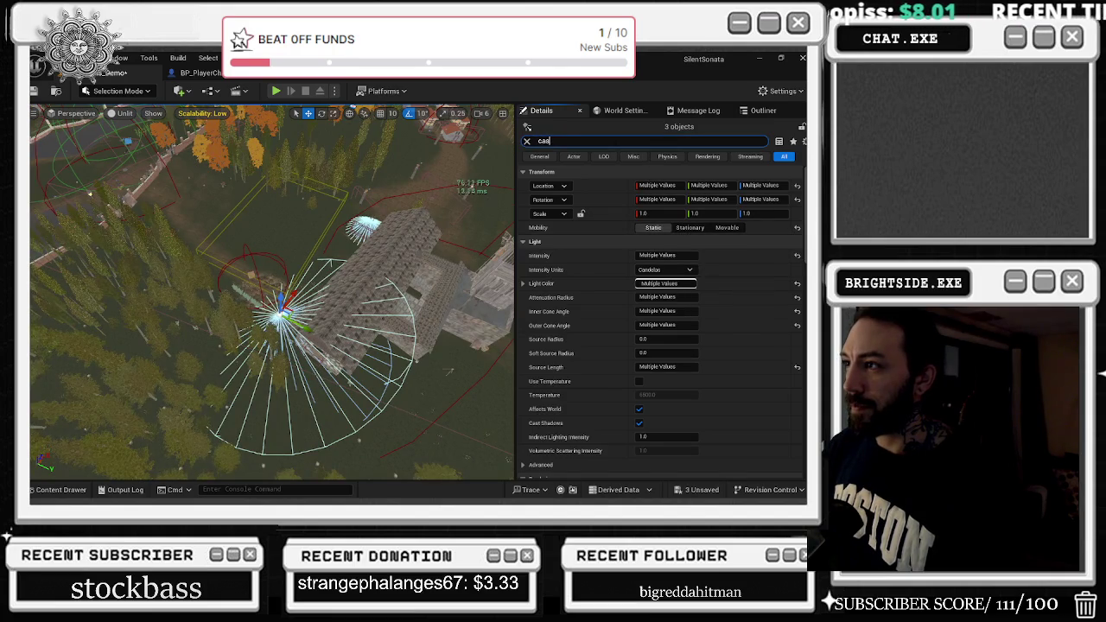
pyautogui.write('t')
pyautogui.click(642, 283)
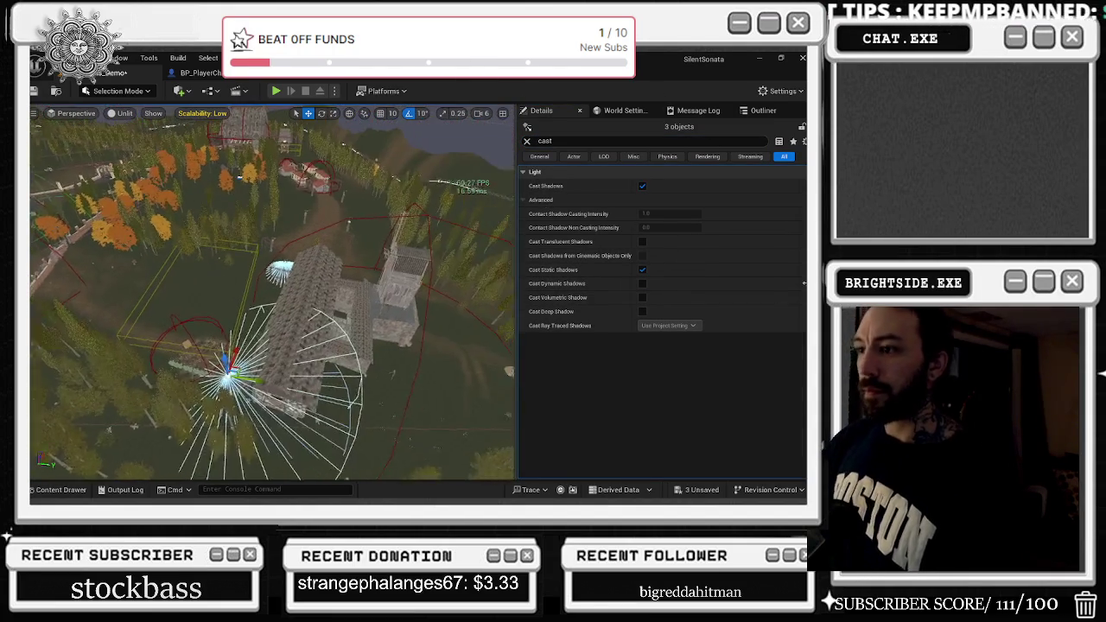
# Restore and re-maximize the editor window, then bring back the 'light' actor list.
pyautogui.click(762, 110)
pyautogui.moveTo(62, 114); pyautogui.dragTo(73, 166)
pyautogui.click(614, 112)
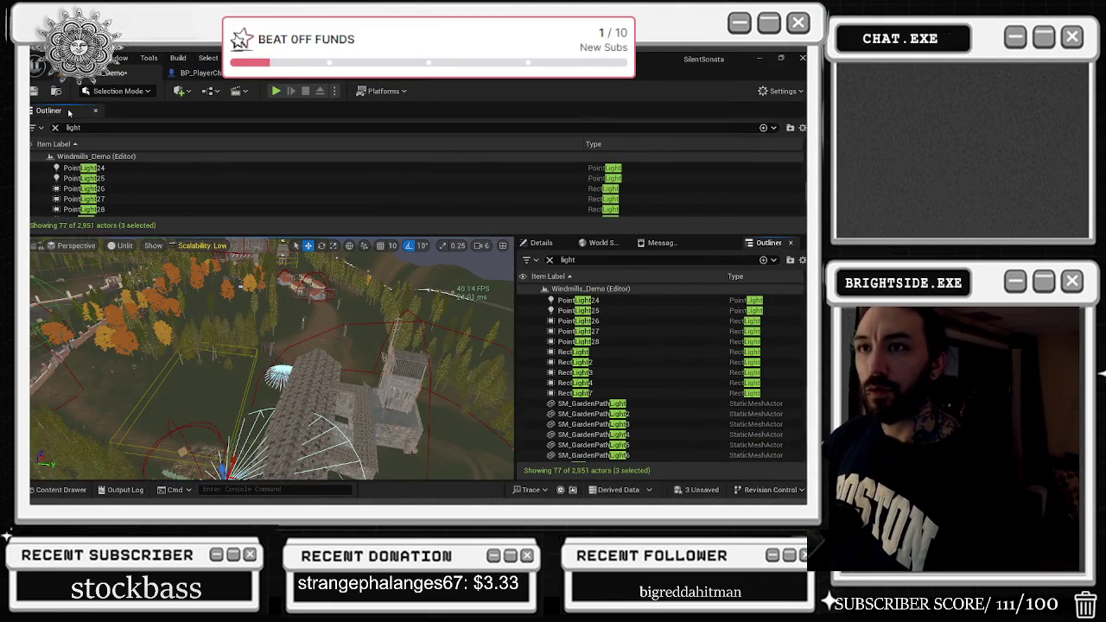
pyautogui.moveTo(69, 112); pyautogui.dragTo(71, 114)
pyautogui.click(629, 59)
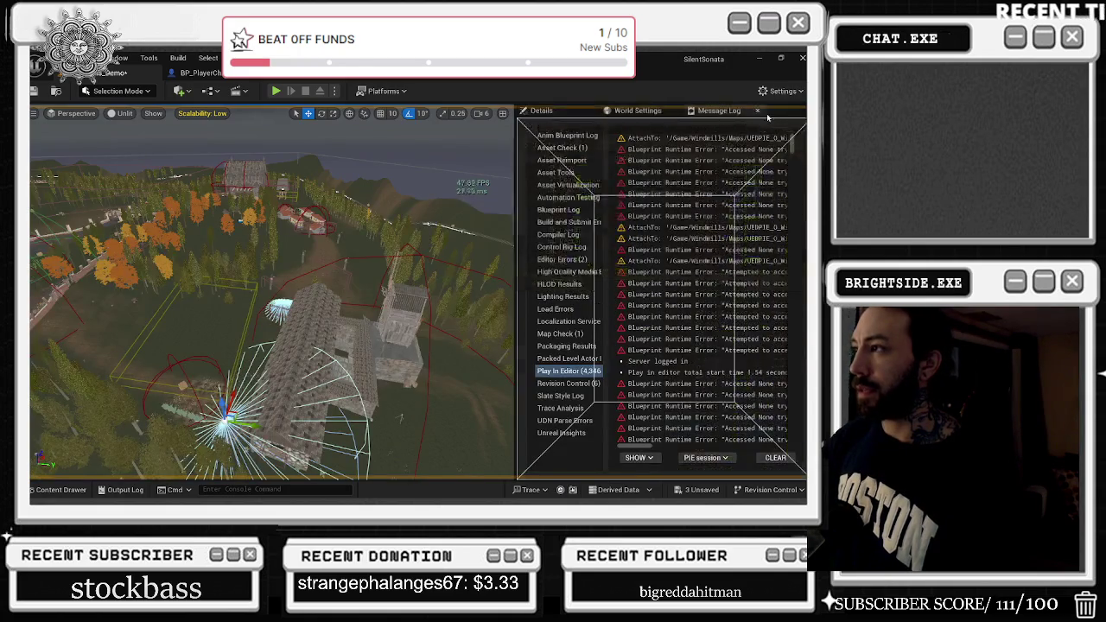
pyautogui.click(777, 117)
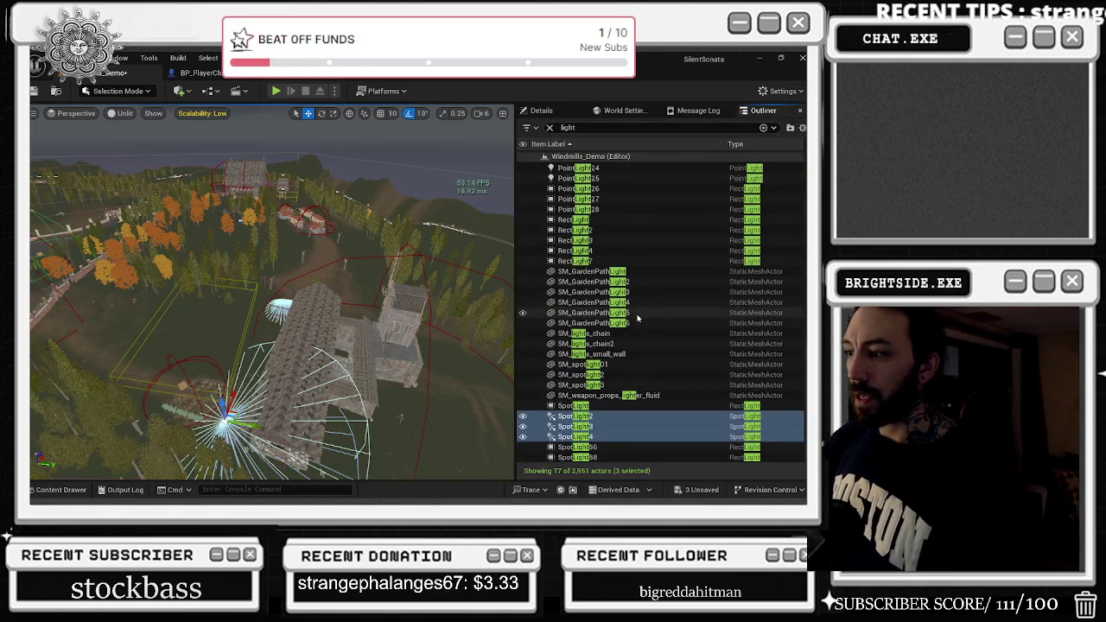
# Select SpotLight56 and SpotLight58 together and show their unfiltered Details.
pyautogui.click(577, 447)
pyautogui.doubleClick(577, 457)
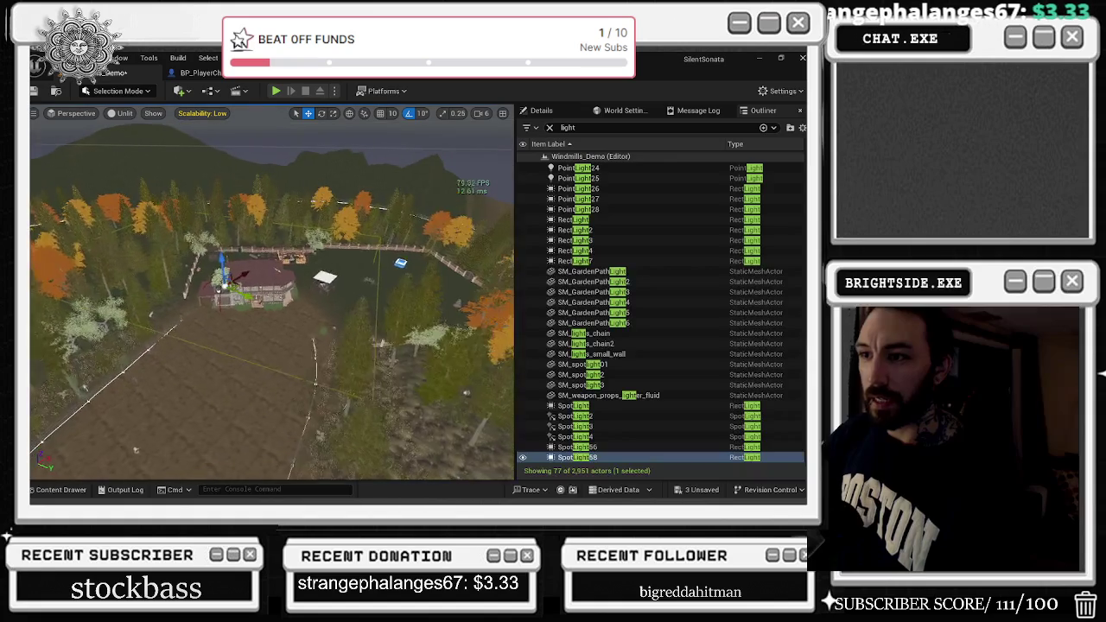
pyautogui.doubleClick(639, 446)
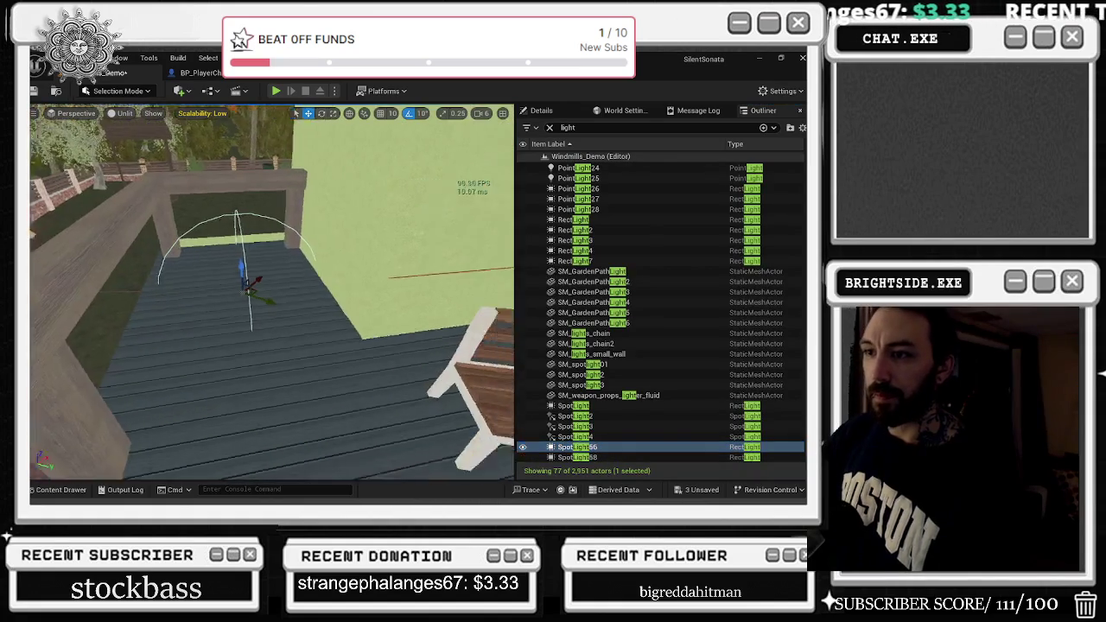
pyautogui.keyDown('ctrl'); pyautogui.click(605, 457); pyautogui.keyUp('ctrl')
pyautogui.click(541, 111)
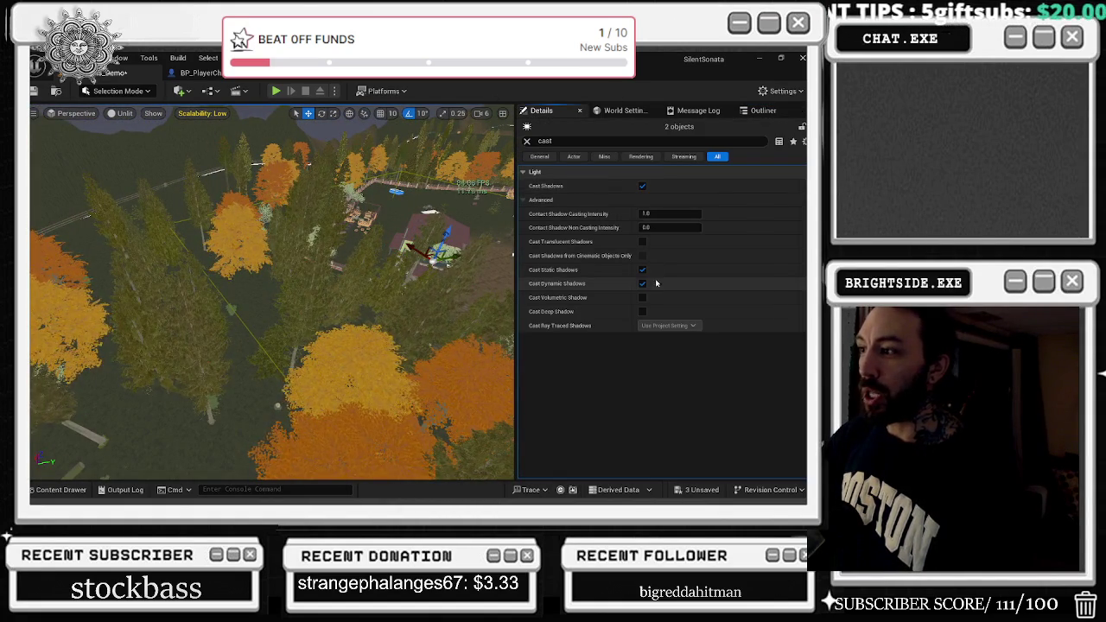
pyautogui.click(526, 141)
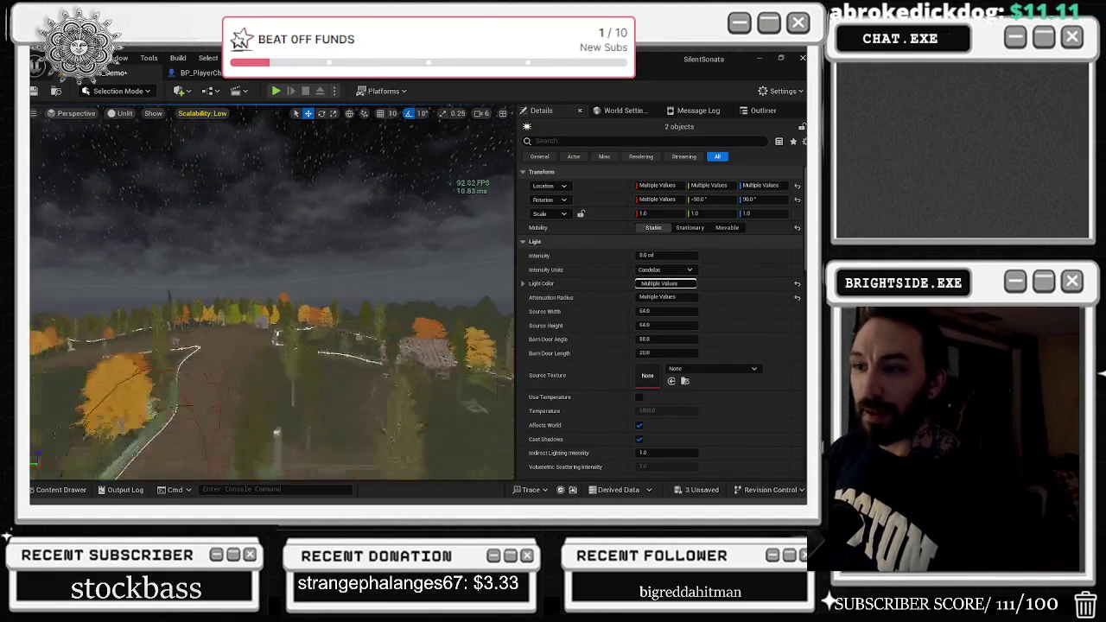
# Frame the light, fly back over the lake, and open the BP_SpinningWindmillFan Blueprint graph.
pyautogui.press('f')
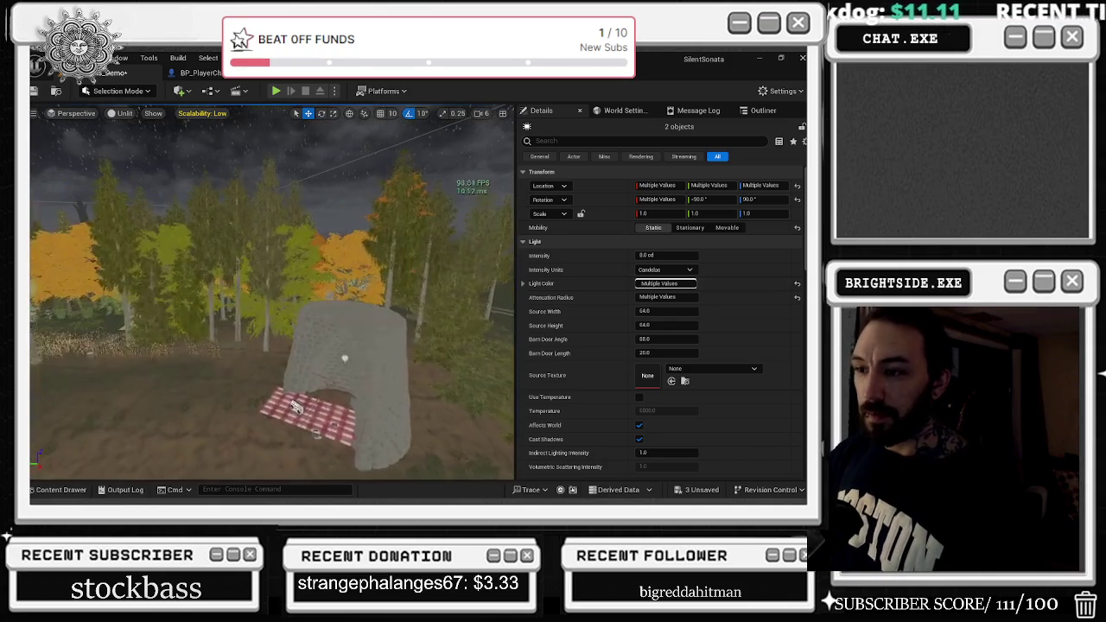
pyautogui.moveTo(296, 408); pyautogui.dragTo(266, 282)
pyautogui.doubleClick(313, 278)
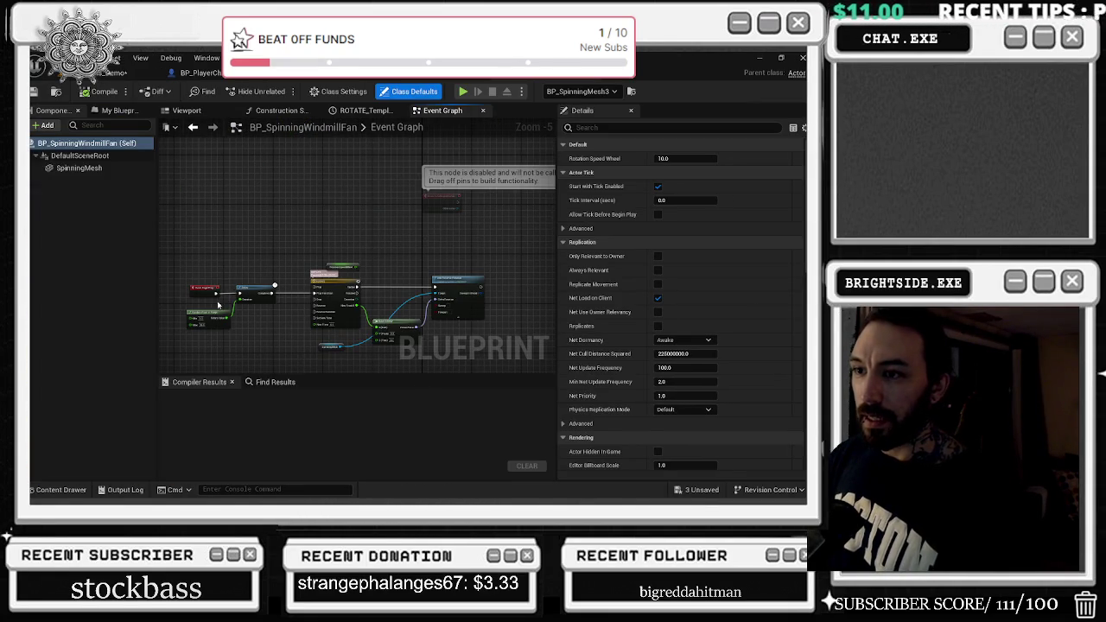
pyautogui.scroll(2, 228, 287)
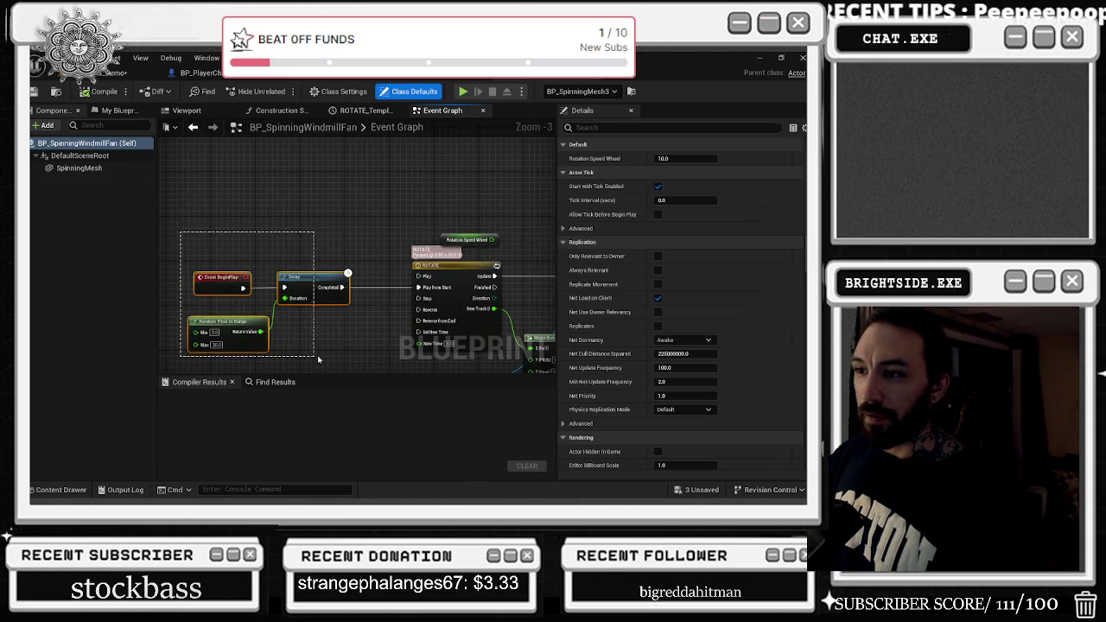
pyautogui.click(242, 242)
pyautogui.moveTo(242, 242); pyautogui.dragTo(423, 279)
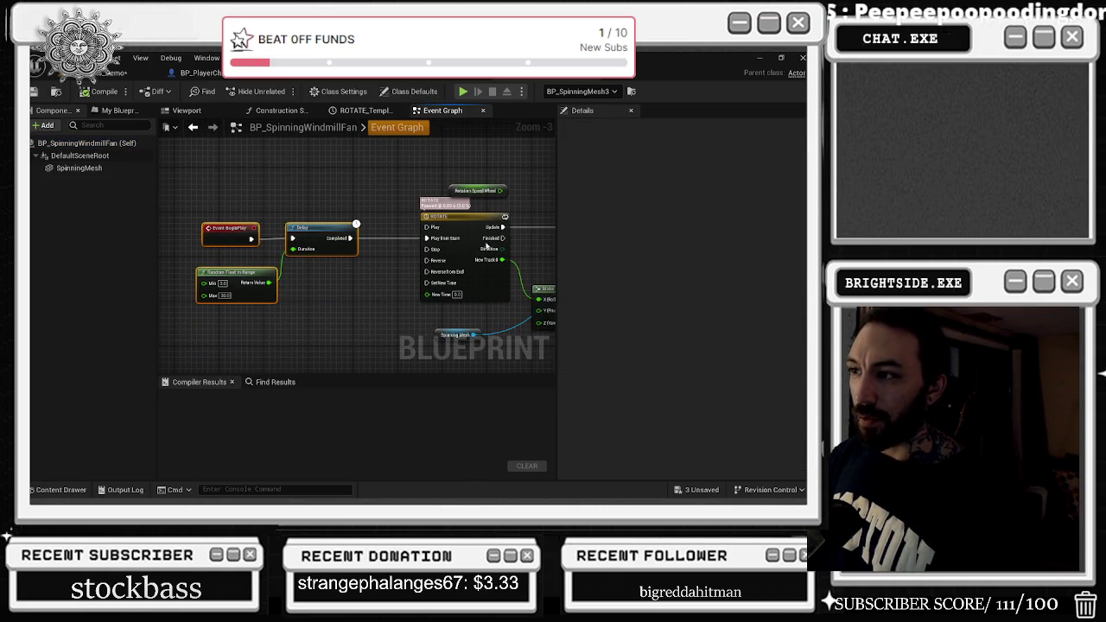
pyautogui.moveTo(392, 172); pyautogui.dragTo(539, 302)
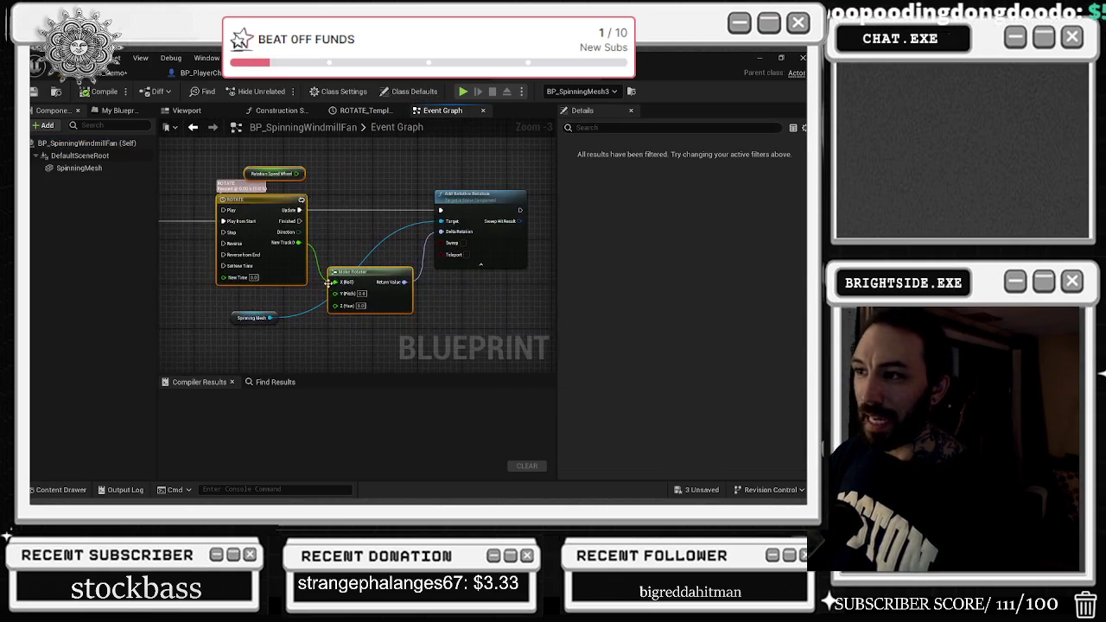
pyautogui.moveTo(366, 225)
pyautogui.mouseDown()
pyautogui.moveTo(475, 212)
pyautogui.moveTo(481, 222)
pyautogui.moveTo(494, 186)
pyautogui.mouseUp()
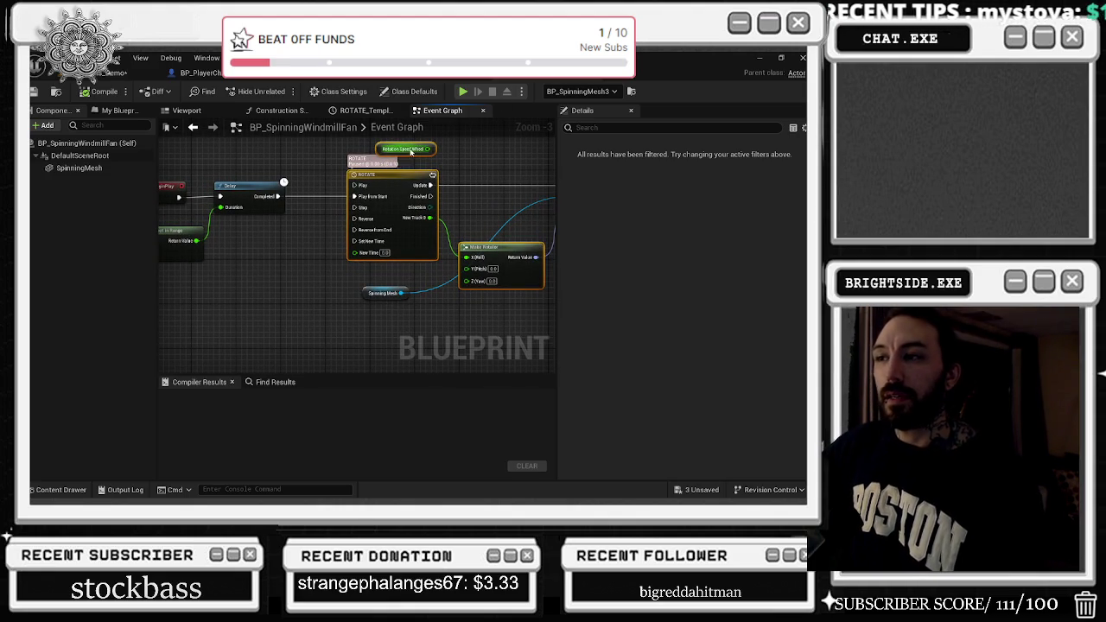
pyautogui.moveTo(257, 183)
pyautogui.mouseDown()
pyautogui.moveTo(378, 184)
pyautogui.moveTo(447, 210)
pyautogui.mouseUp()
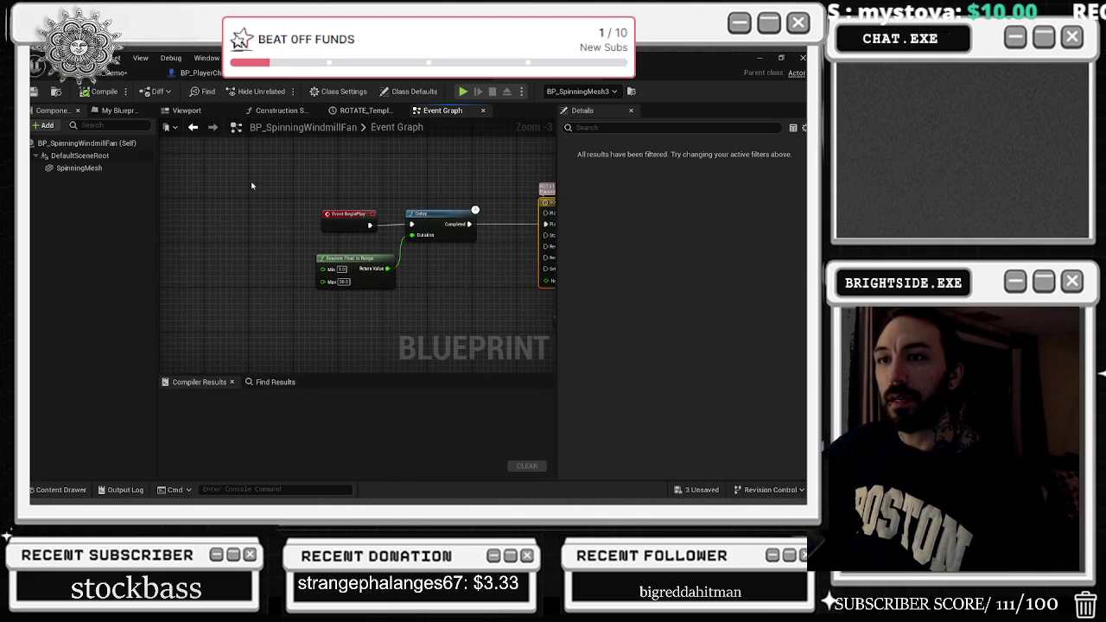
pyautogui.click(106, 74)
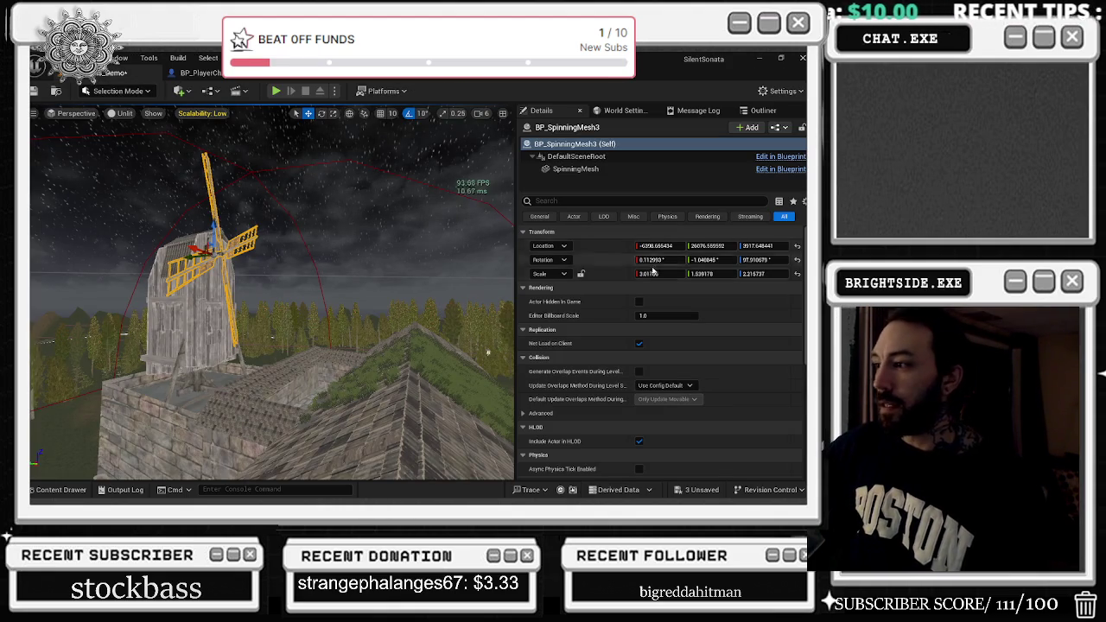
# Orbit over the fenced field, glance at the BP_AI tab, then start Play In Editor.
pyautogui.moveTo(436, 248)
pyautogui.mouseDown()
pyautogui.moveTo(421, 475)
pyautogui.moveTo(420, 390)
pyautogui.mouseUp()
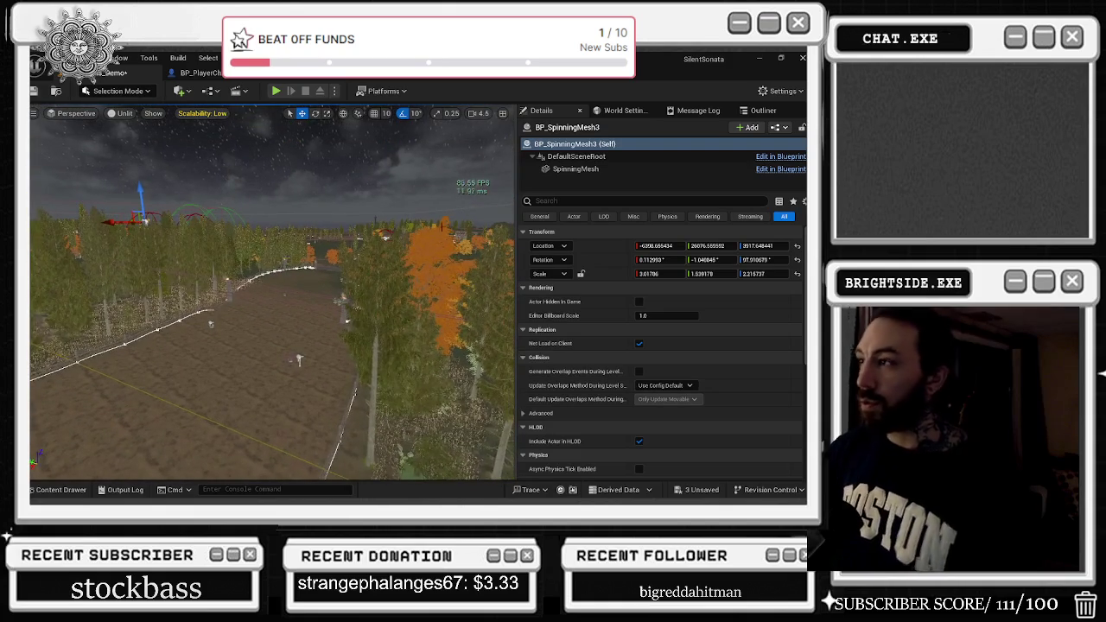
pyautogui.click(342, 73)
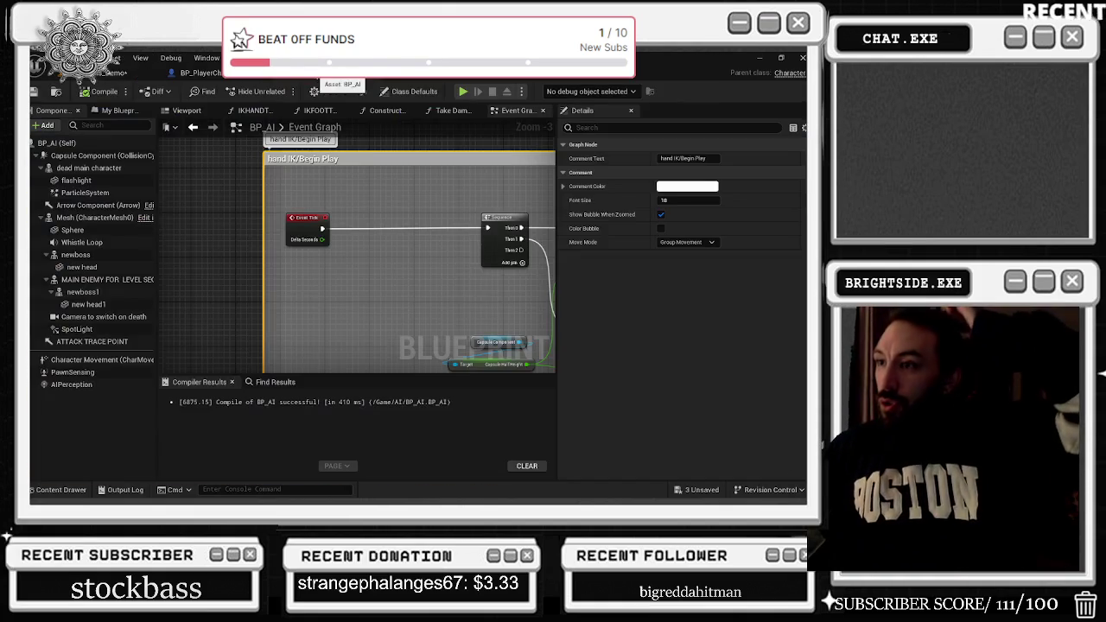
pyautogui.click(294, 73)
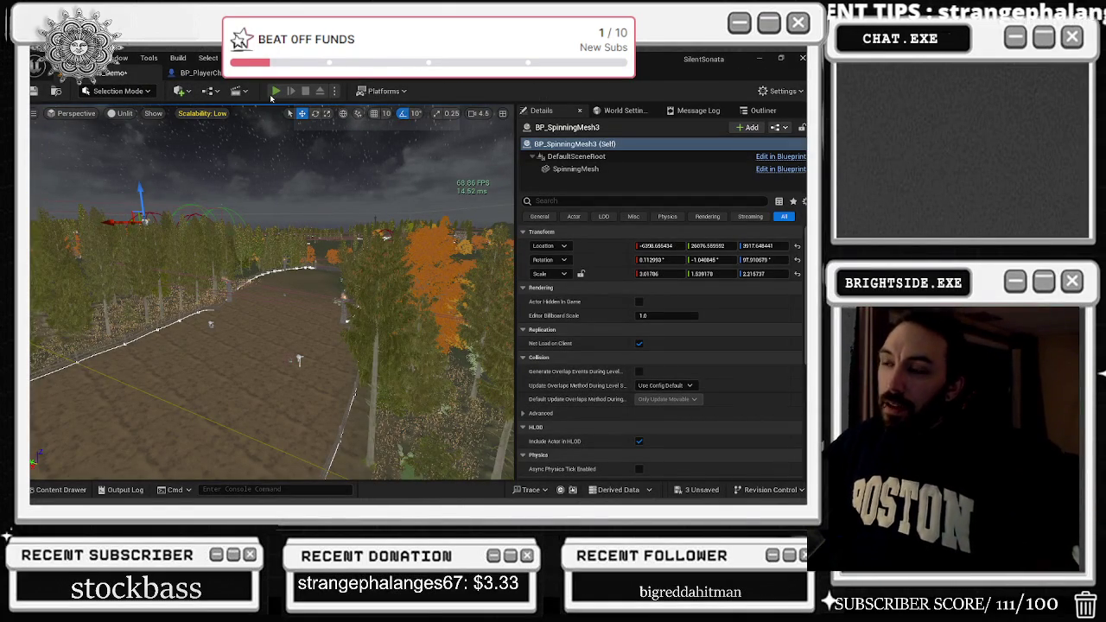
pyautogui.hotkey('alt', 'p')
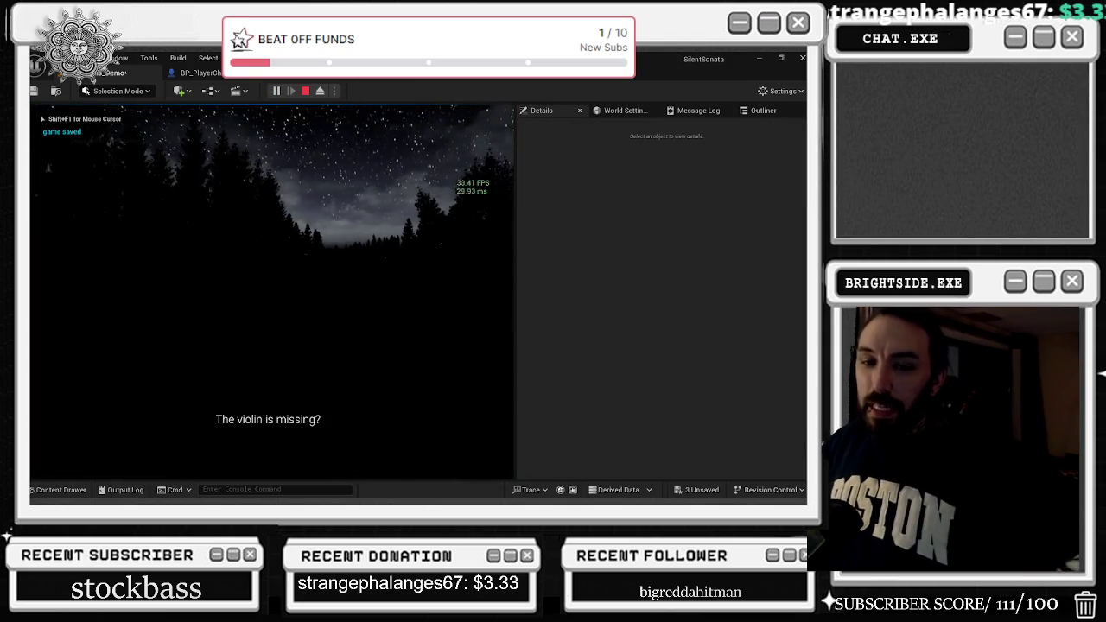
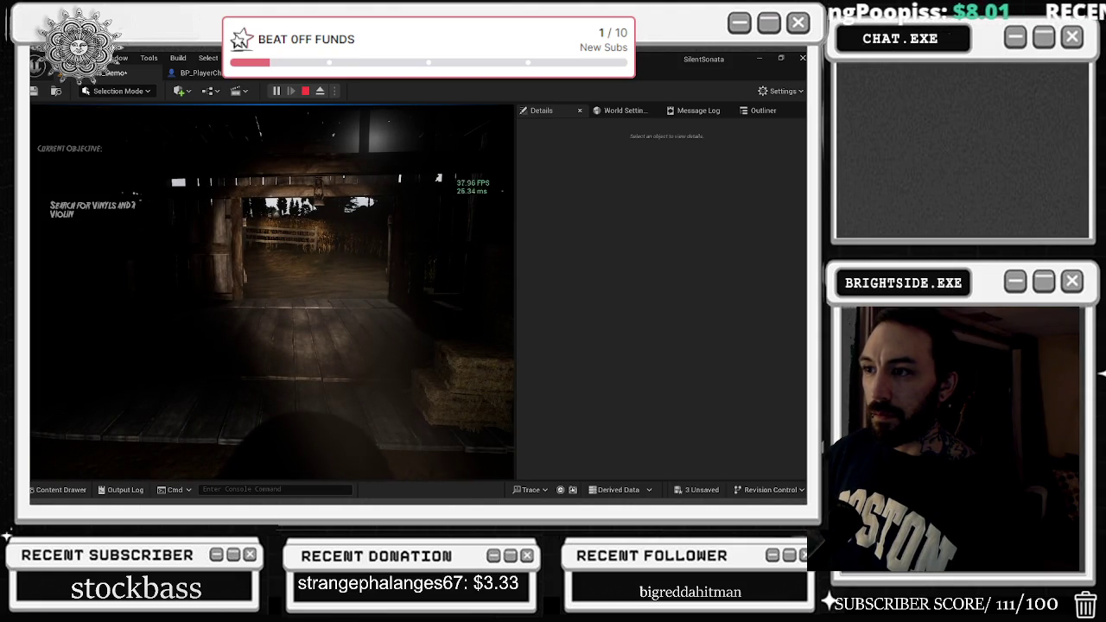
# Check the wrist battery display repeatedly while turning toward the barn doorway.
pyautogui.press('q')
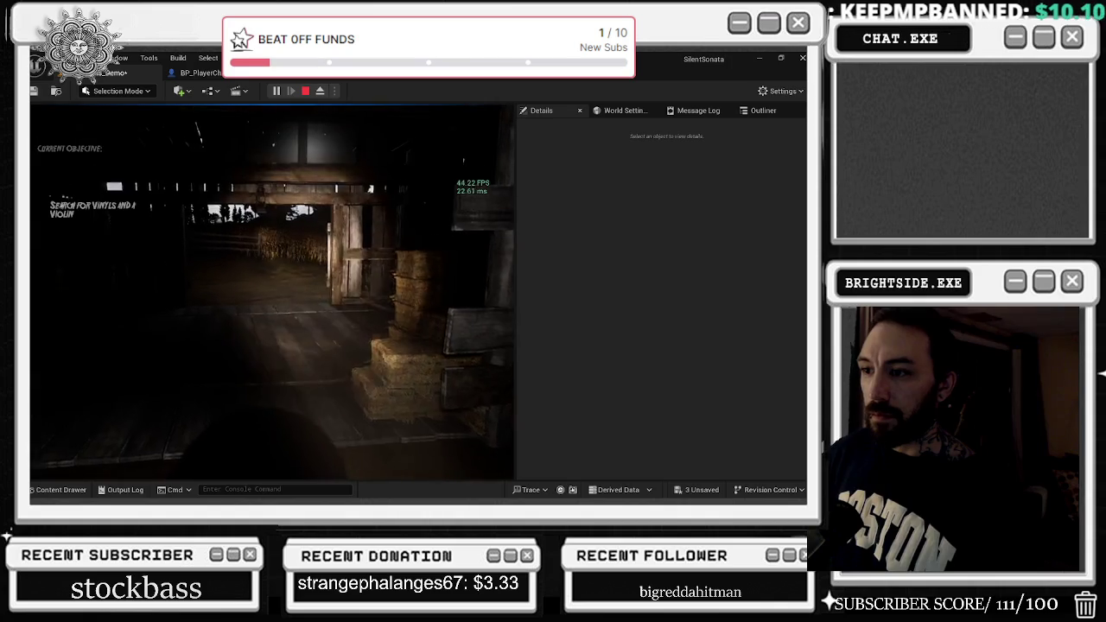
pyautogui.press('q')
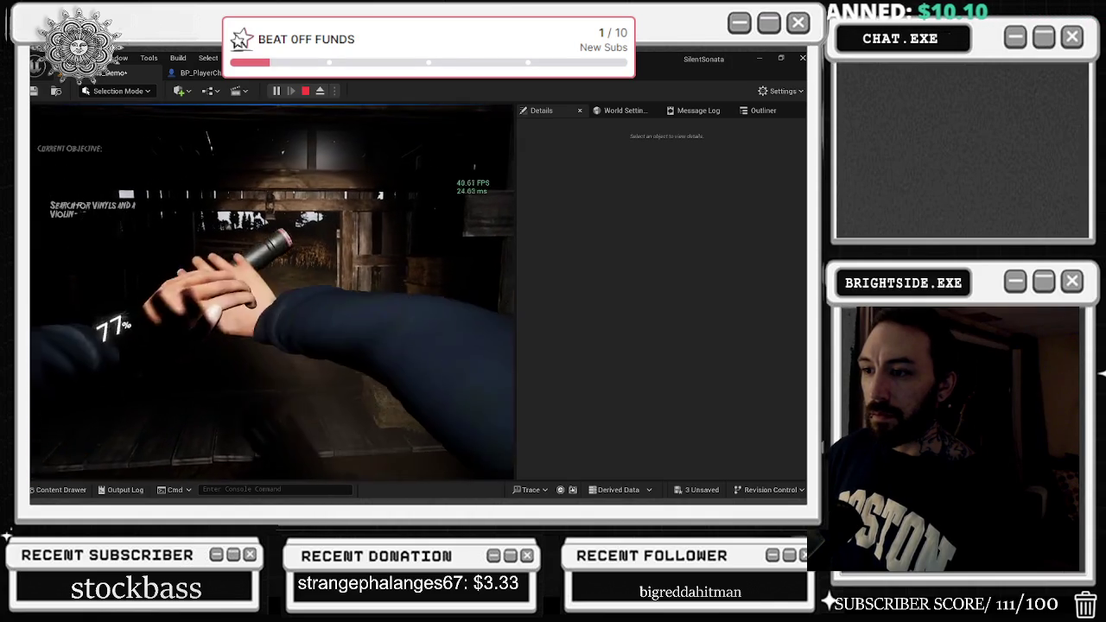
pyautogui.press('q')
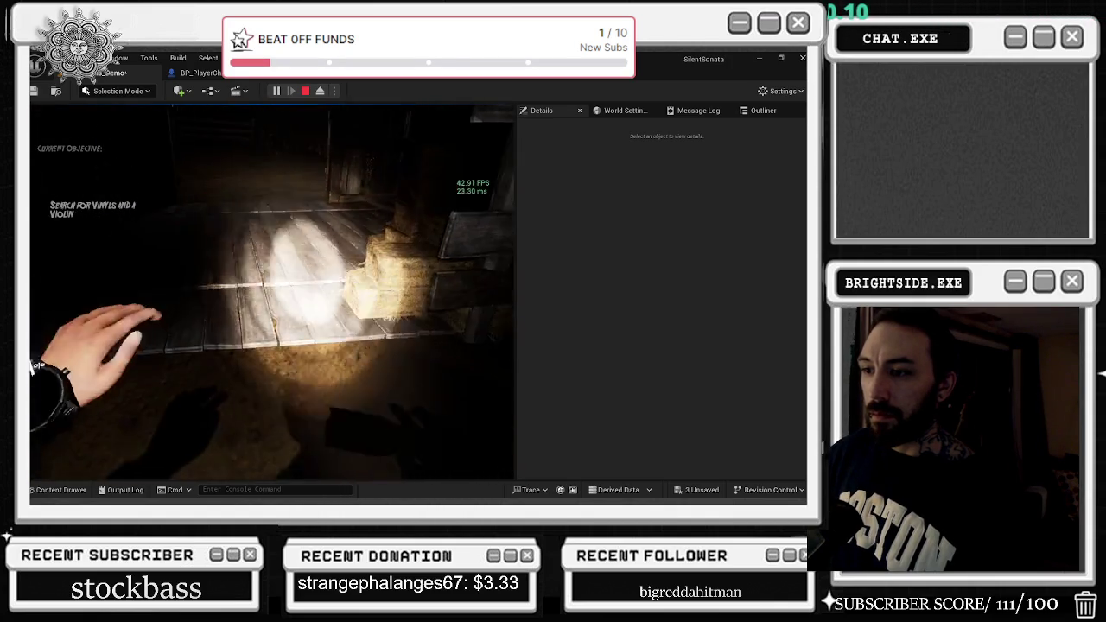
pyautogui.press('q')
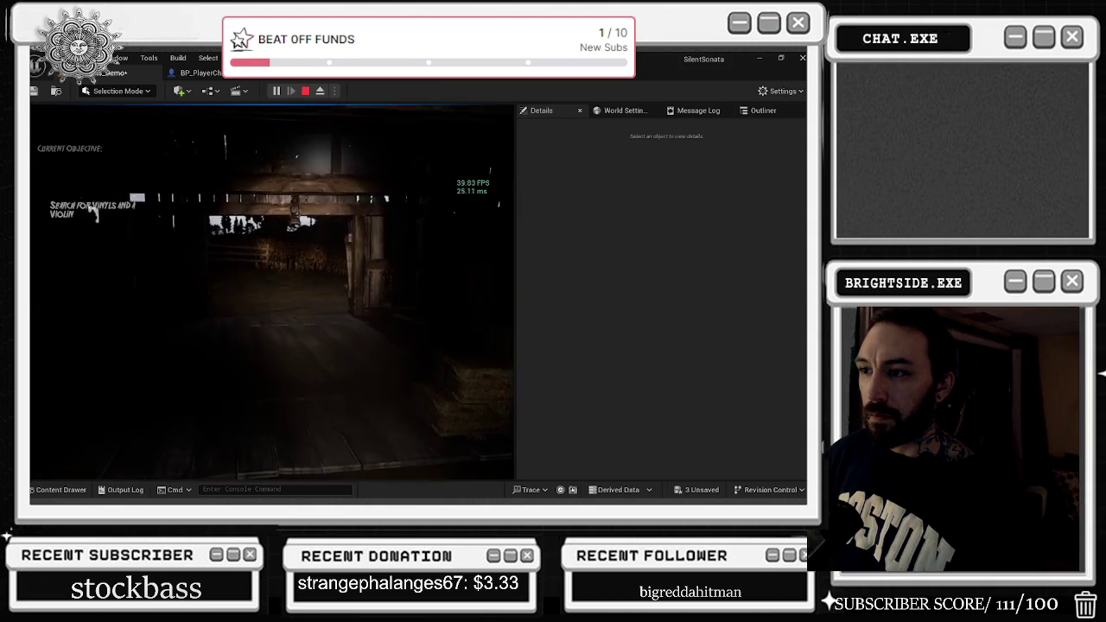
# Walk to the gramophone to collect a vinyl, exit the doorway, and stop the session.
pyautogui.press('w')
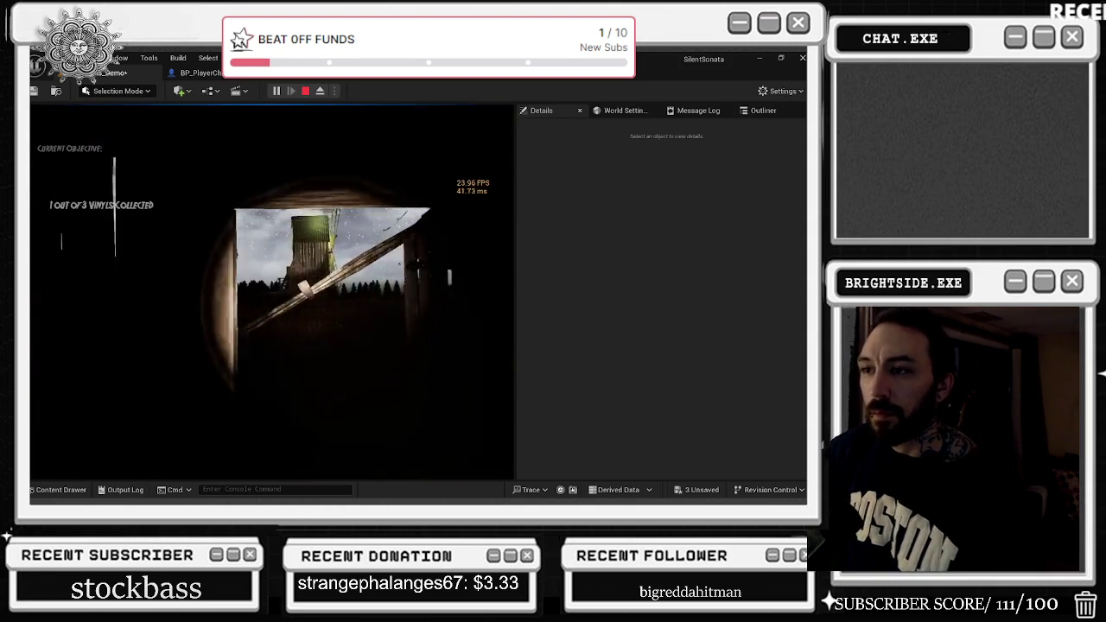
pyautogui.press('w')
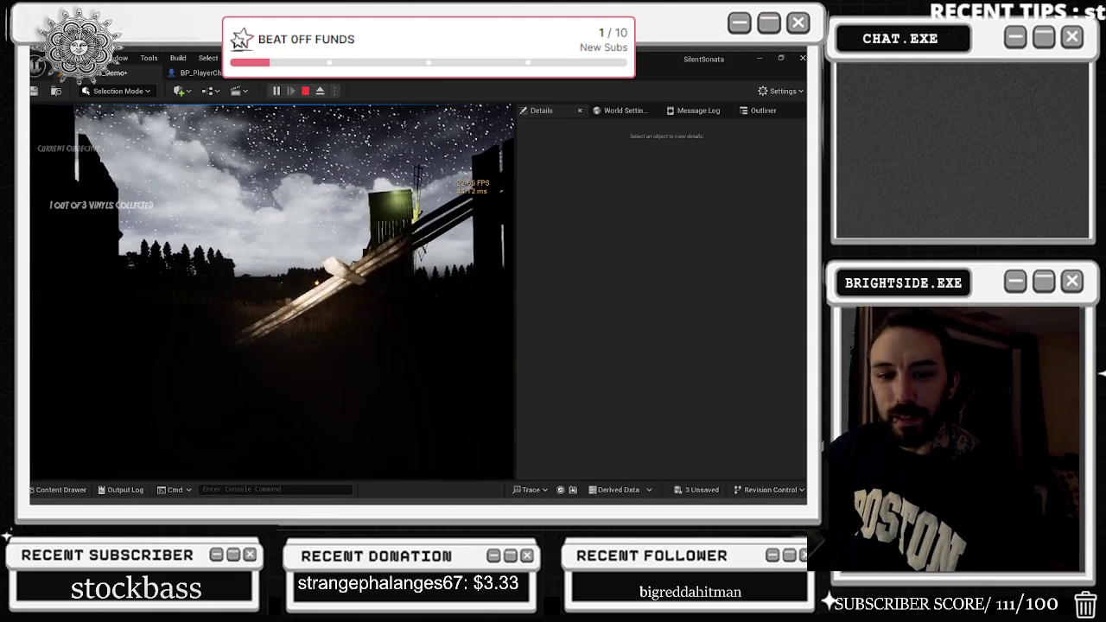
pyautogui.press('Escape')
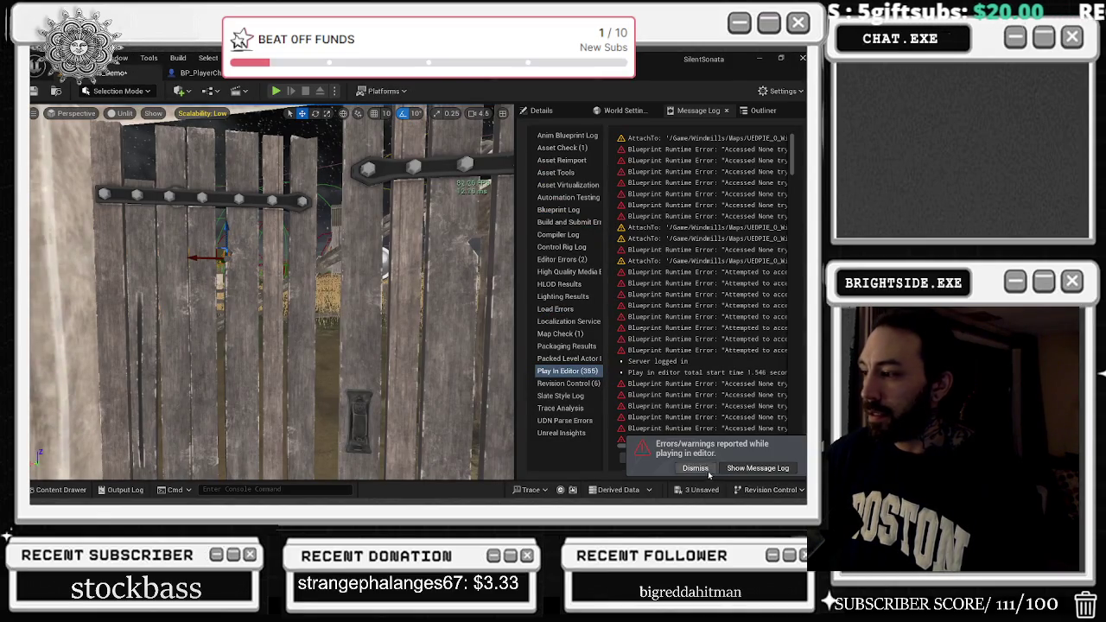
# Fly the level view over the farm field, glance at BP_AI, and start a new play session.
pyautogui.press('Right')
pyautogui.press('f')
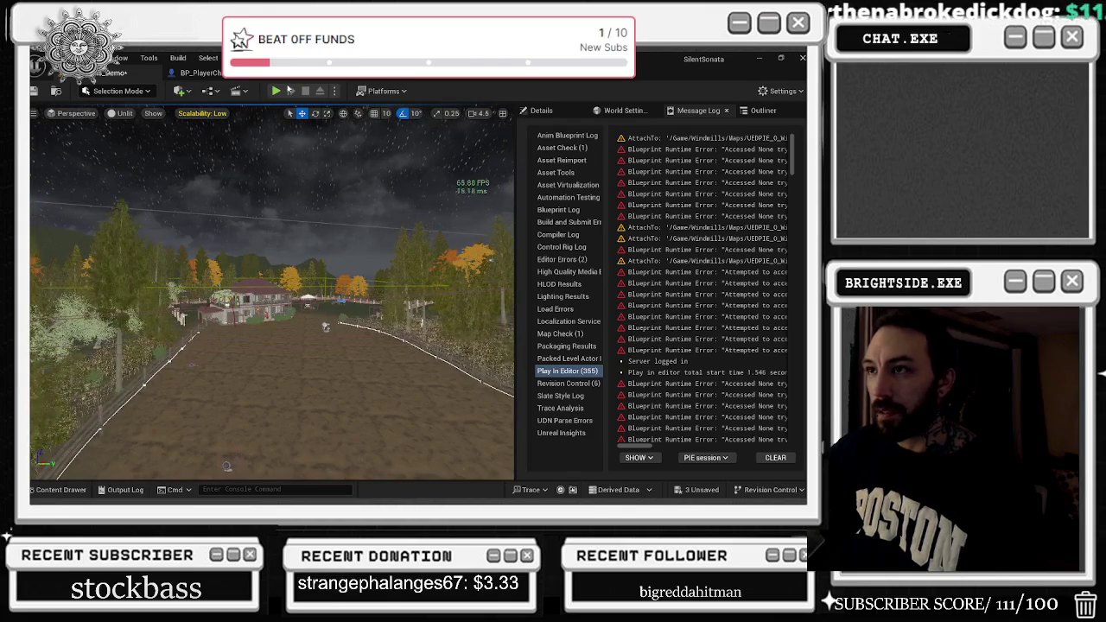
pyautogui.press('Escape')
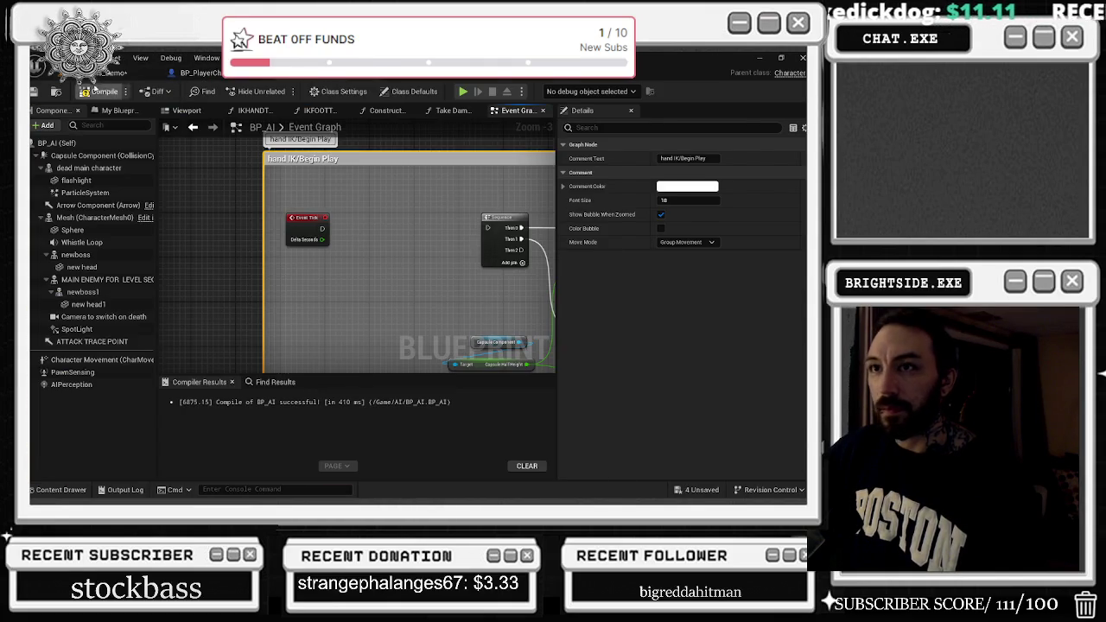
pyautogui.hotkey('alt', 'Tab')
pyautogui.hotkey('alt', 'Tab')
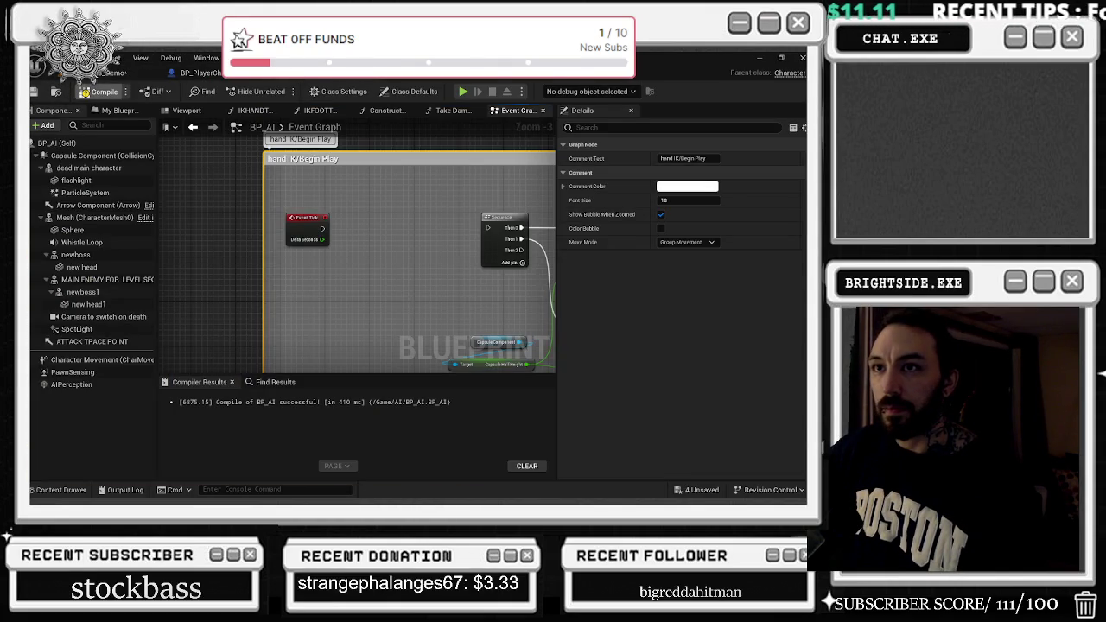
pyautogui.hotkey('alt', 'Tab')
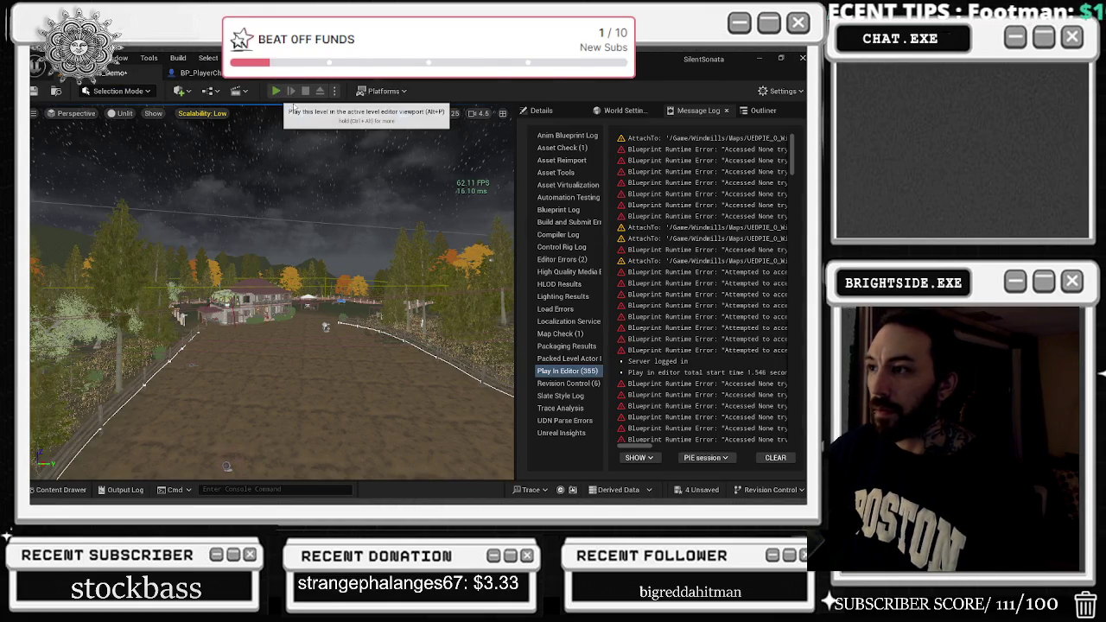
pyautogui.hotkey('alt', 'p')
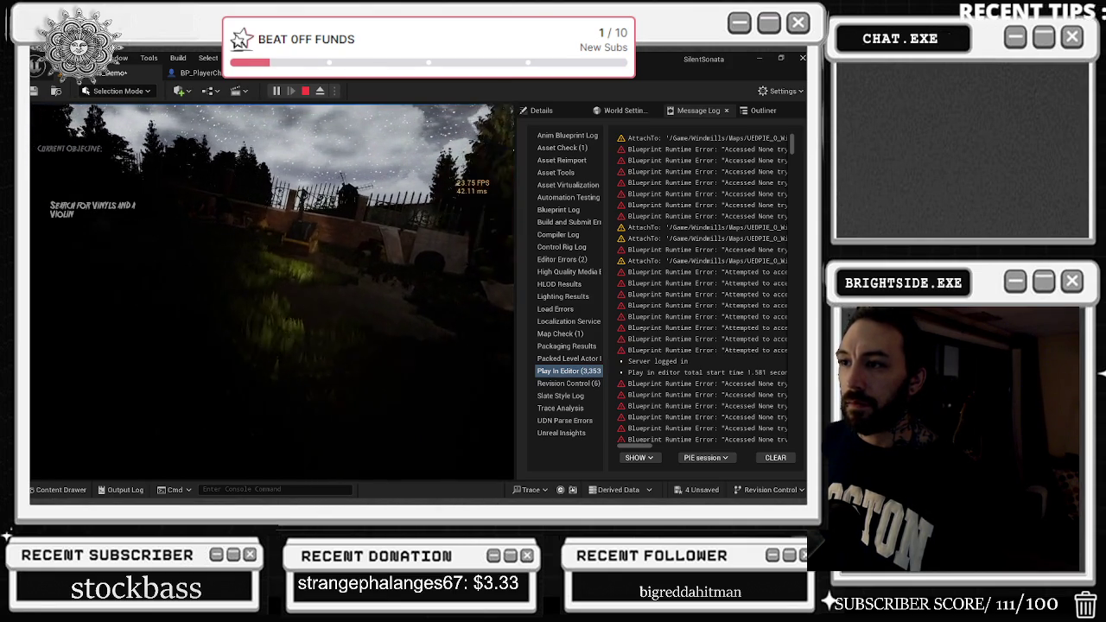
# Walk past the iron fence to the glowing crate, then end the play session.
pyautogui.press('w')
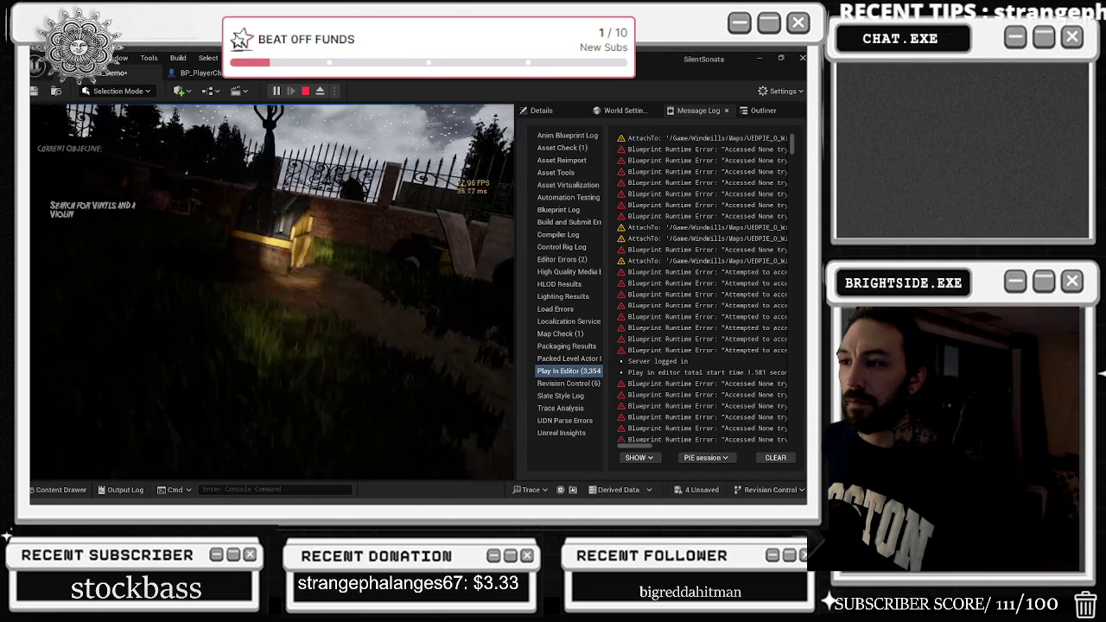
pyautogui.press('e')
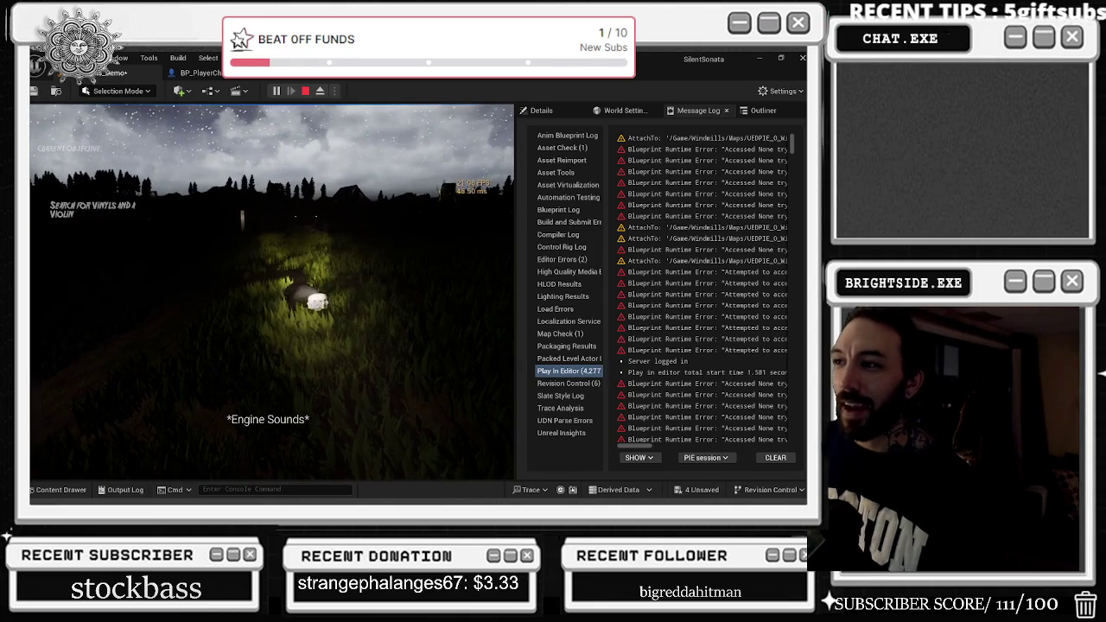
pyautogui.press('Escape')
pyautogui.click(178, 58)
# Go to the BP_AI Event Graph and wire Event Tick into the Sequence node.
pyautogui.click(199, 72)
pyautogui.click(199, 73)
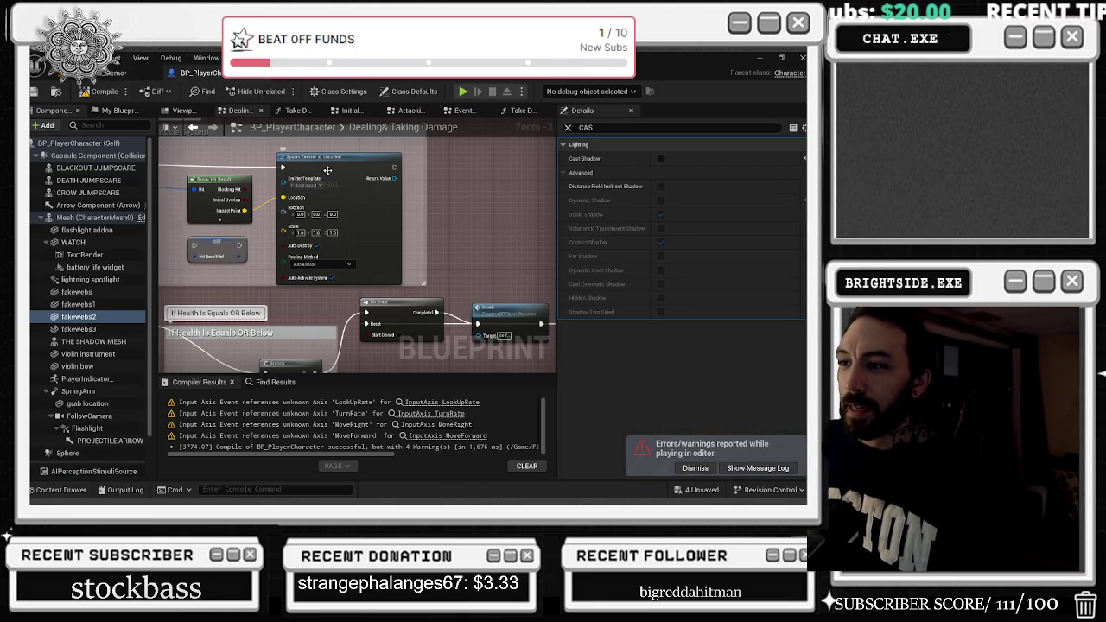
pyautogui.scroll(-3, 267, 189)
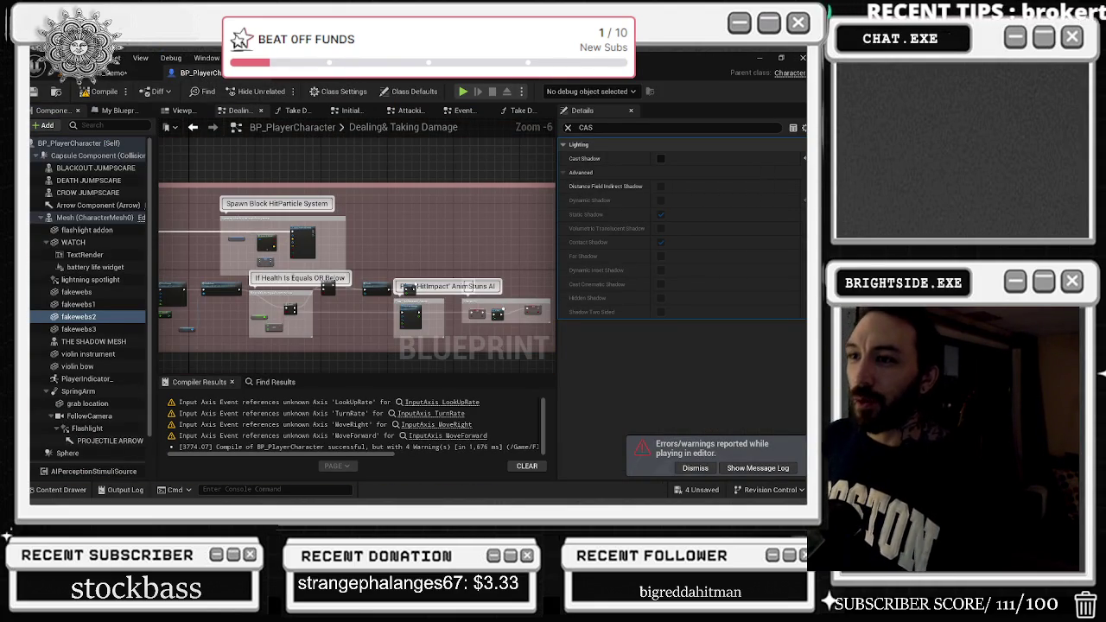
pyautogui.click(337, 73)
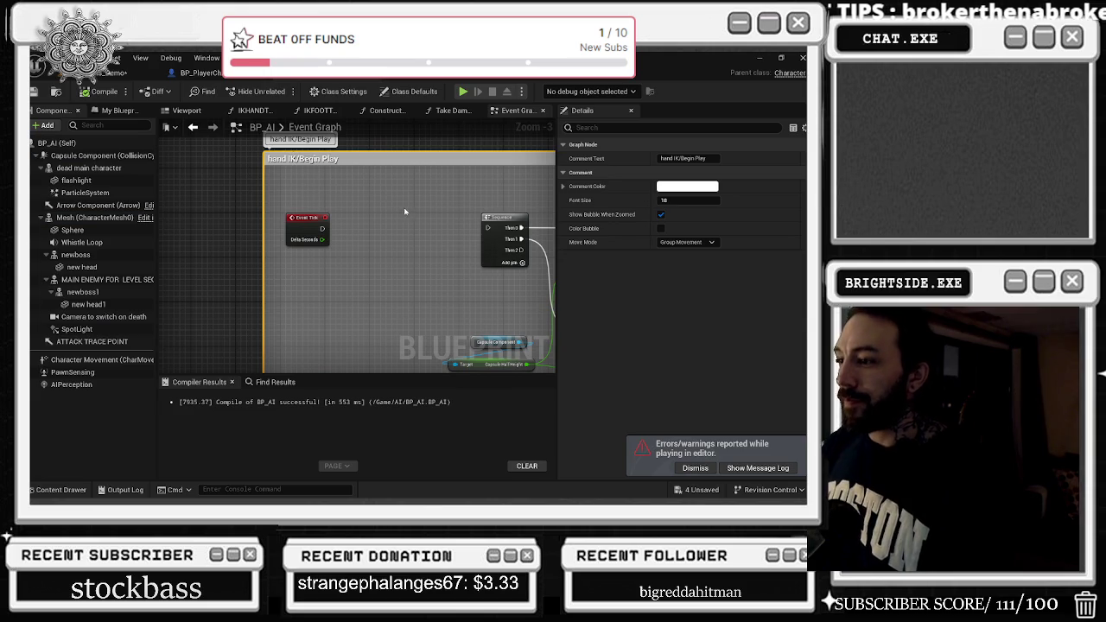
pyautogui.moveTo(321, 230); pyautogui.dragTo(487, 227)
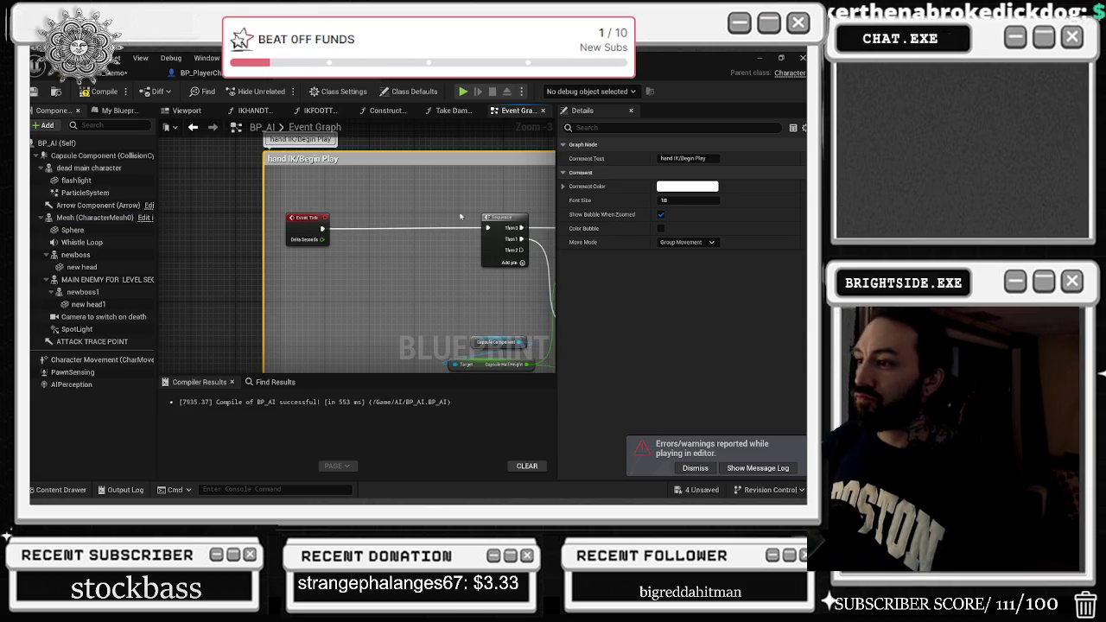
# Move Get Player Character above the other nodes and pull out a wire for a new node.
pyautogui.scroll(-2, 412, 233)
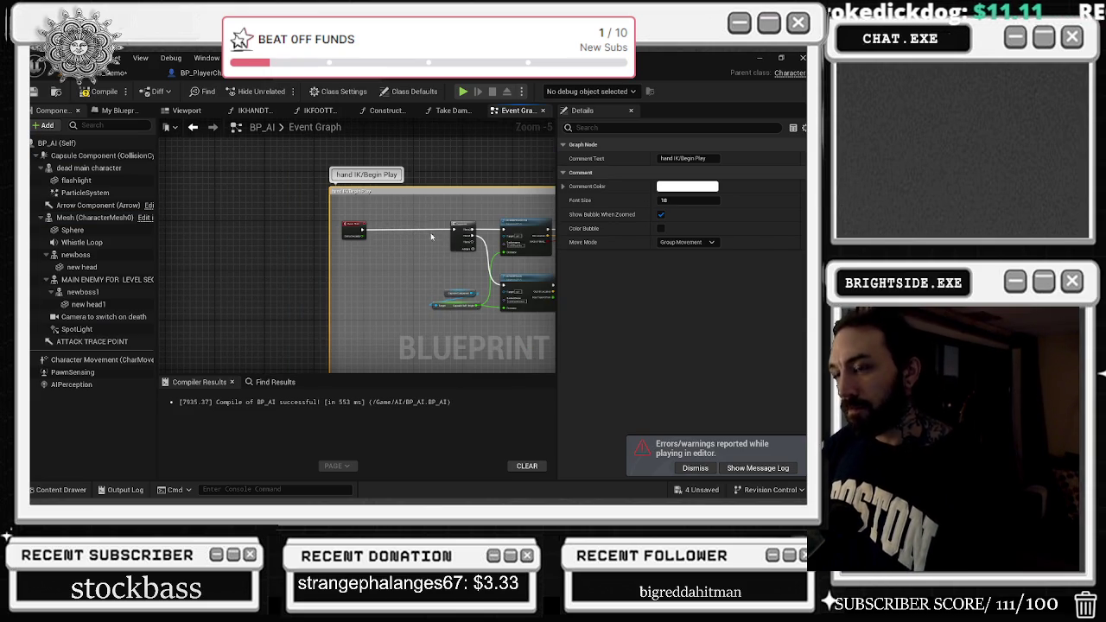
pyautogui.moveTo(405, 226); pyautogui.dragTo(274, 199)
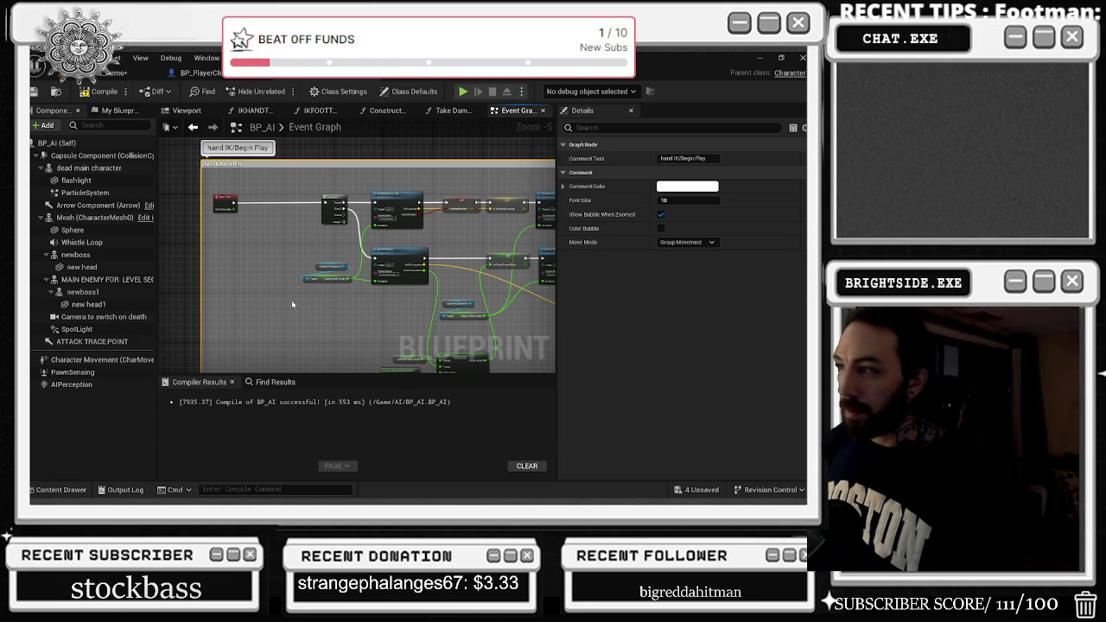
pyautogui.scroll(-1, 300, 284)
pyautogui.scroll(1, 395, 268)
pyautogui.moveTo(381, 250); pyautogui.dragTo(356, 191)
pyautogui.scroll(-1, 355, 191)
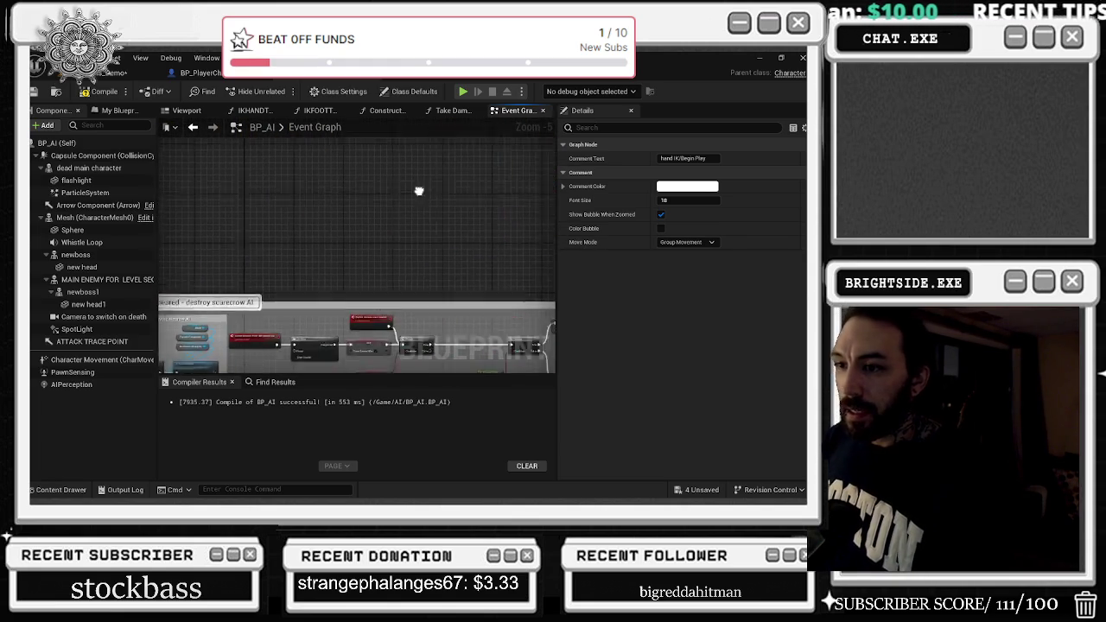
pyautogui.scroll(-2, 337, 354)
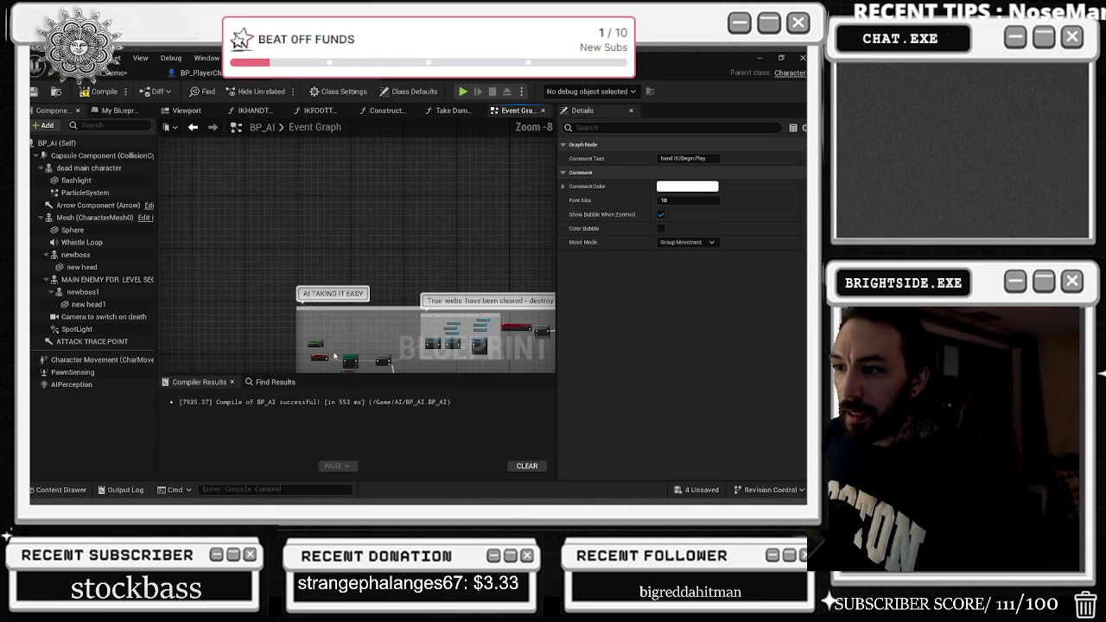
pyautogui.scroll(3, 337, 354)
pyautogui.click(358, 278)
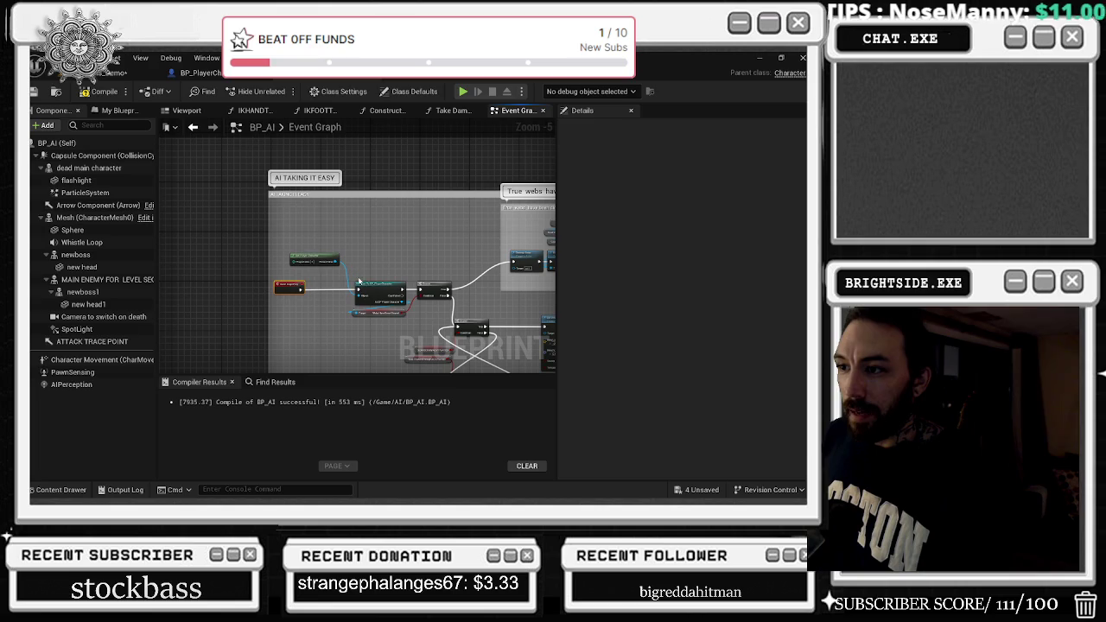
pyautogui.moveTo(321, 261)
pyautogui.mouseDown()
pyautogui.moveTo(310, 233)
pyautogui.moveTo(288, 262)
pyautogui.moveTo(243, 253)
pyautogui.mouseUp()
pyautogui.scroll(1, 355, 270)
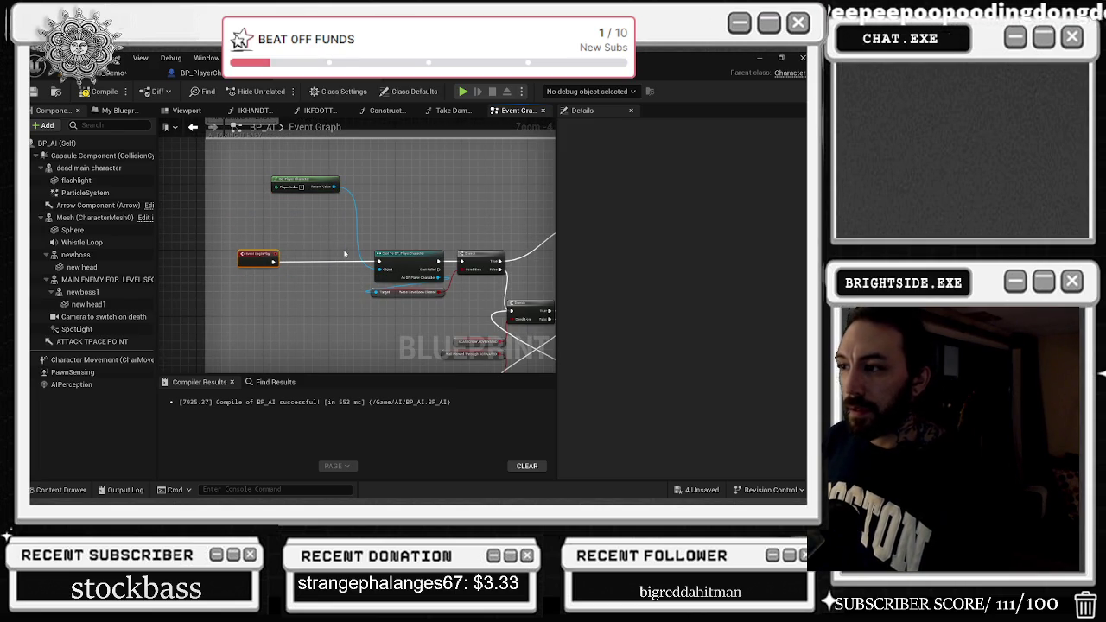
pyautogui.moveTo(345, 254)
pyautogui.mouseDown()
pyautogui.moveTo(319, 266)
pyautogui.moveTo(380, 311)
pyautogui.moveTo(444, 260)
pyautogui.moveTo(469, 271)
pyautogui.moveTo(427, 123)
pyautogui.moveTo(373, 292)
pyautogui.mouseUp()
# Add a Set Timer by Event node, move it up-left, and enable its Looping option.
pyautogui.write('SET TIMER BY')
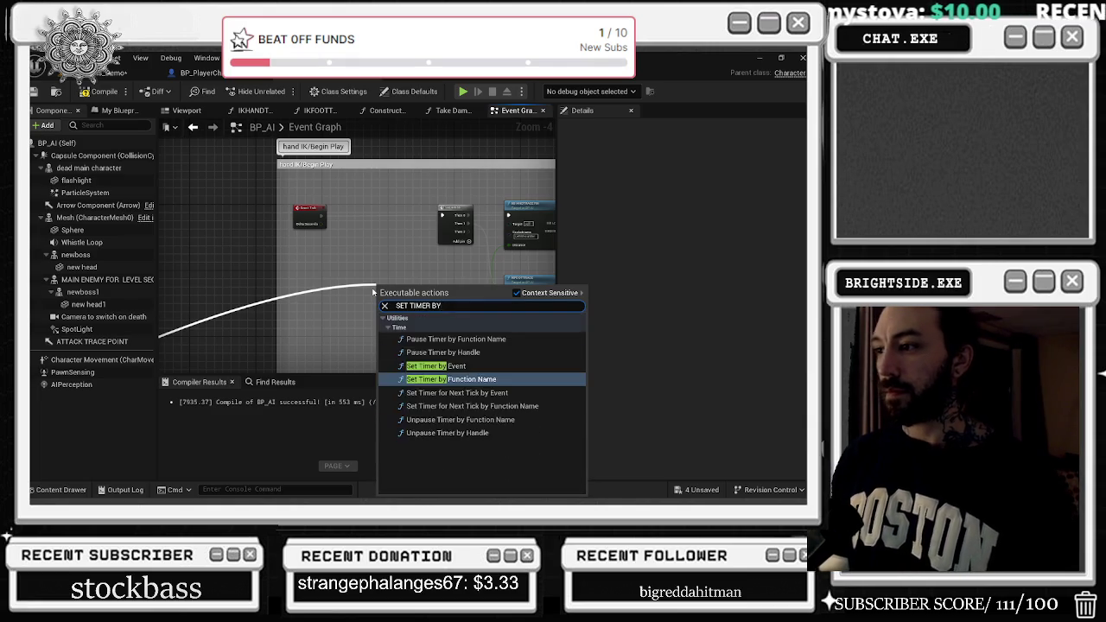
pyautogui.write(' EV')
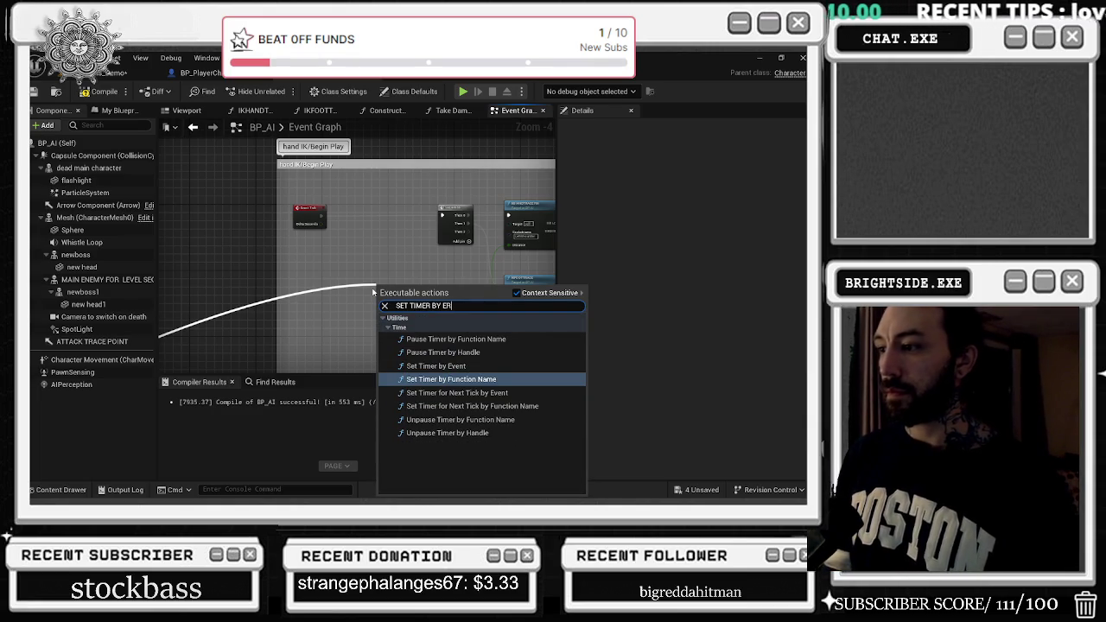
pyautogui.press('Return')
pyautogui.moveTo(380, 281); pyautogui.dragTo(335, 258)
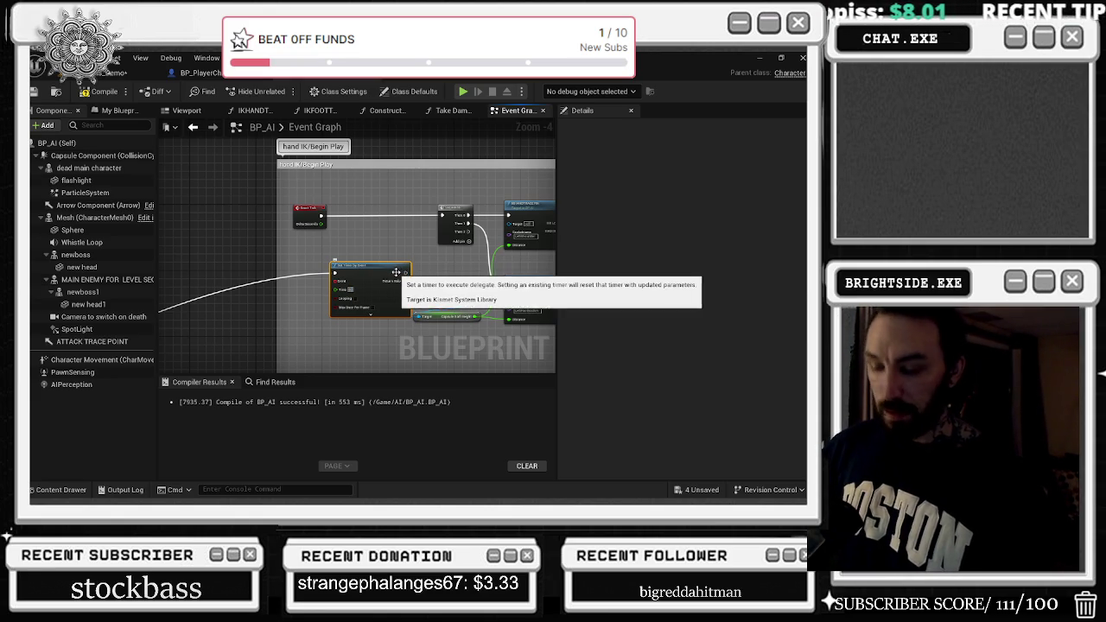
pyautogui.scroll(2, 419, 255)
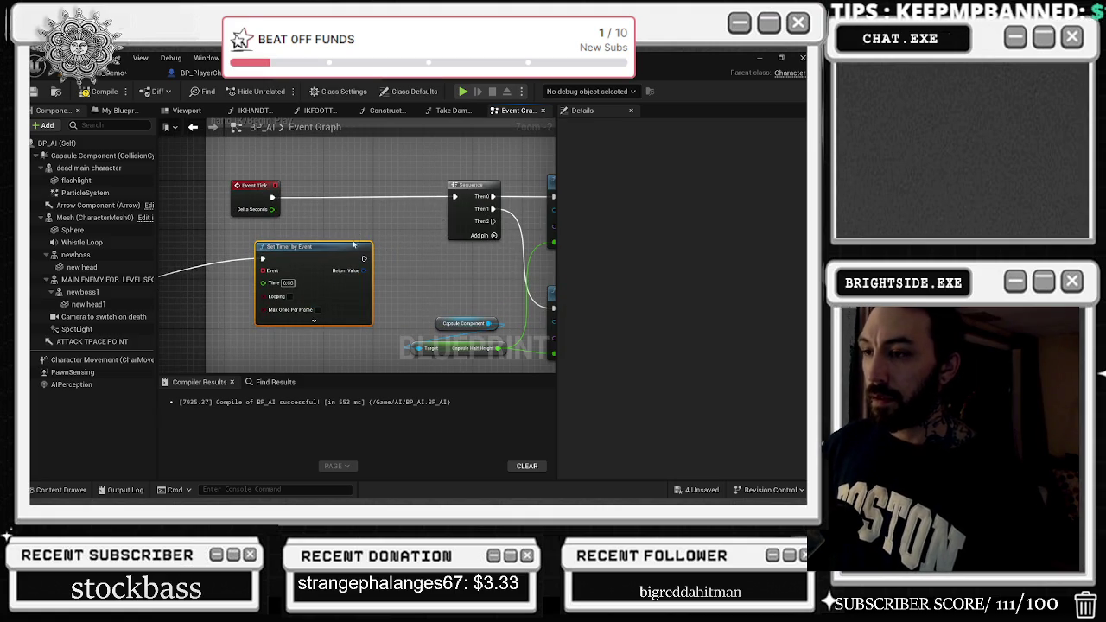
pyautogui.click(289, 297)
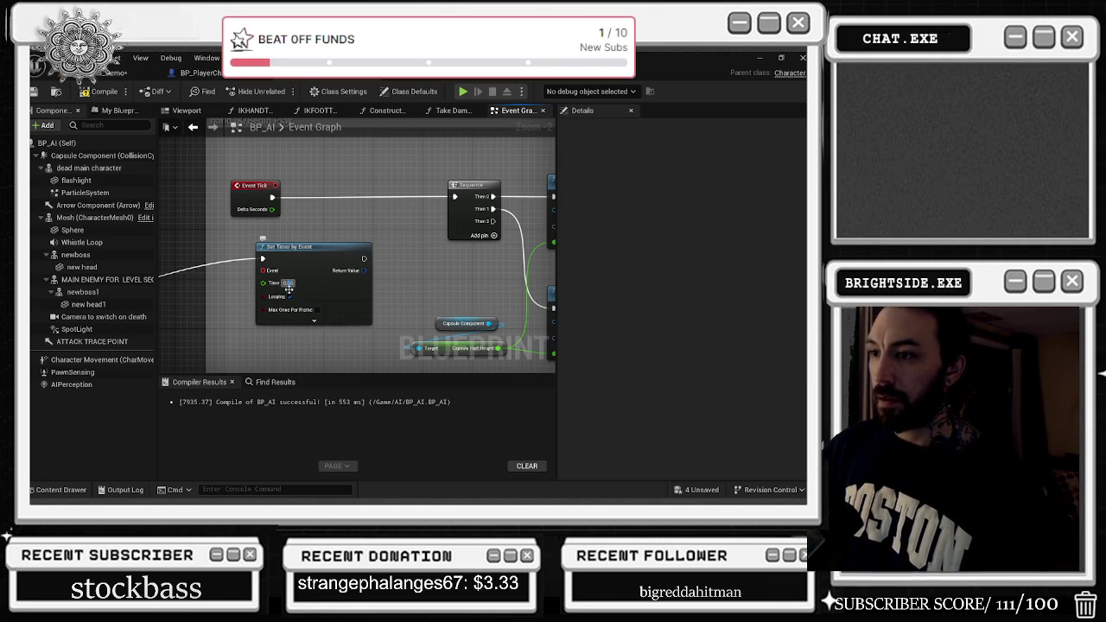
# Select the timer's 0.66 Time value and look over the IK trace function nodes.
pyautogui.click(288, 282)
pyautogui.moveTo(330, 304); pyautogui.dragTo(160, 250)
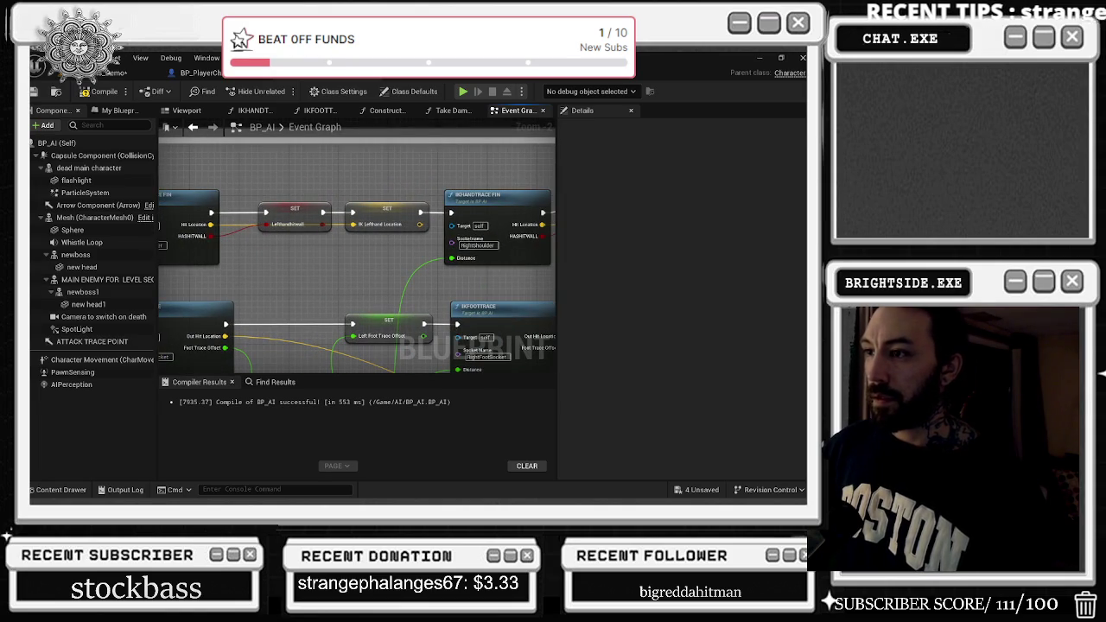
pyautogui.moveTo(414, 259); pyautogui.dragTo(281, 283)
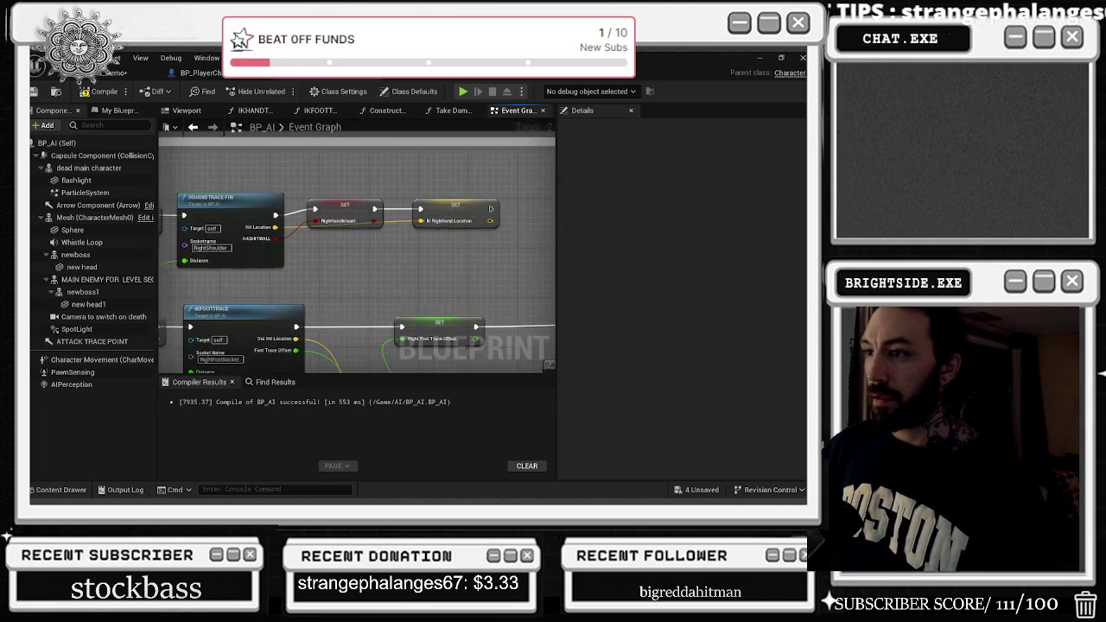
pyautogui.moveTo(172, 220)
pyautogui.mouseDown()
pyautogui.moveTo(358, 227)
pyautogui.moveTo(328, 227)
pyautogui.mouseUp()
# Create a CHECK FOR HANDS AND FEET custom event on the timer and wire it to Sequence.
pyautogui.moveTo(255, 246); pyautogui.dragTo(232, 345)
pyautogui.write('CHECK FOR HANDS AND')
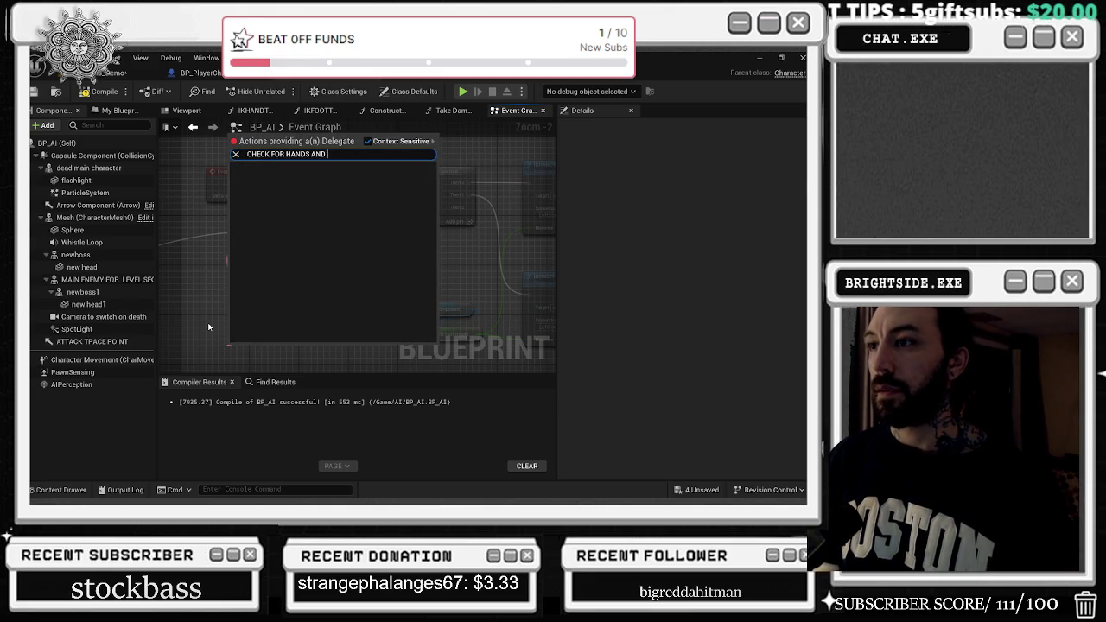
pyautogui.hotkey('ctrl', 'a')
pyautogui.write('check')
pyautogui.press('Escape')
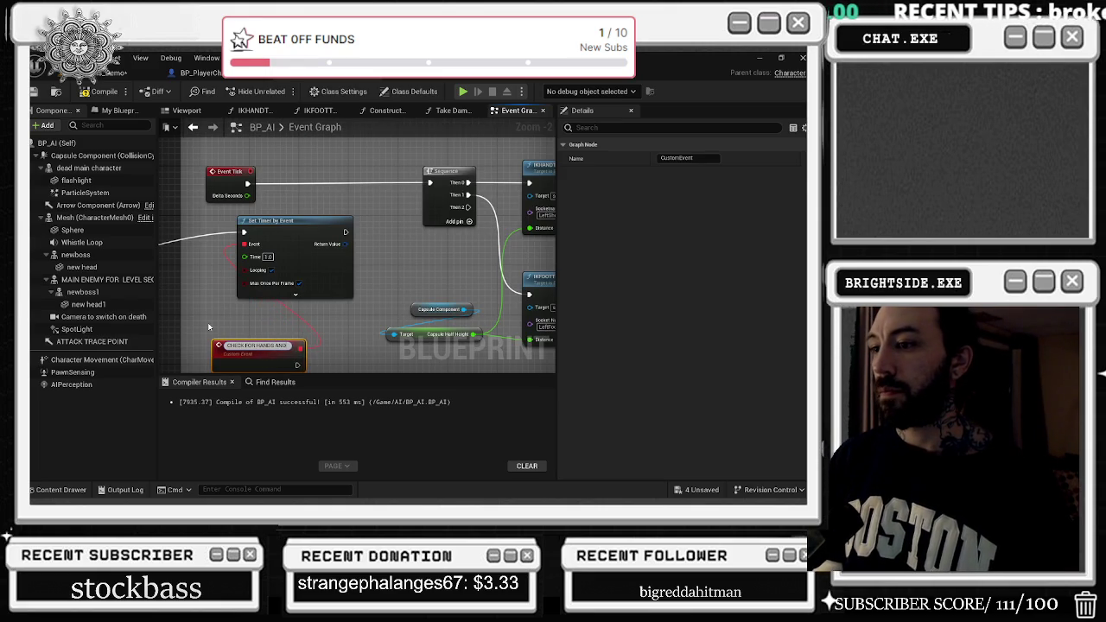
pyautogui.write(' FEET')
pyautogui.press('Return')
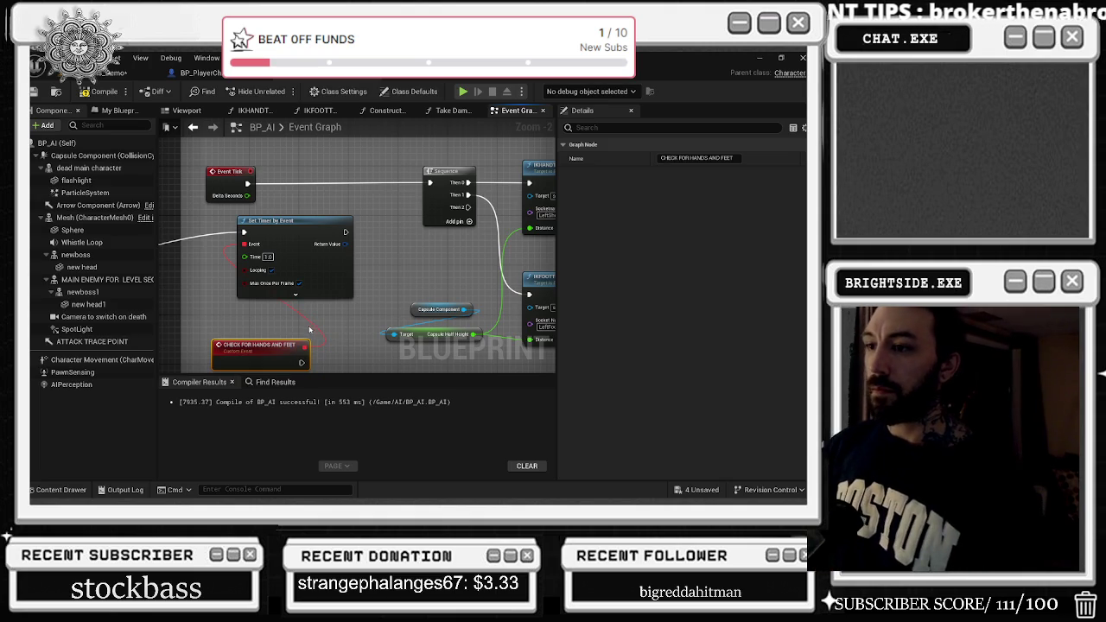
pyautogui.moveTo(302, 362)
pyautogui.mouseDown()
pyautogui.moveTo(372, 199)
pyautogui.moveTo(429, 157)
pyautogui.mouseUp()
# Arrange CHECK FOR HANDS AND FEET beside Sequence and shift the Set Timer node right.
pyautogui.click(247, 158)
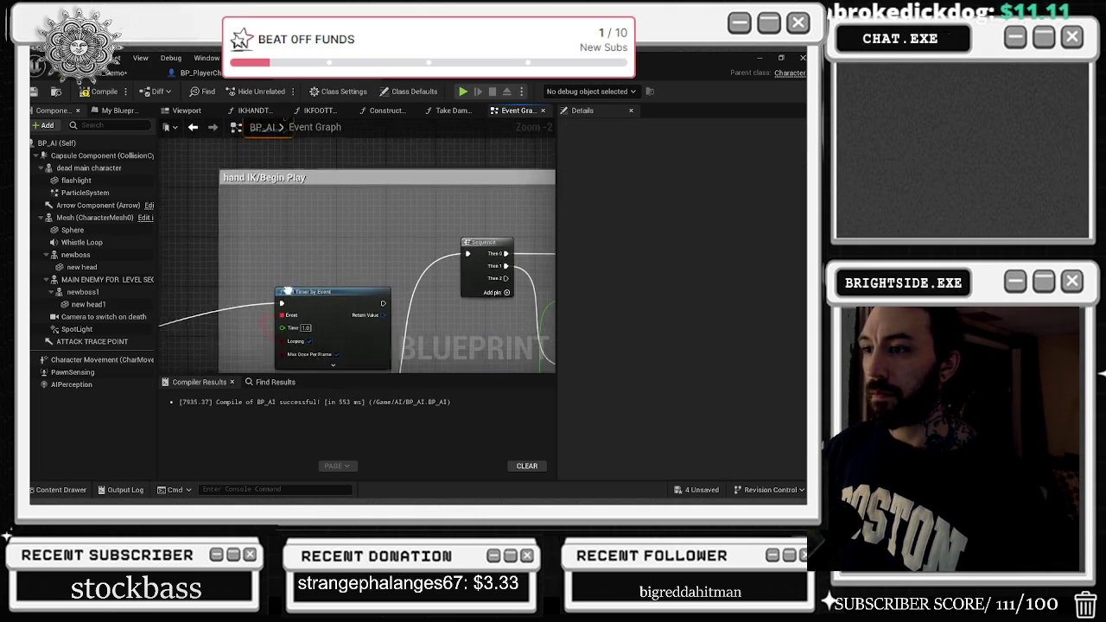
pyautogui.moveTo(280, 332); pyautogui.dragTo(280, 170)
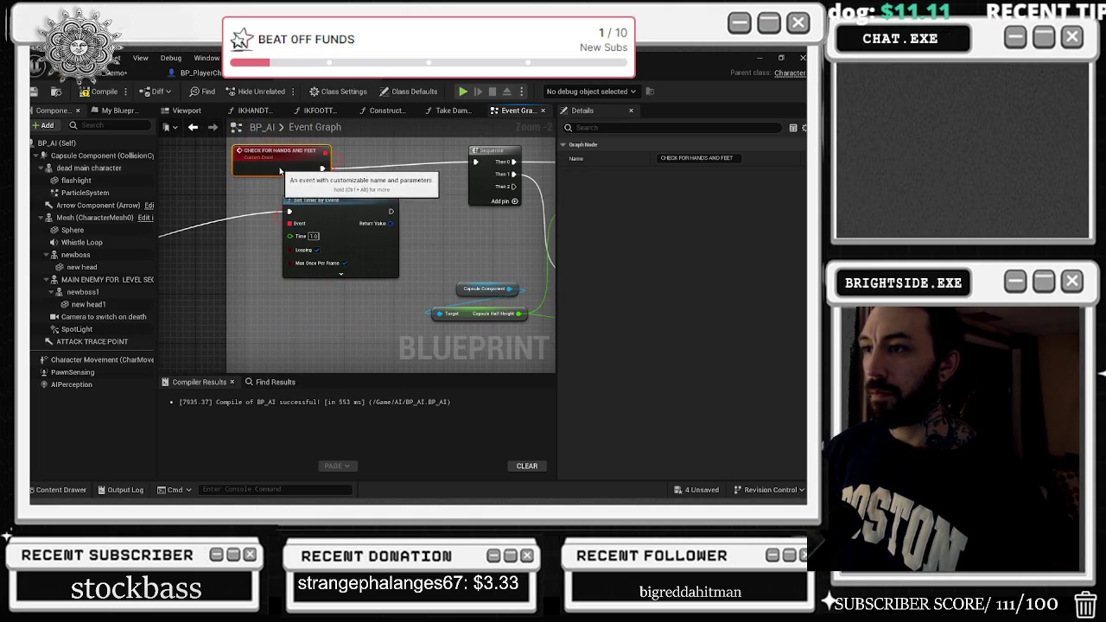
pyautogui.moveTo(328, 201); pyautogui.dragTo(379, 205)
pyautogui.moveTo(276, 151); pyautogui.dragTo(277, 145)
pyautogui.click(431, 170)
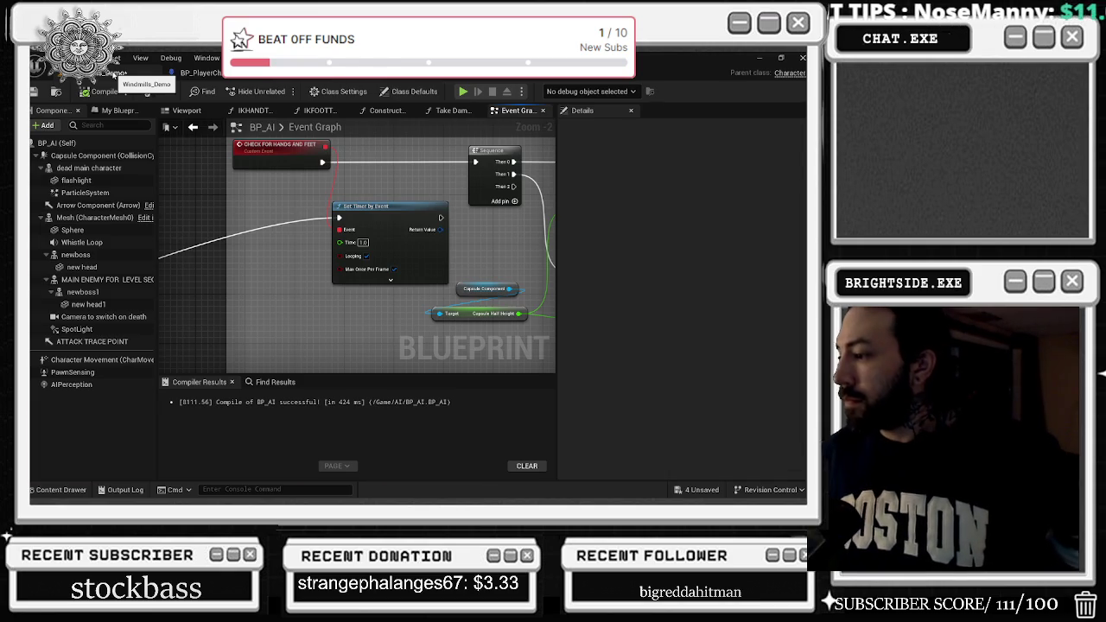
# Save all changed content and the map from the level editor.
pyautogui.click(119, 74)
pyautogui.click(701, 490)
pyautogui.click(489, 396)
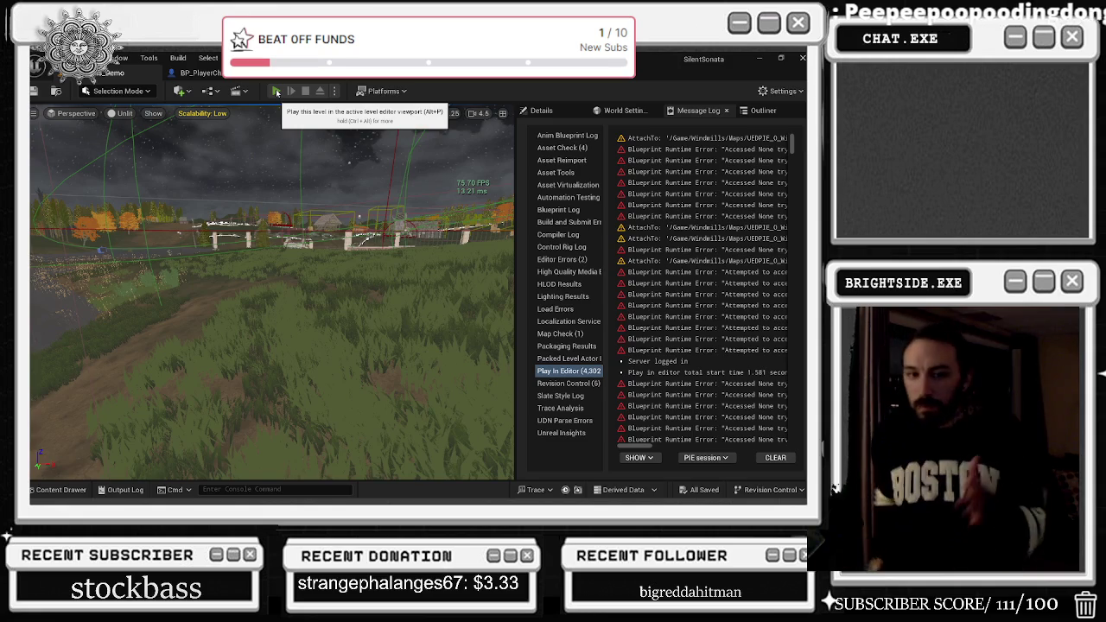
pyautogui.click(276, 91)
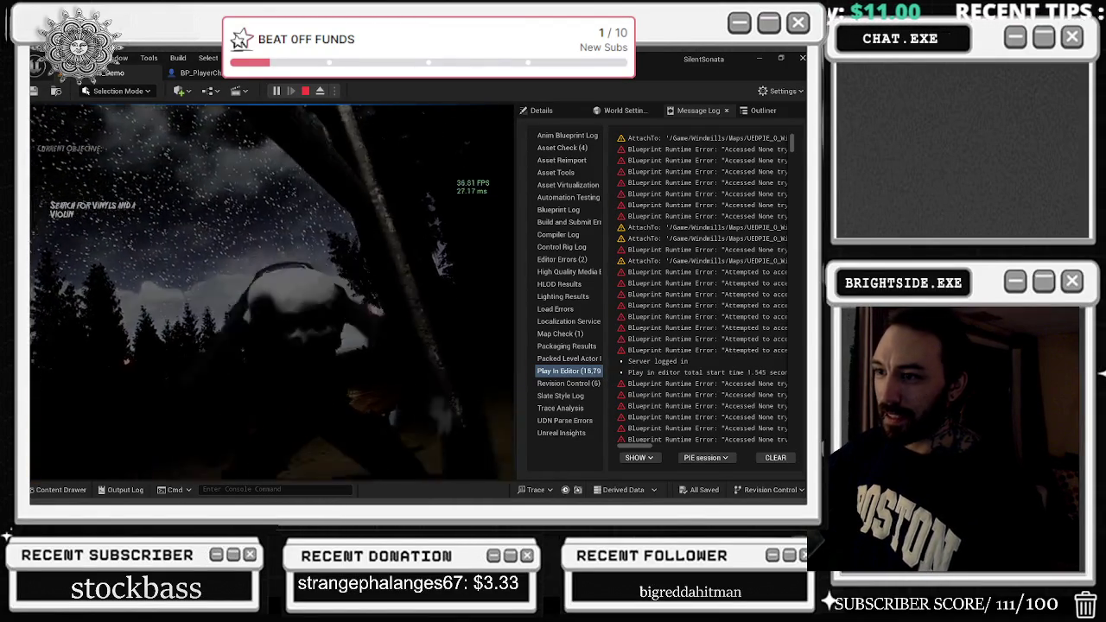
# Playtest the enemy's new behaviour in the viewport, then stop the session.
pyautogui.press('Escape')
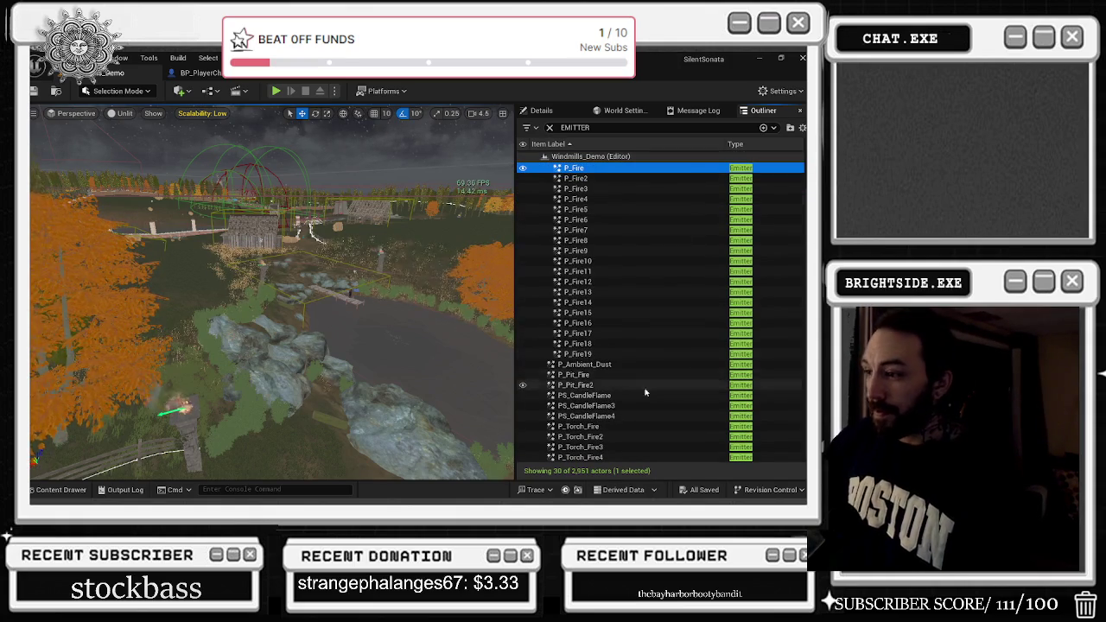
# Focus on P_Torch_Fire4, fly over to the houses, and select all 30 emitter actors.
pyautogui.doubleClick(642, 458)
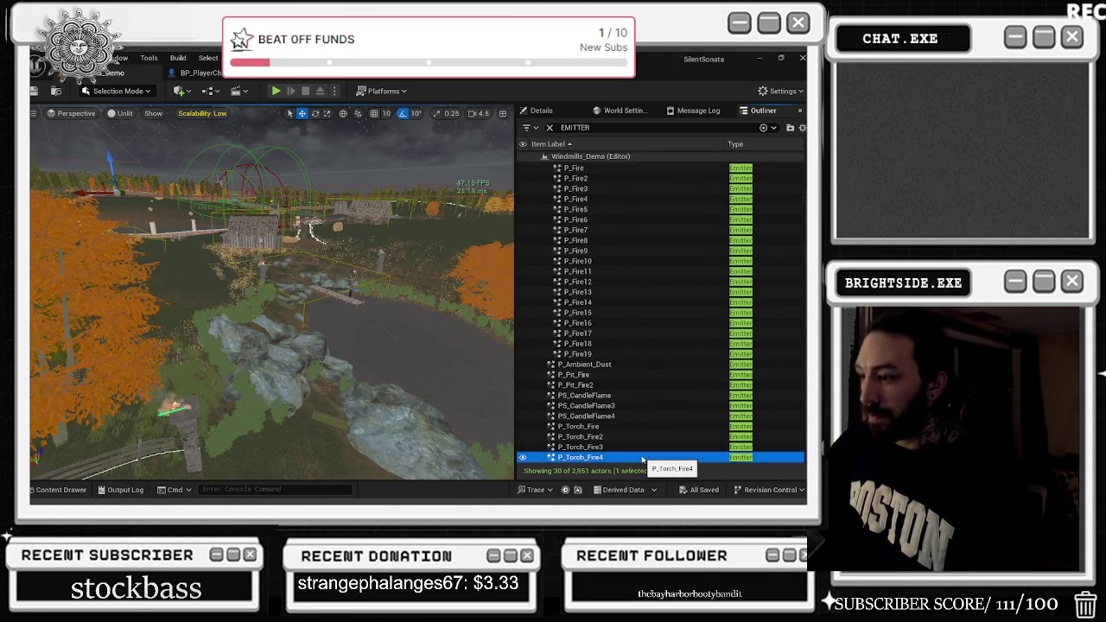
pyautogui.moveTo(342, 335)
pyautogui.mouseDown()
pyautogui.moveTo(416, 355)
pyautogui.moveTo(373, 312)
pyautogui.mouseUp()
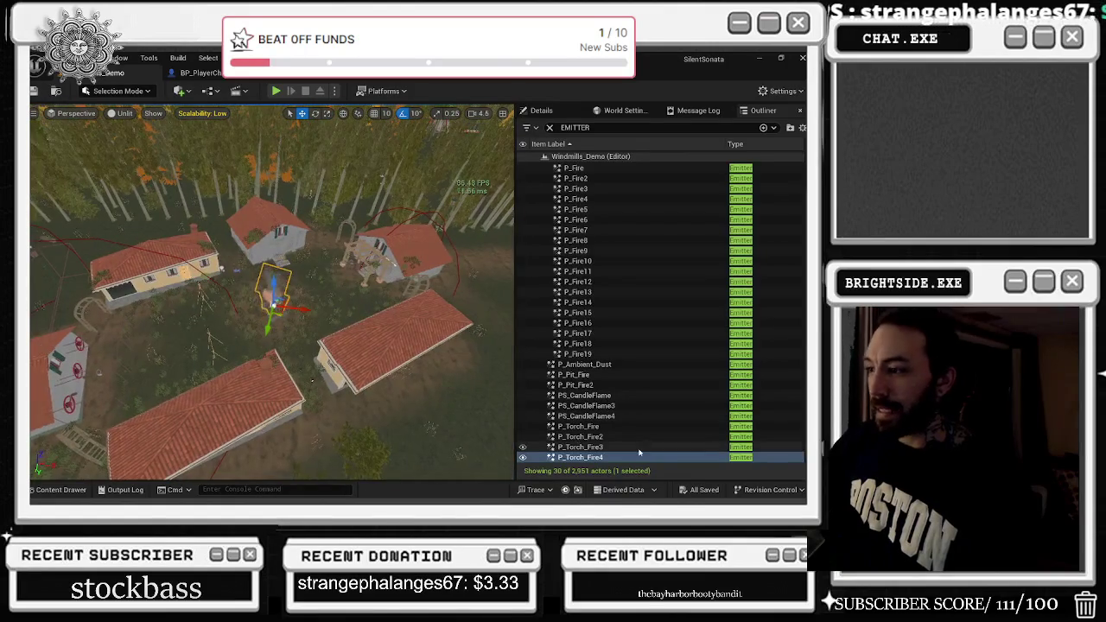
pyautogui.scroll(2, 633, 344)
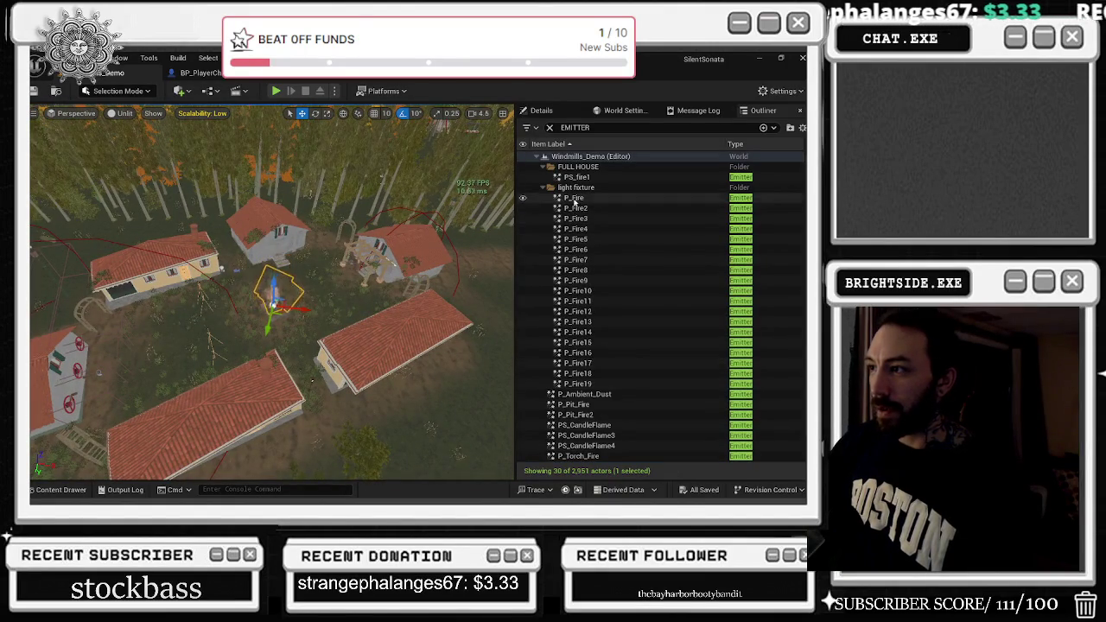
pyautogui.hotkey('ctrl', 'a')
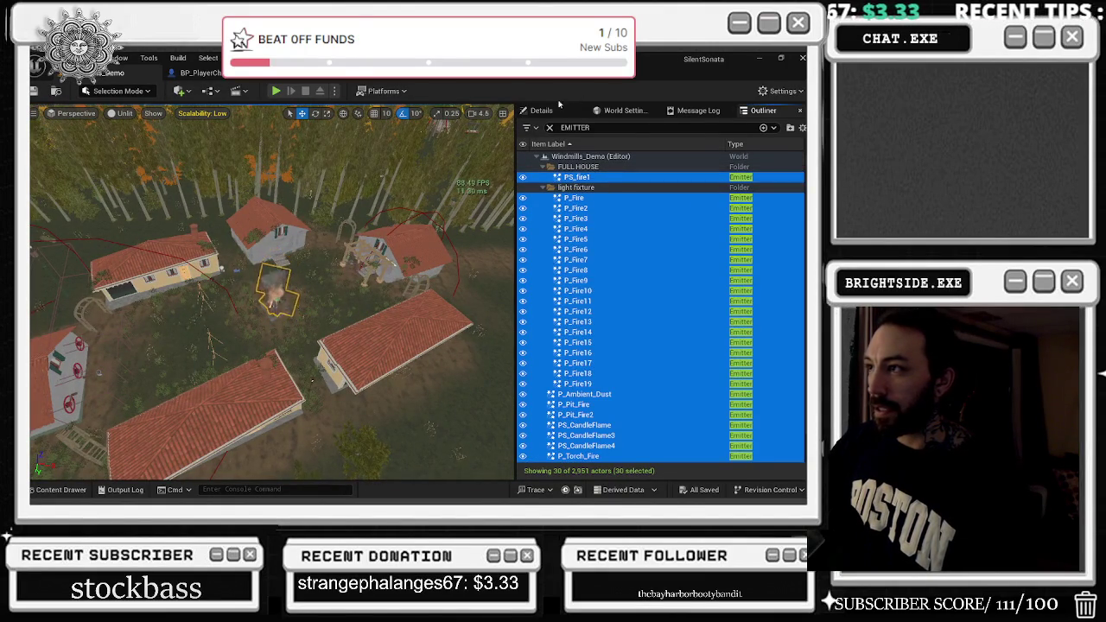
pyautogui.click(542, 109)
pyautogui.click(586, 140)
pyautogui.write('c')
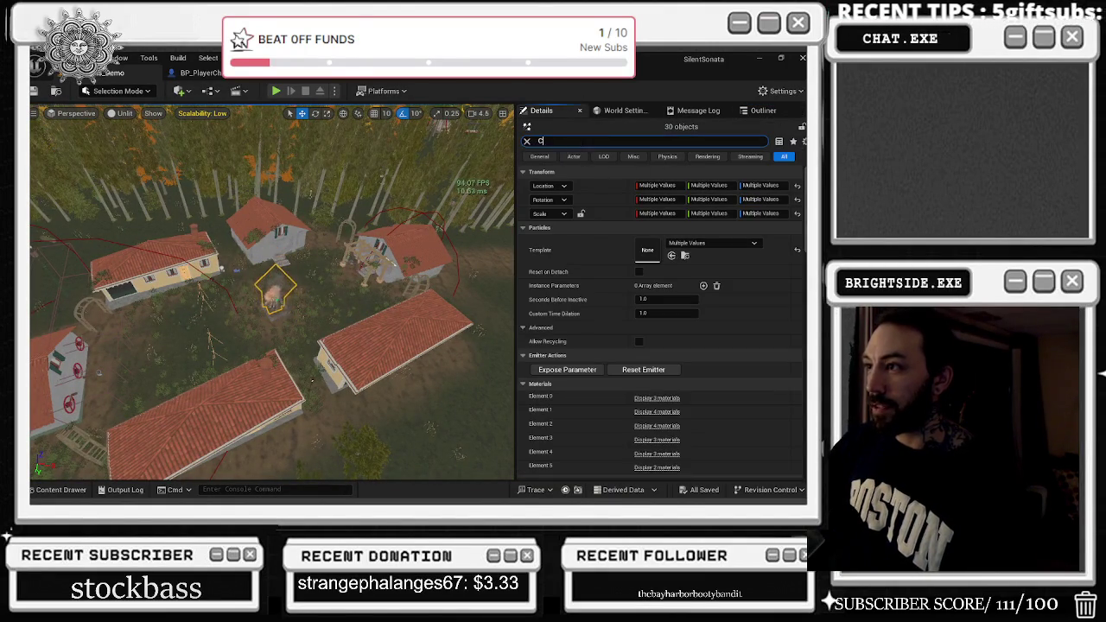
pyautogui.write('as')
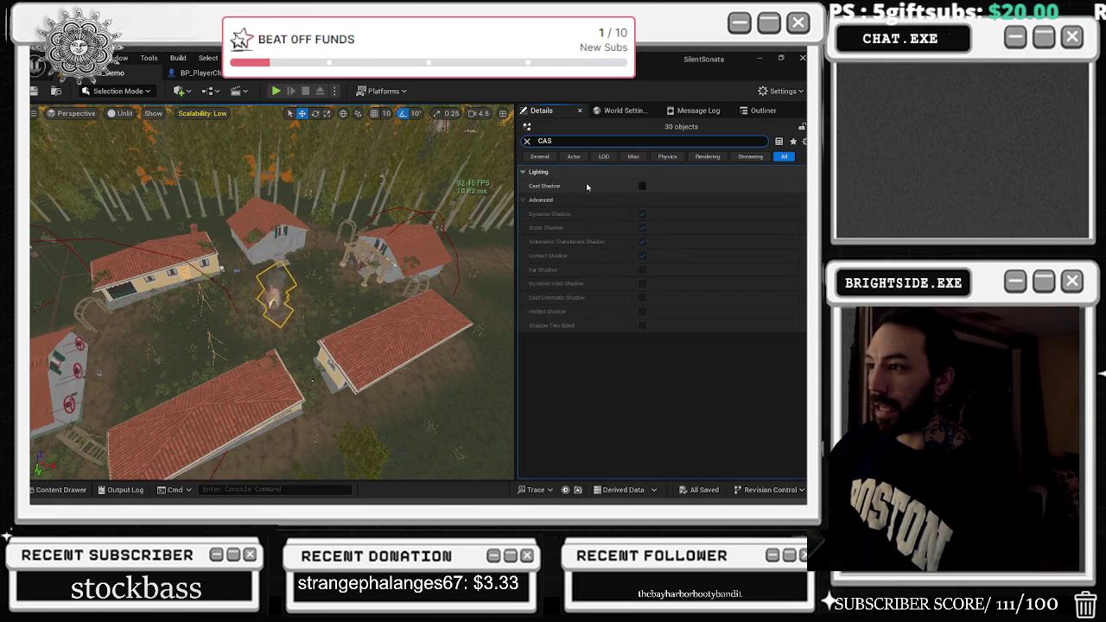
pyautogui.click(773, 111)
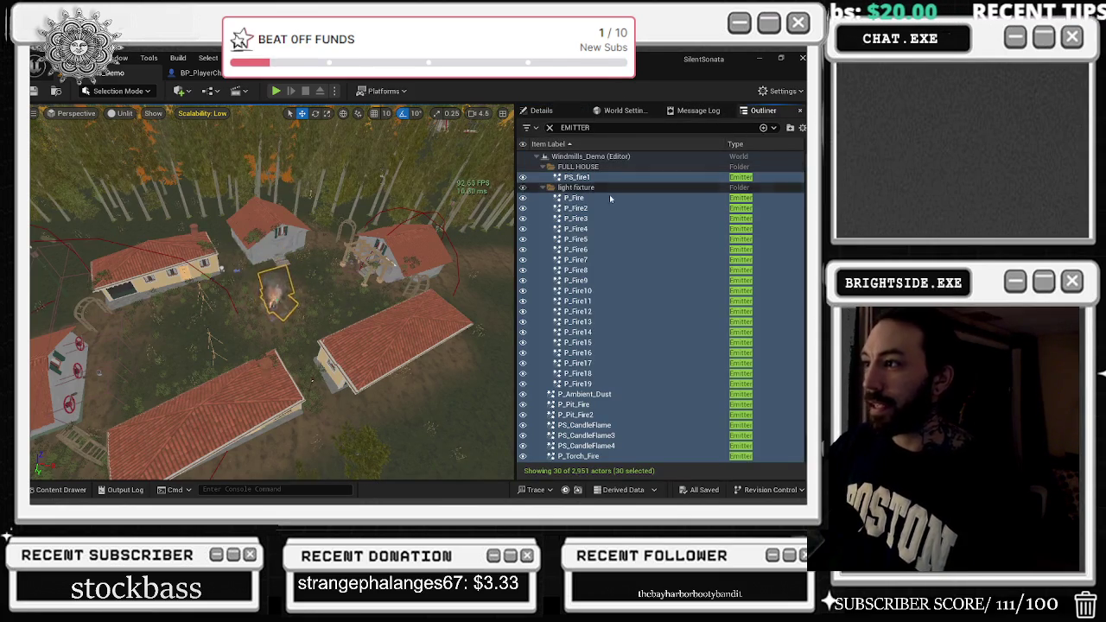
pyautogui.click(605, 127)
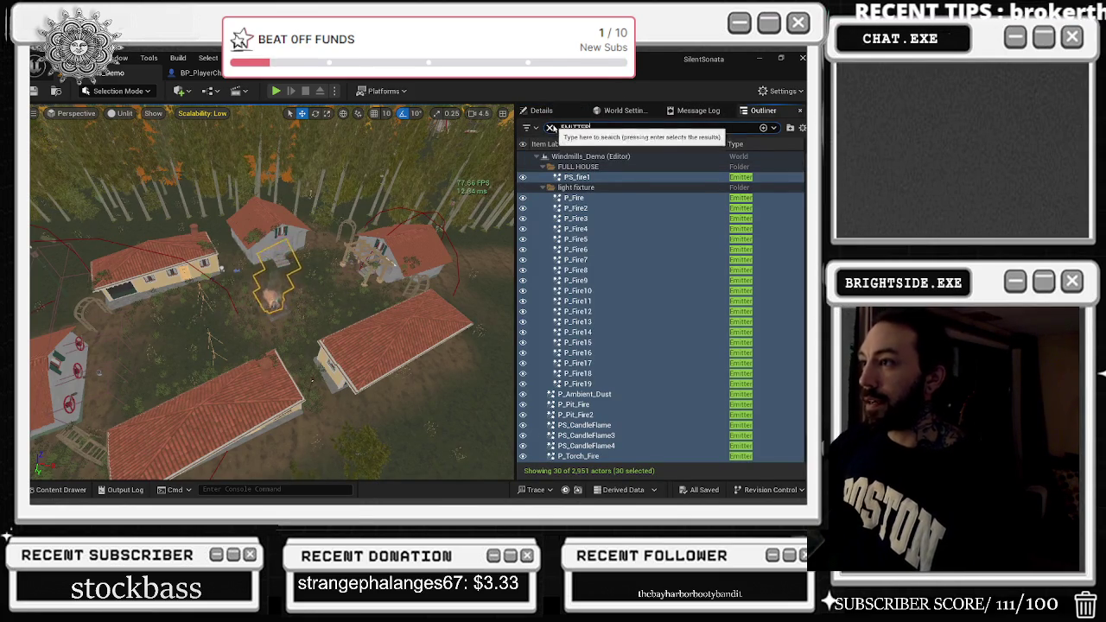
pyautogui.hotkey('ctrl', 'a')
pyautogui.press('BackSpace')
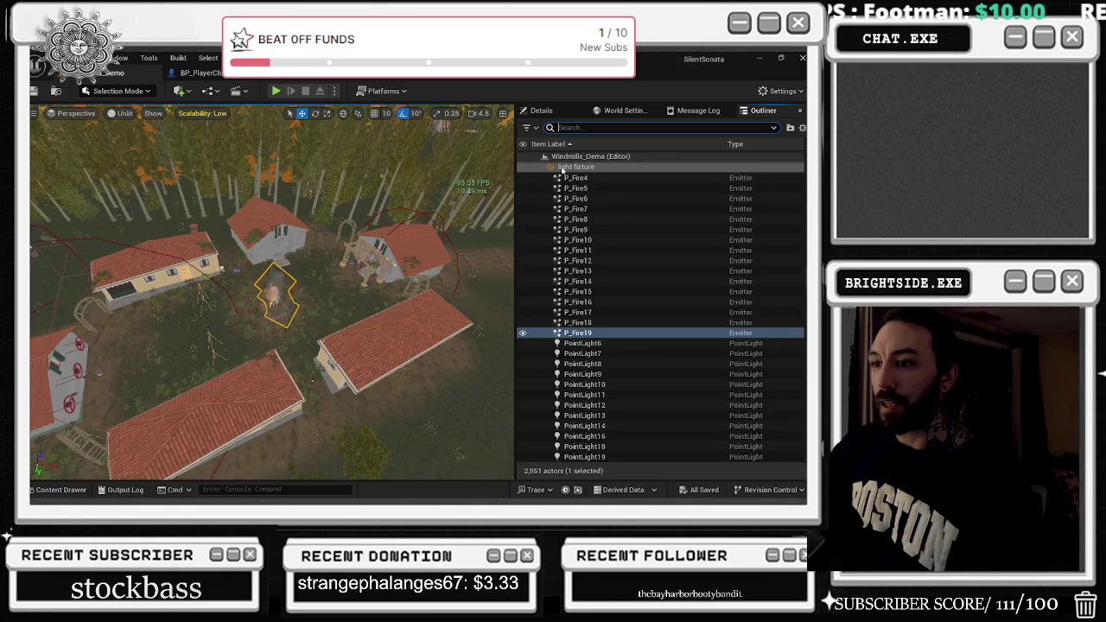
pyautogui.click(604, 179)
pyautogui.scroll(-8, 642, 192)
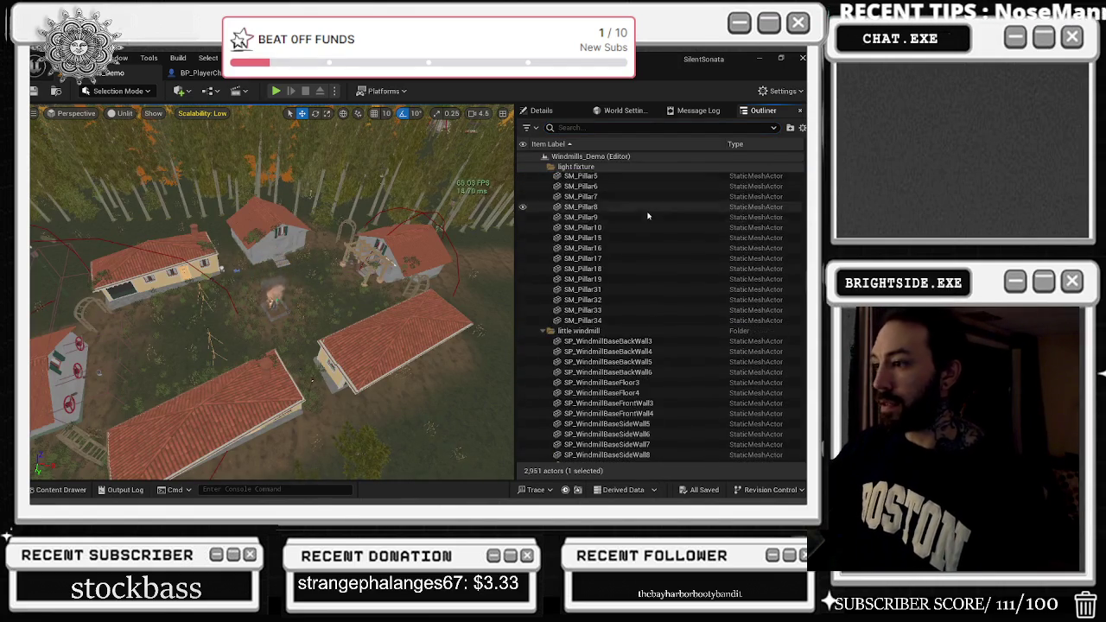
pyautogui.scroll(8, 651, 223)
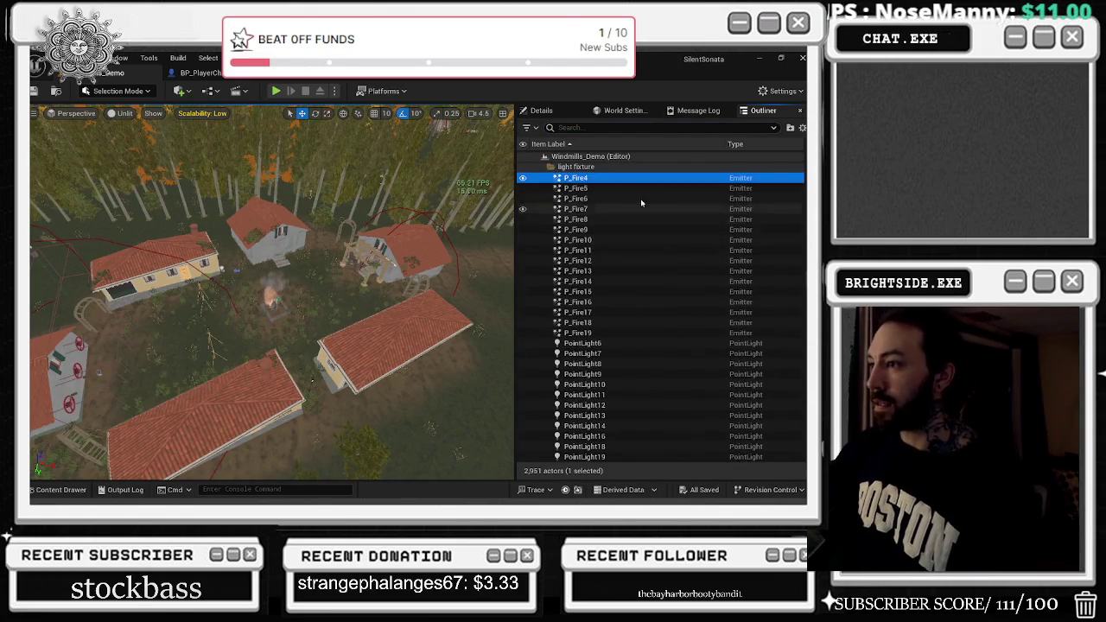
pyautogui.click(570, 128)
pyautogui.write('EMITTER')
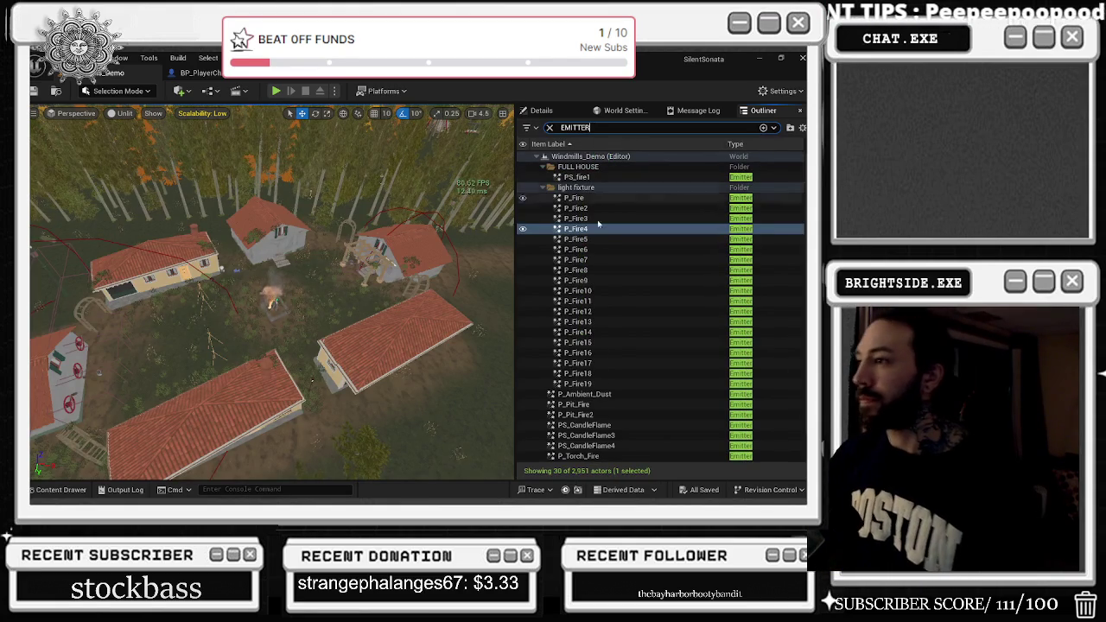
pyautogui.click(573, 198)
pyautogui.keyDown('shift'); pyautogui.click(594, 457); pyautogui.keyUp('shift')
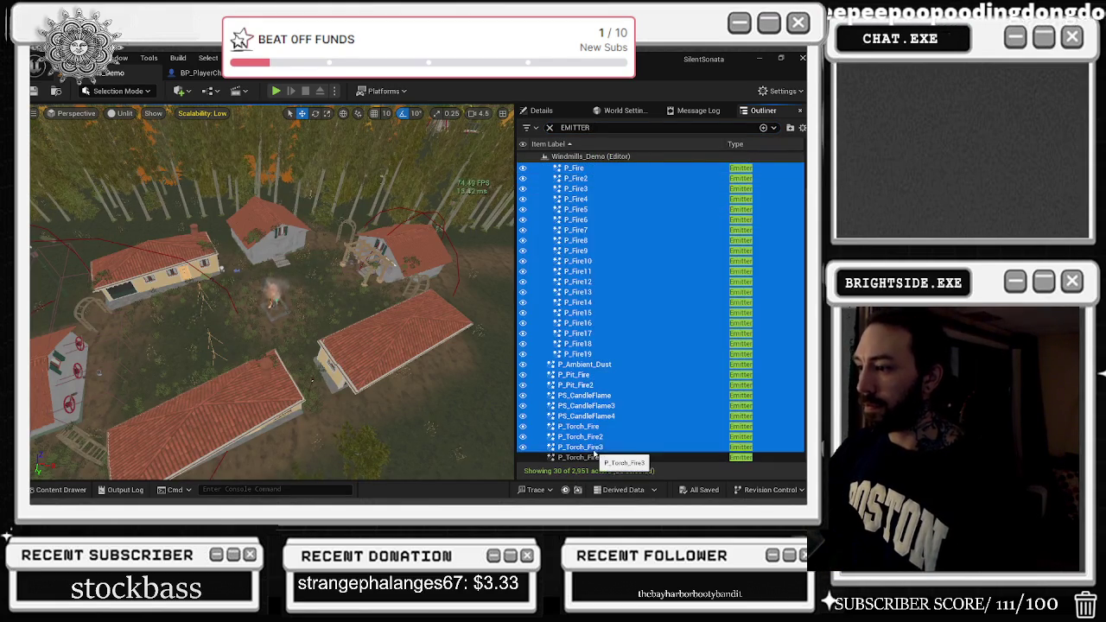
# Set Desired Max Draw Distance to 200000 on the selected emitters and frame them in the viewport.
pyautogui.click(543, 111)
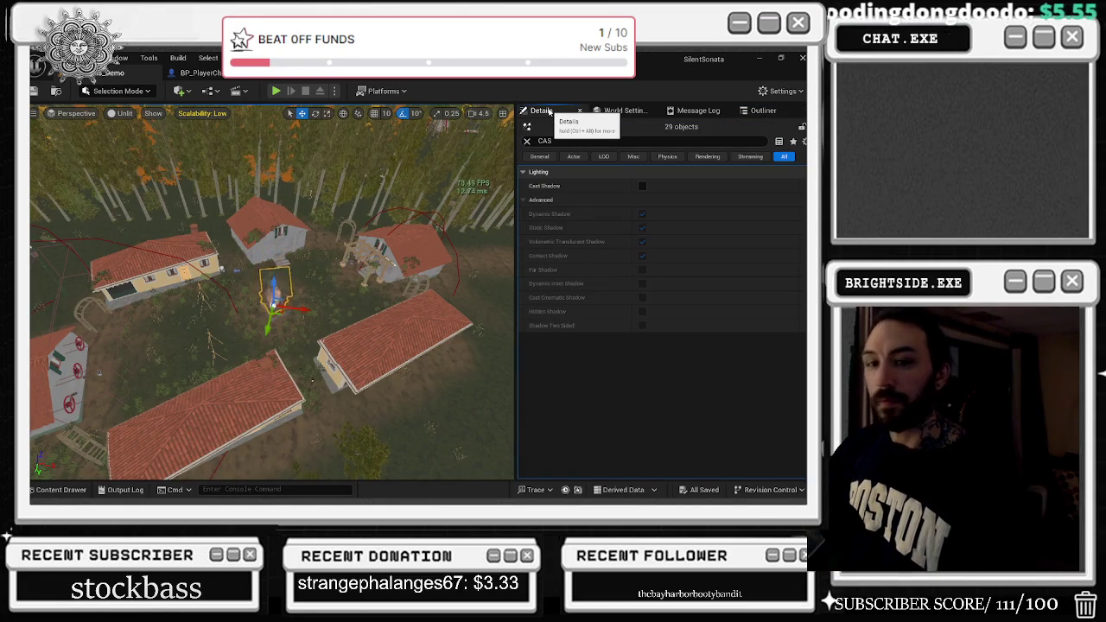
pyautogui.press('f')
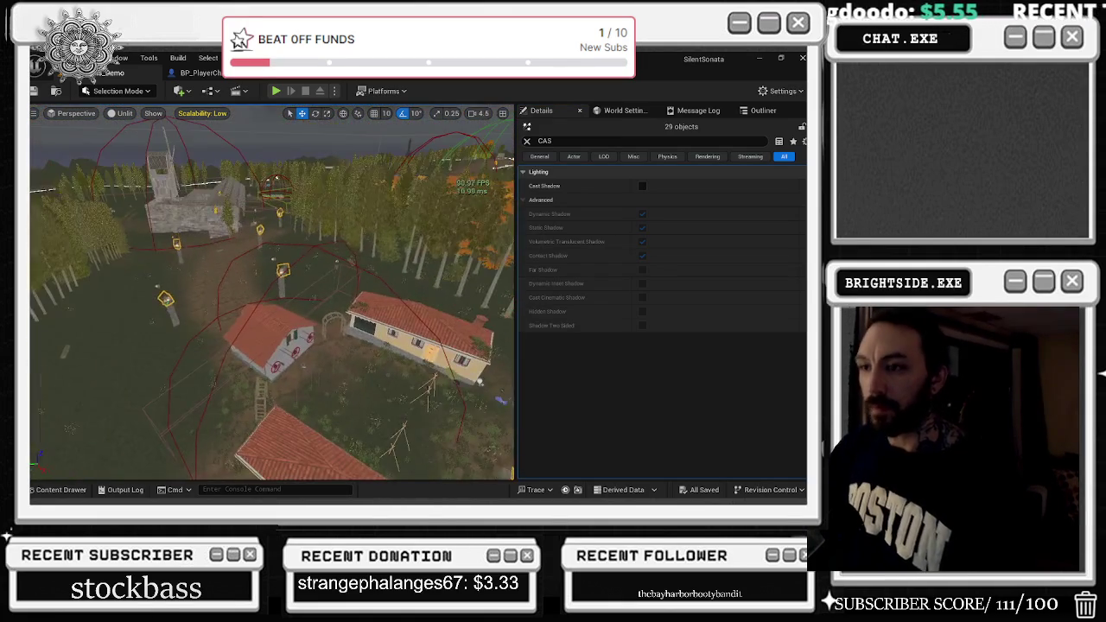
pyautogui.hotkey('ctrl', 'f')
pyautogui.write('MAX')
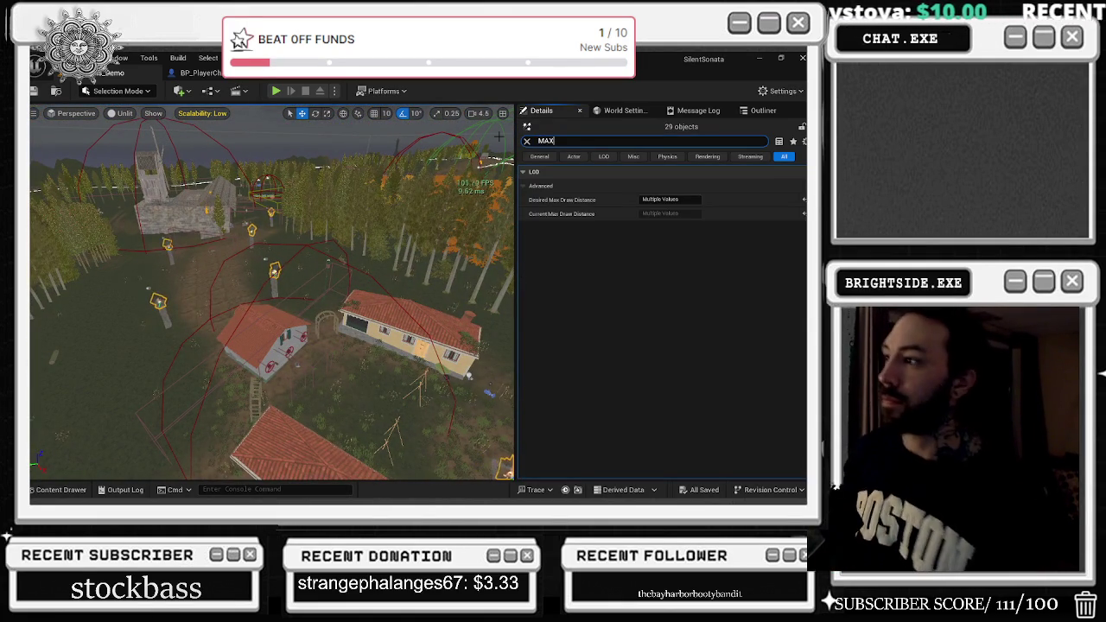
pyautogui.click(701, 202)
pyautogui.write('200000')
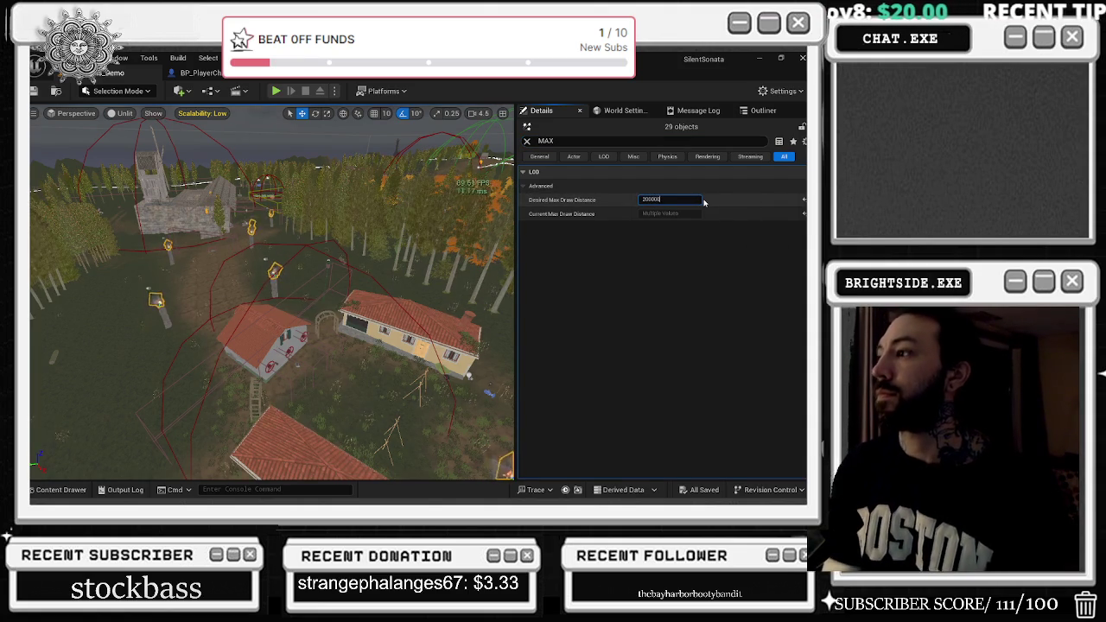
pyautogui.press('Return')
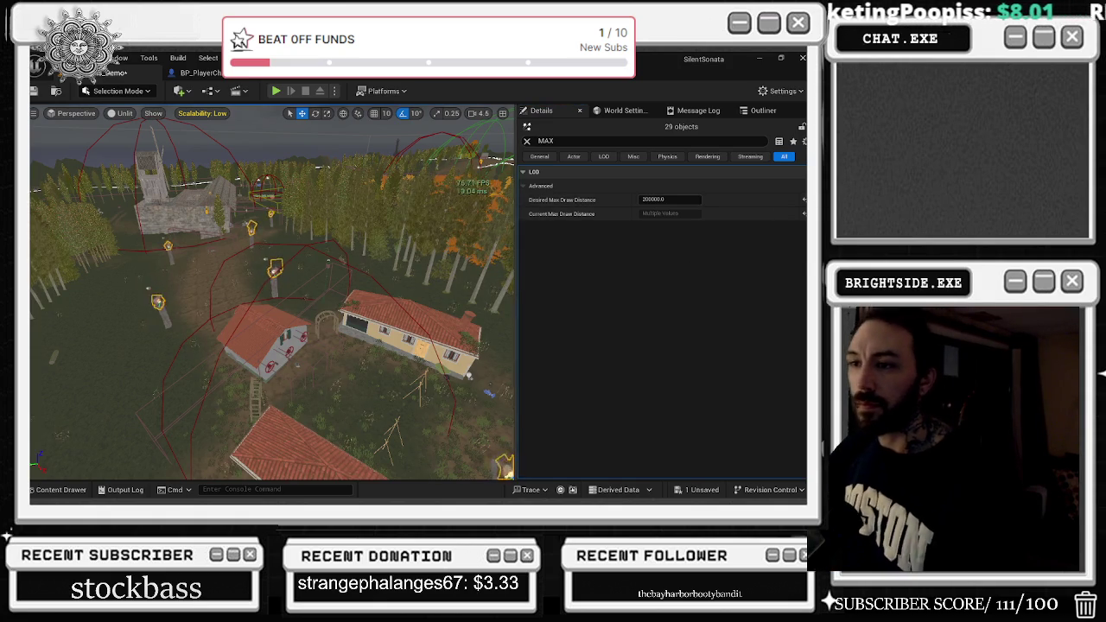
pyautogui.press('f')
pyautogui.moveTo(297, 450)
pyautogui.mouseDown()
pyautogui.moveTo(417, 430)
pyautogui.moveTo(437, 349)
pyautogui.moveTo(437, 377)
pyautogui.moveTo(416, 398)
pyautogui.mouseUp()
pyautogui.hotkey('shift', 'h')
pyautogui.click(669, 199)
pyautogui.write('10')
pyautogui.press('Return')
pyautogui.scroll(5, 273, 292)
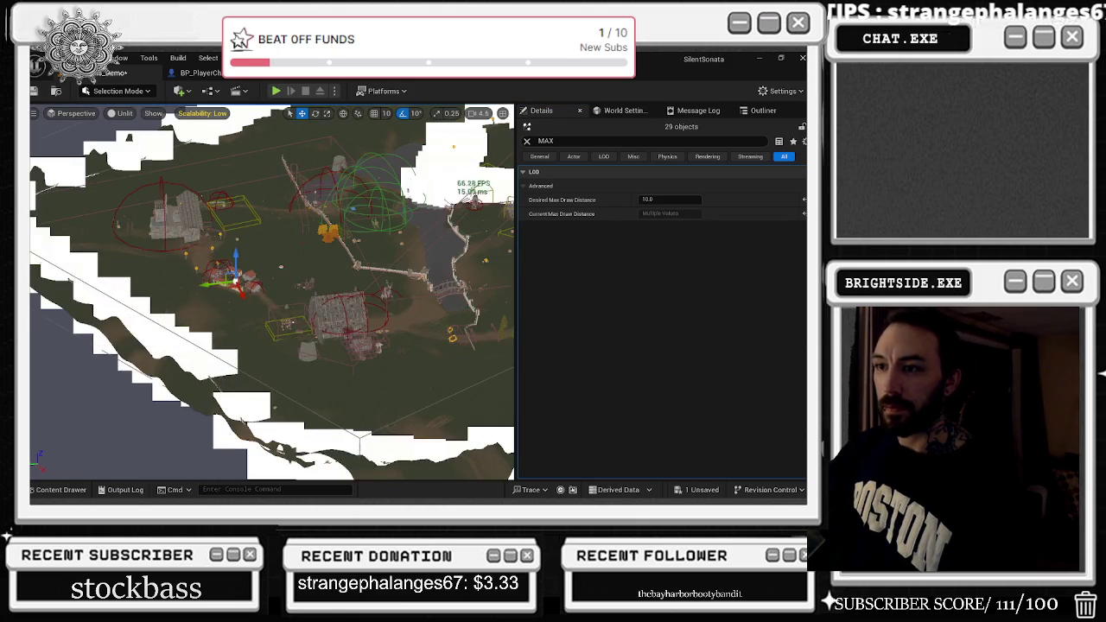
pyautogui.scroll(-10, 486, 248)
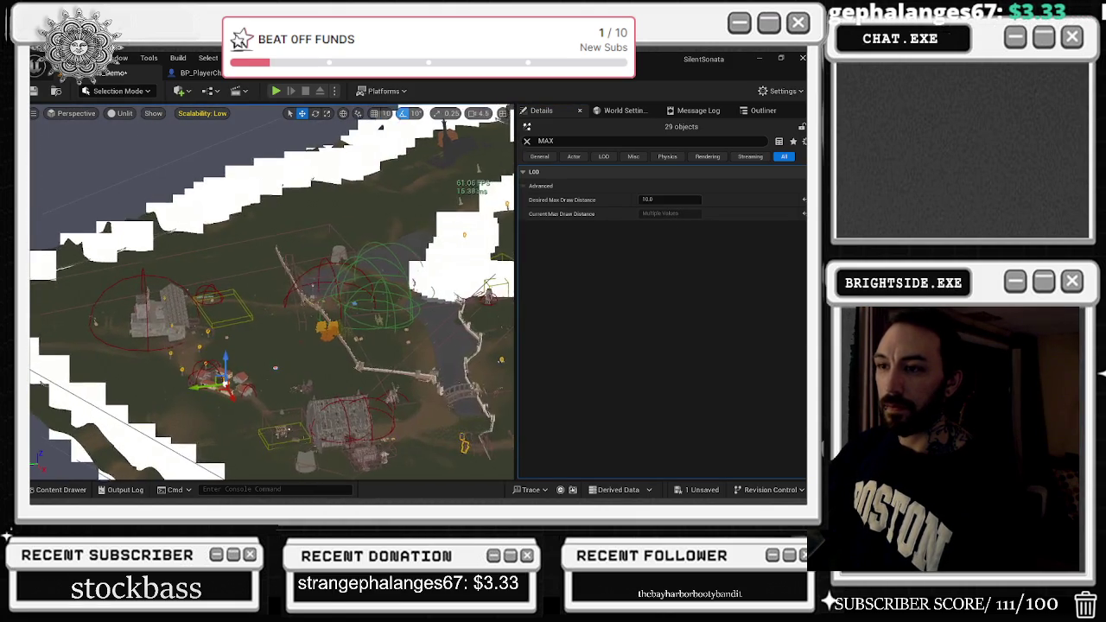
pyautogui.scroll(-5, 486, 248)
pyautogui.hotkey('ctrl', 'z')
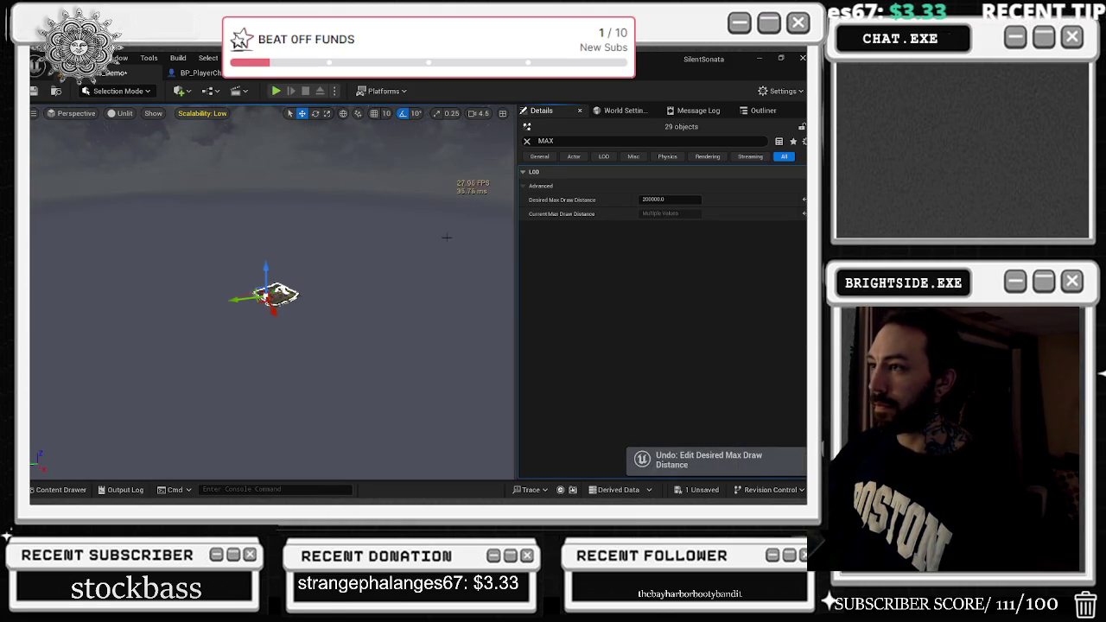
pyautogui.scroll(5, 272, 293)
pyautogui.scroll(10, 272, 314)
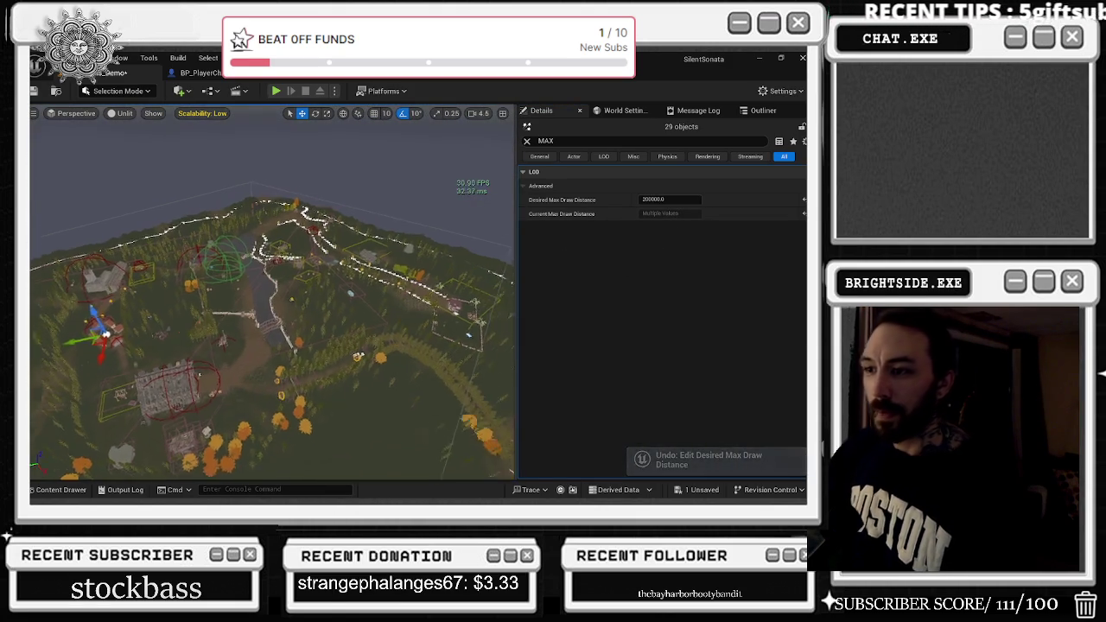
pyautogui.scroll(10, 273, 294)
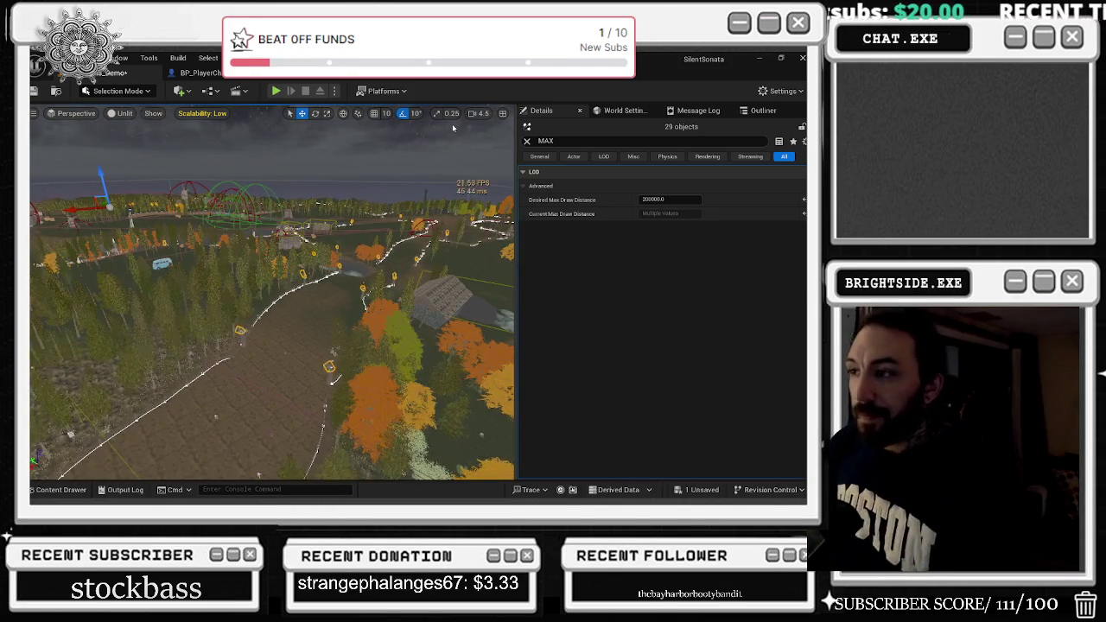
pyautogui.click(194, 72)
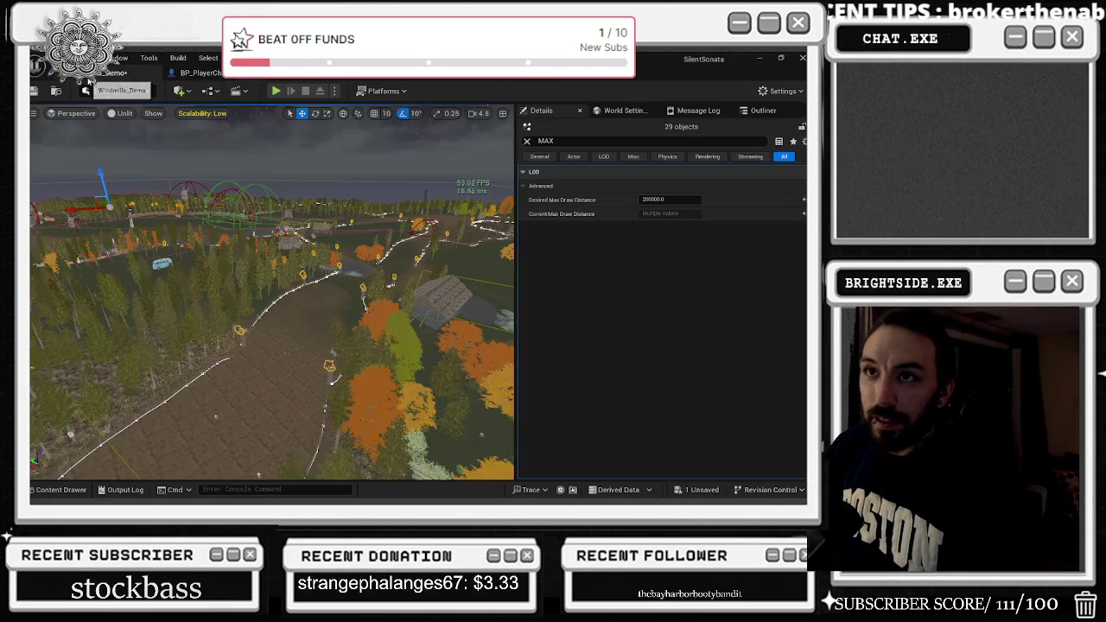
# Return to the level view and save the Windmills_Demo map's unsaved changes.
pyautogui.click(119, 72)
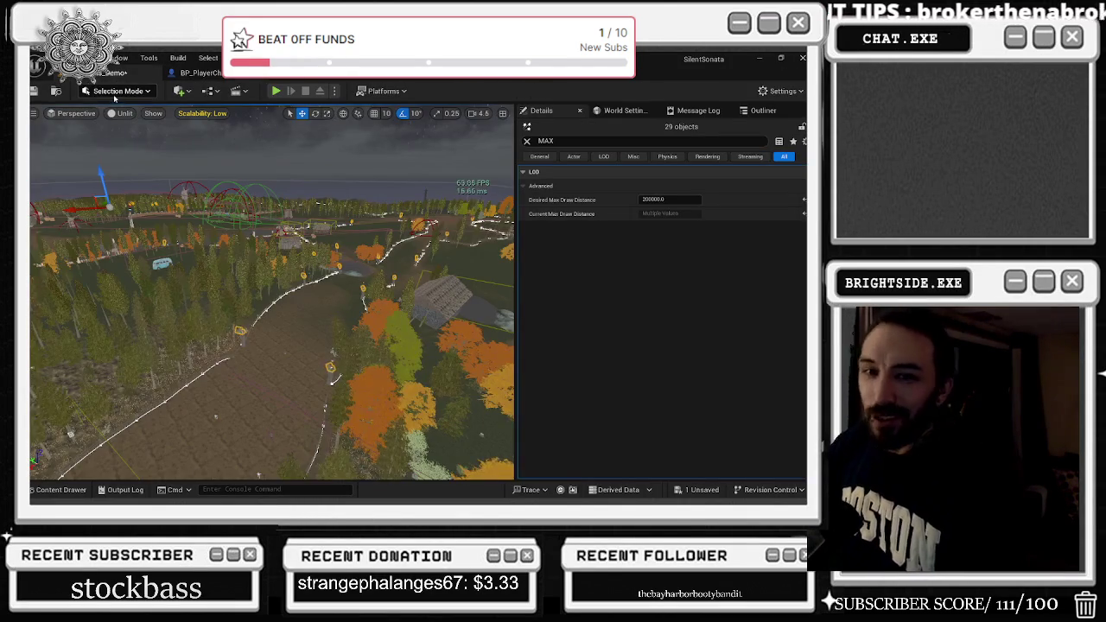
pyautogui.press('f')
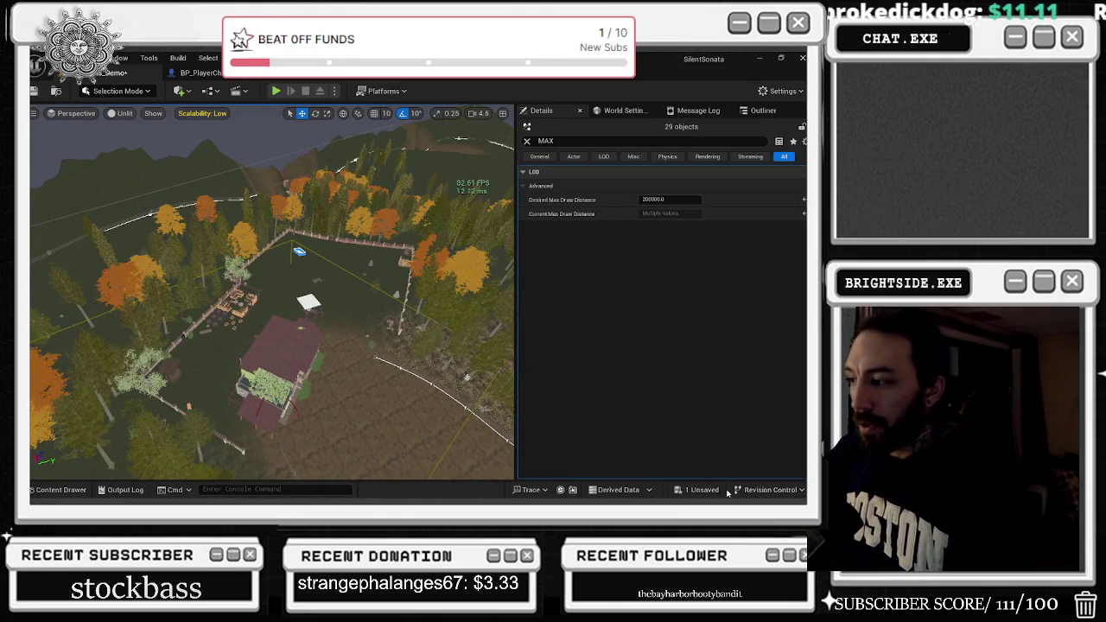
pyautogui.click(701, 489)
pyautogui.click(500, 395)
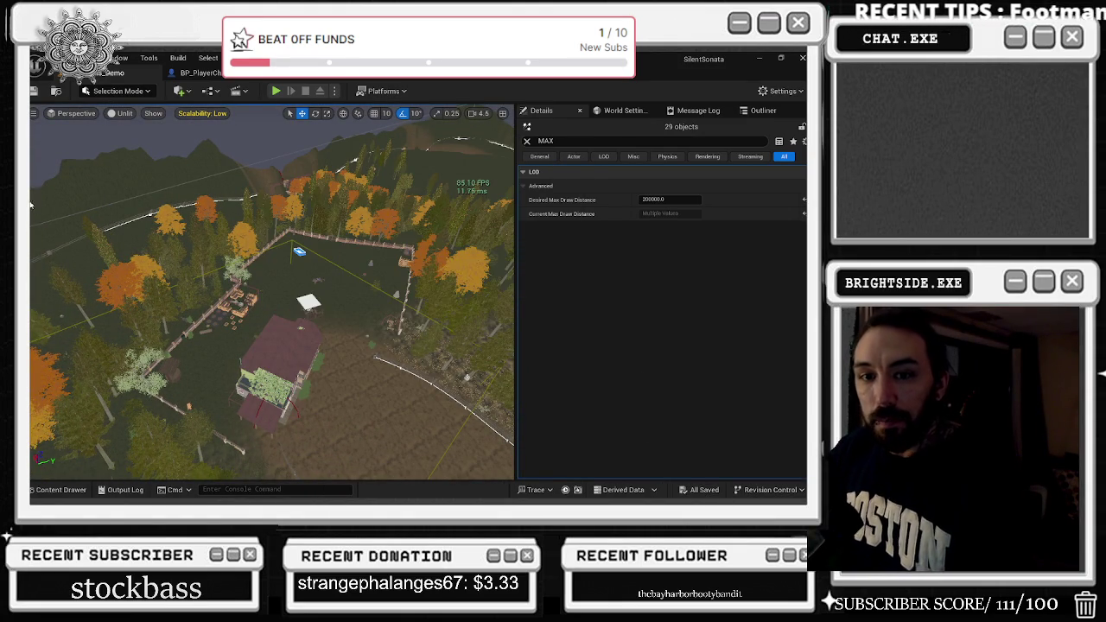
# Close the Content Drawer and show the Outliner's list of 30 emitter actors.
pyautogui.click(81, 487)
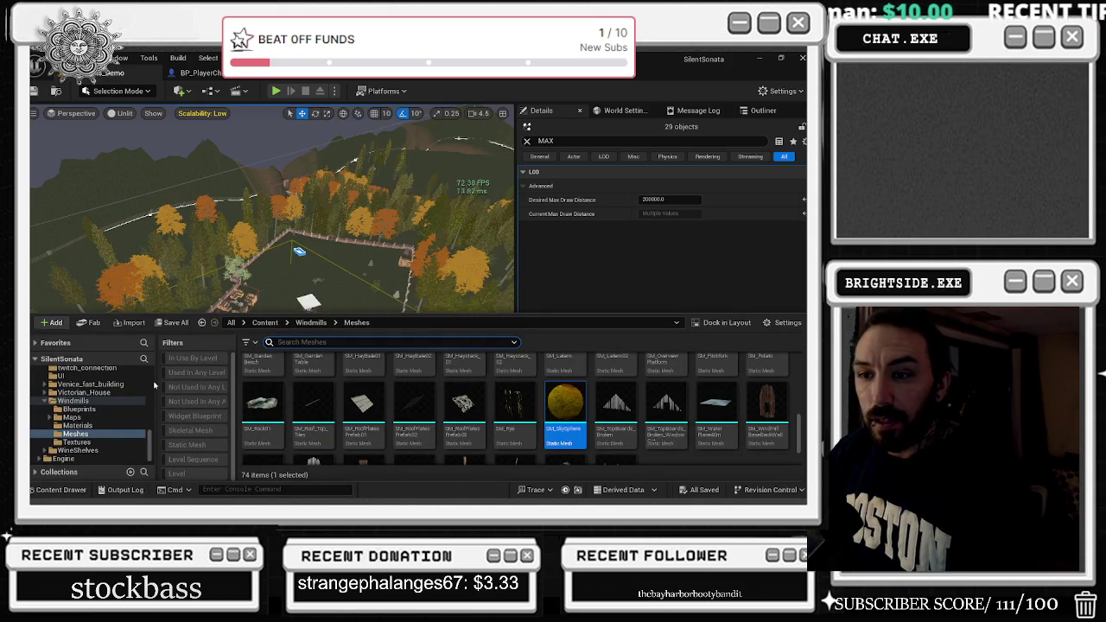
pyautogui.click(527, 140)
pyautogui.click(753, 111)
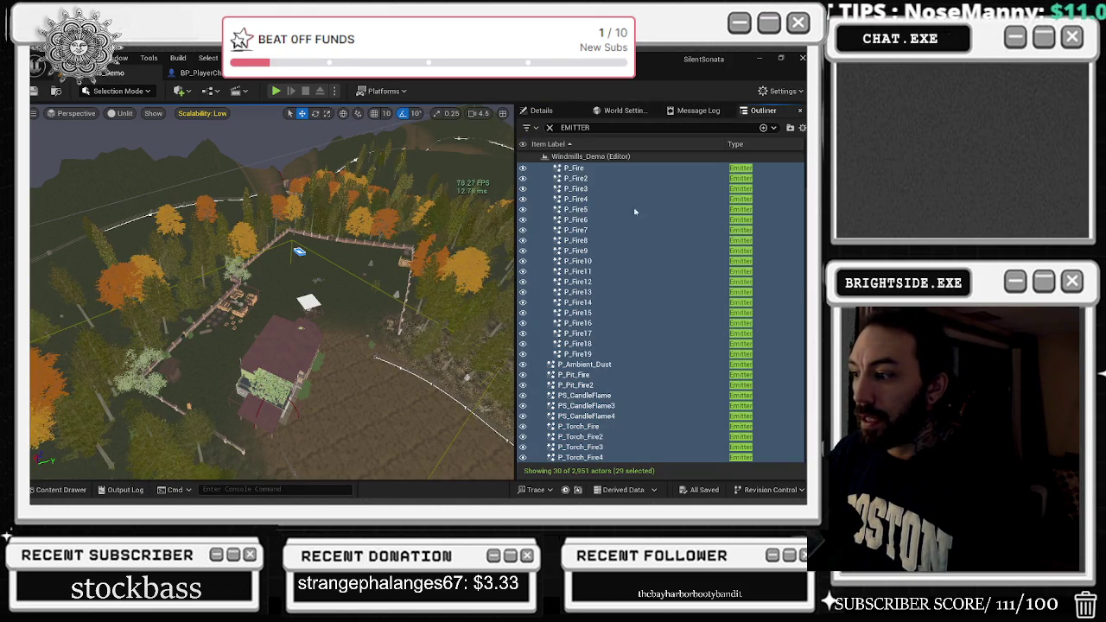
# Clear the EMITTER filter from the Outliner and search the actors for 'sKELE'.
pyautogui.click(548, 128)
pyautogui.scroll(-20, 660, 311)
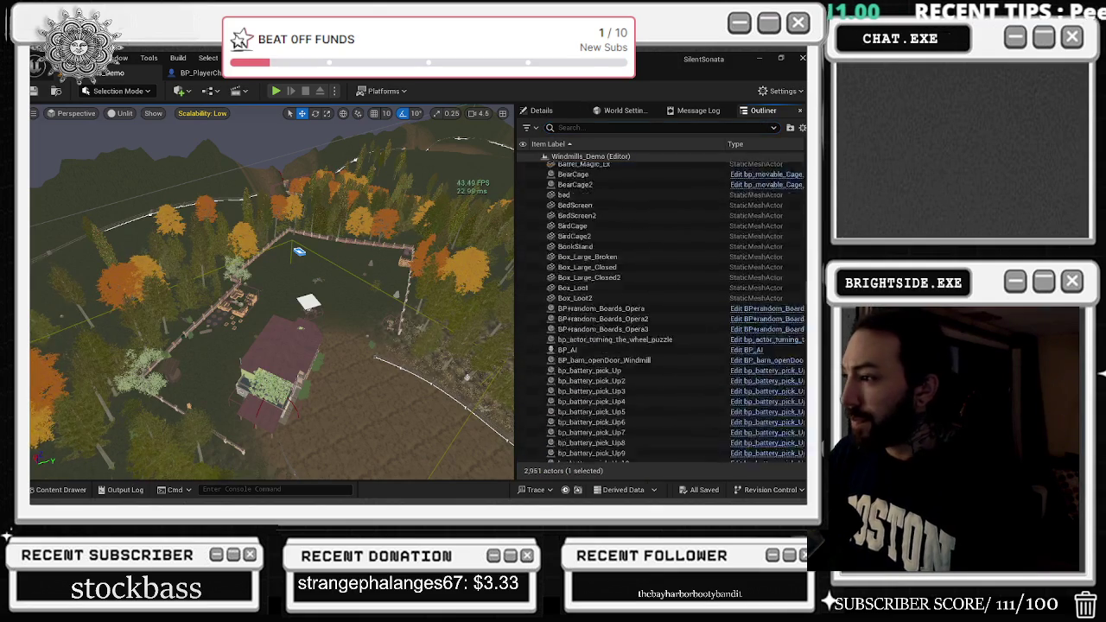
pyautogui.scroll(-20, 661, 311)
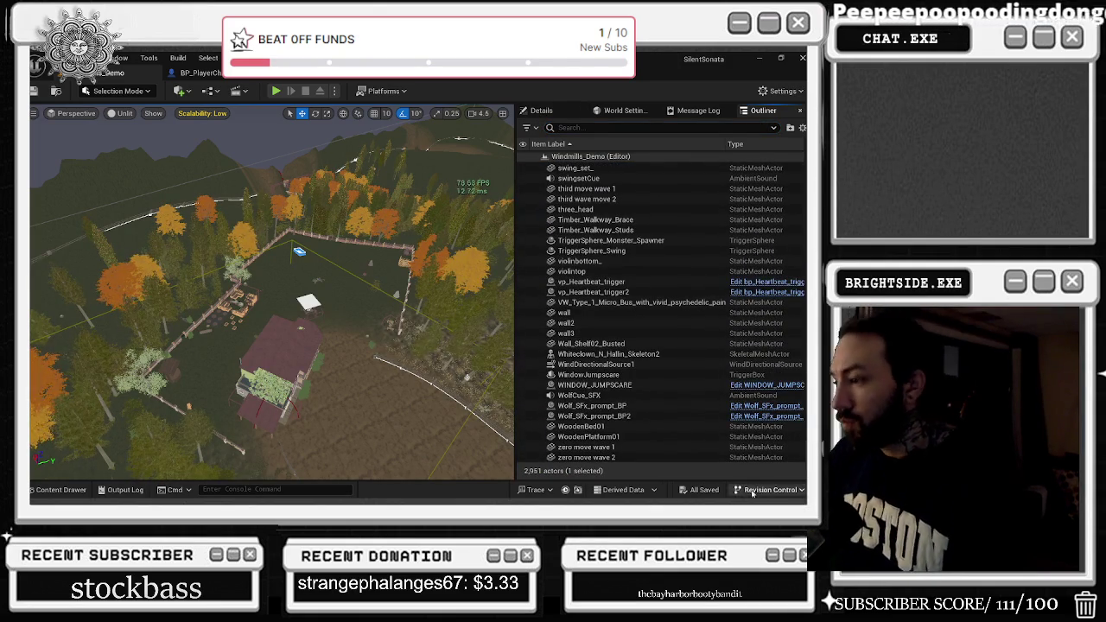
pyautogui.click(596, 130)
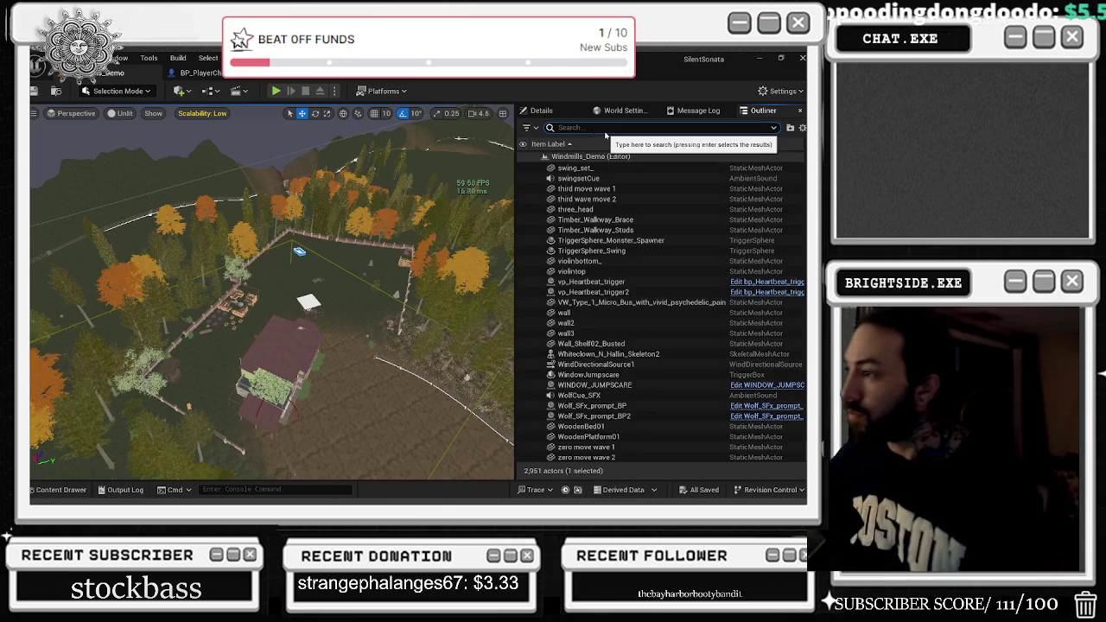
pyautogui.write('sKE')
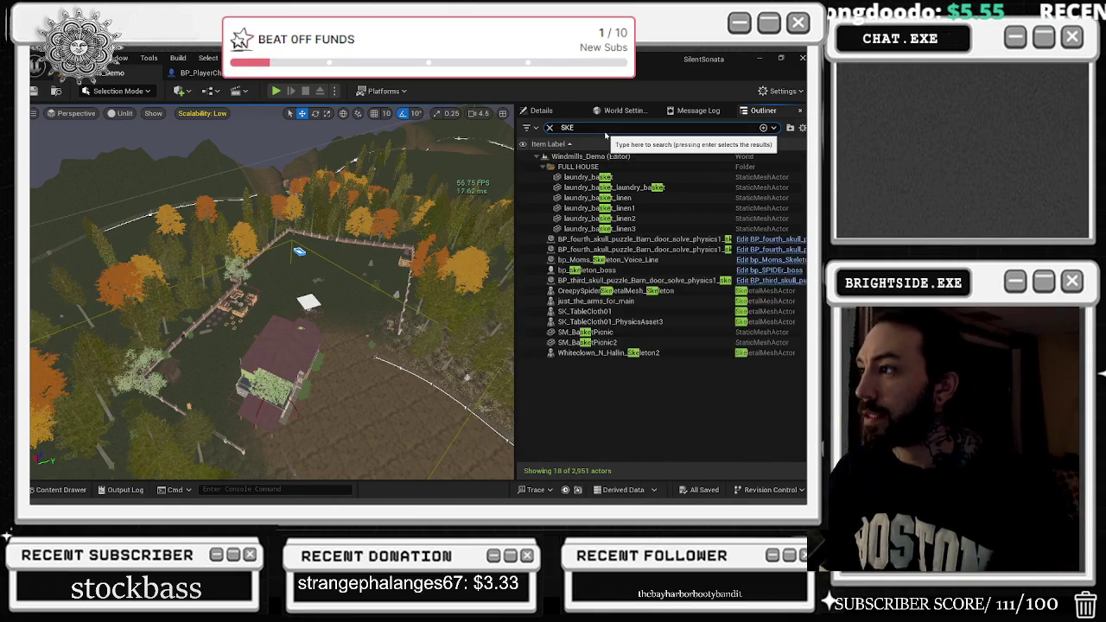
pyautogui.write('LE')
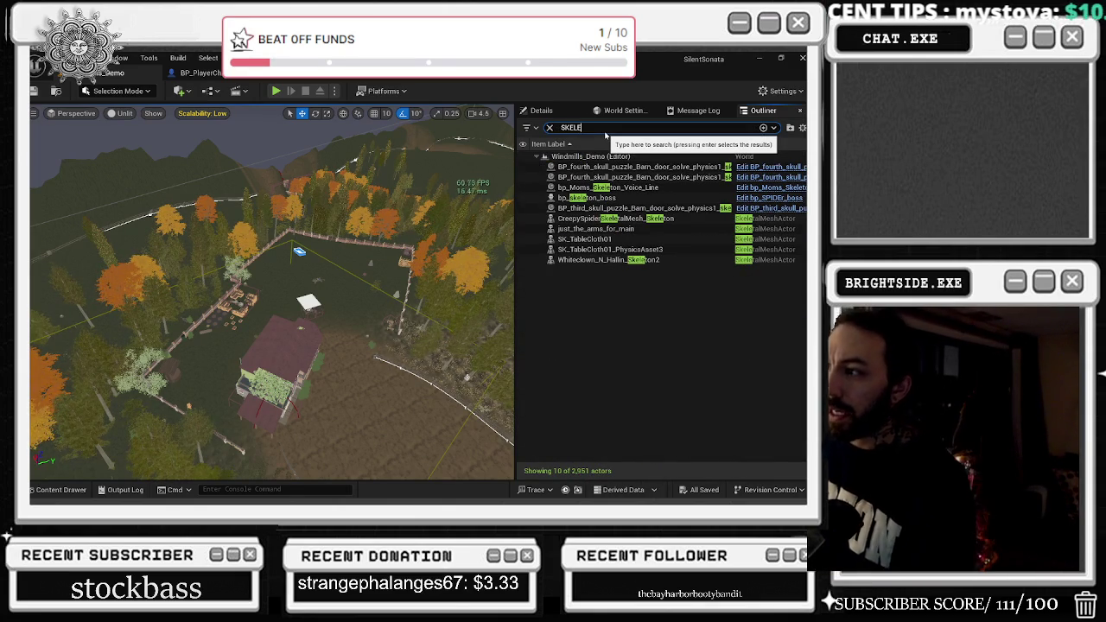
# Select just_the_arms_for_main among the skeletal mesh results, clear the search and focus on it.
pyautogui.click(622, 229)
pyautogui.click(640, 239)
pyautogui.click(639, 250)
pyautogui.click(635, 259)
pyautogui.click(639, 241)
pyautogui.click(628, 231)
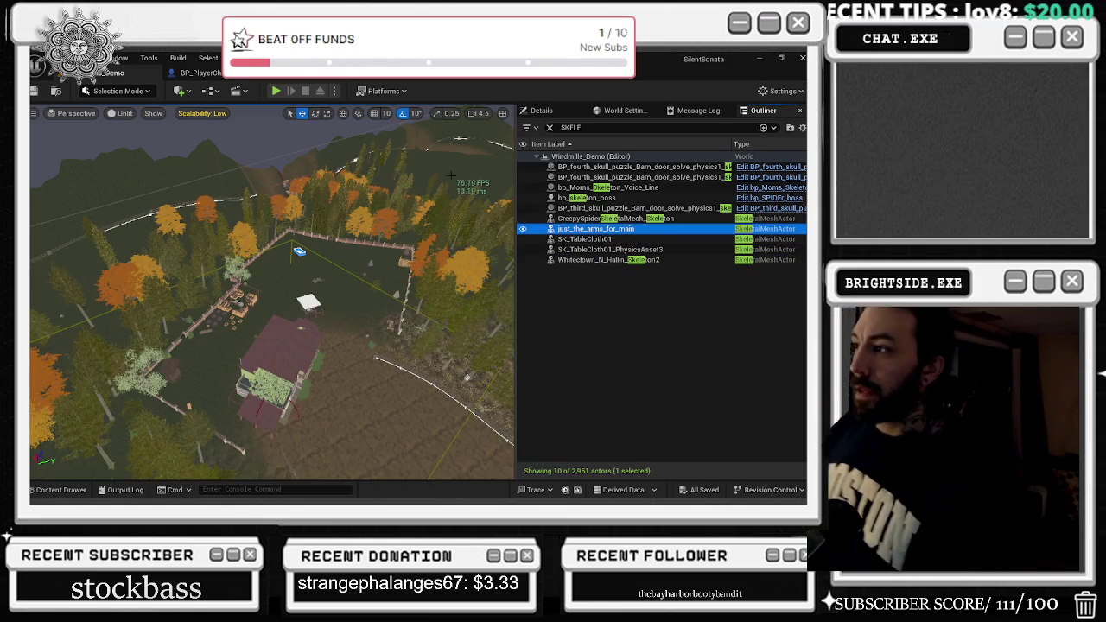
pyautogui.click(549, 127)
pyautogui.press('f')
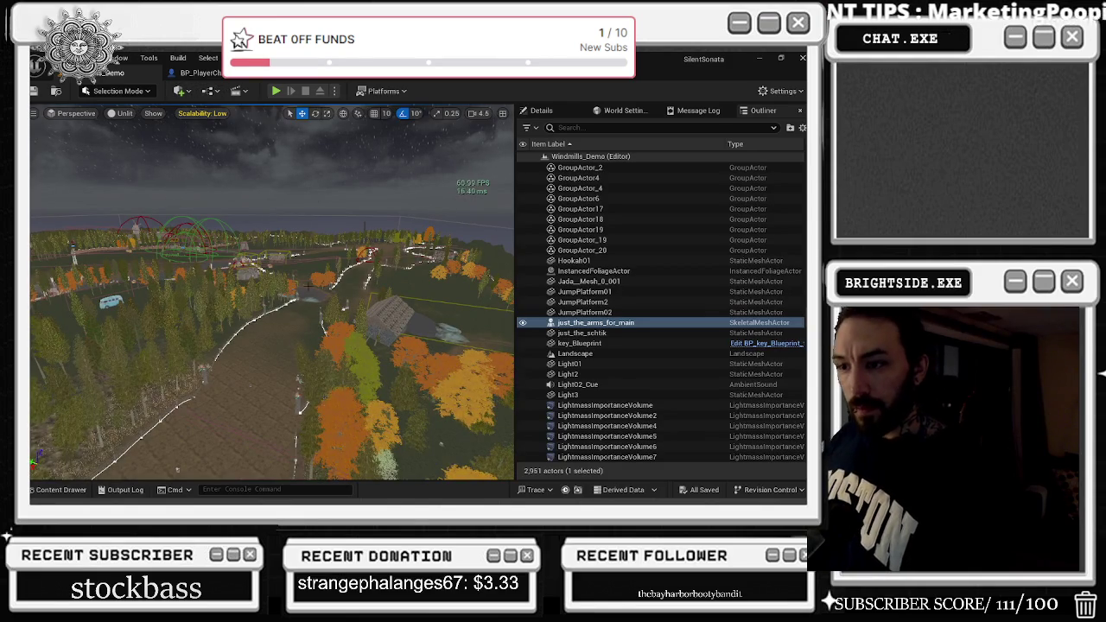
# Select the Landscape actor and browse SilentSonata's top-level Content folder in the Content Drawer.
pyautogui.click(282, 356)
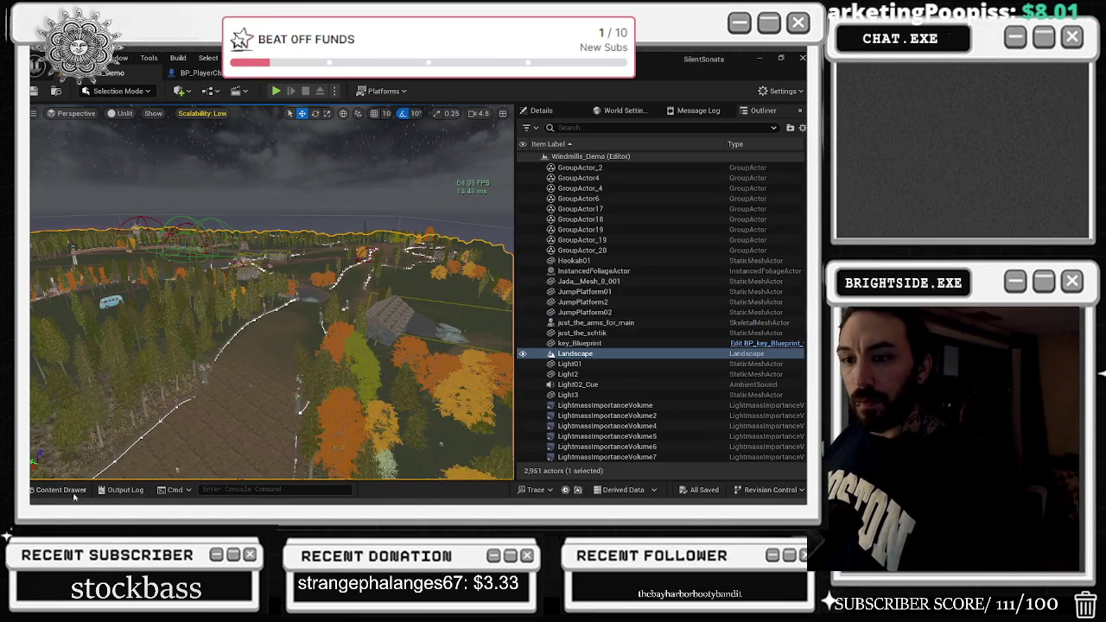
pyautogui.click(65, 490)
pyautogui.click(35, 358)
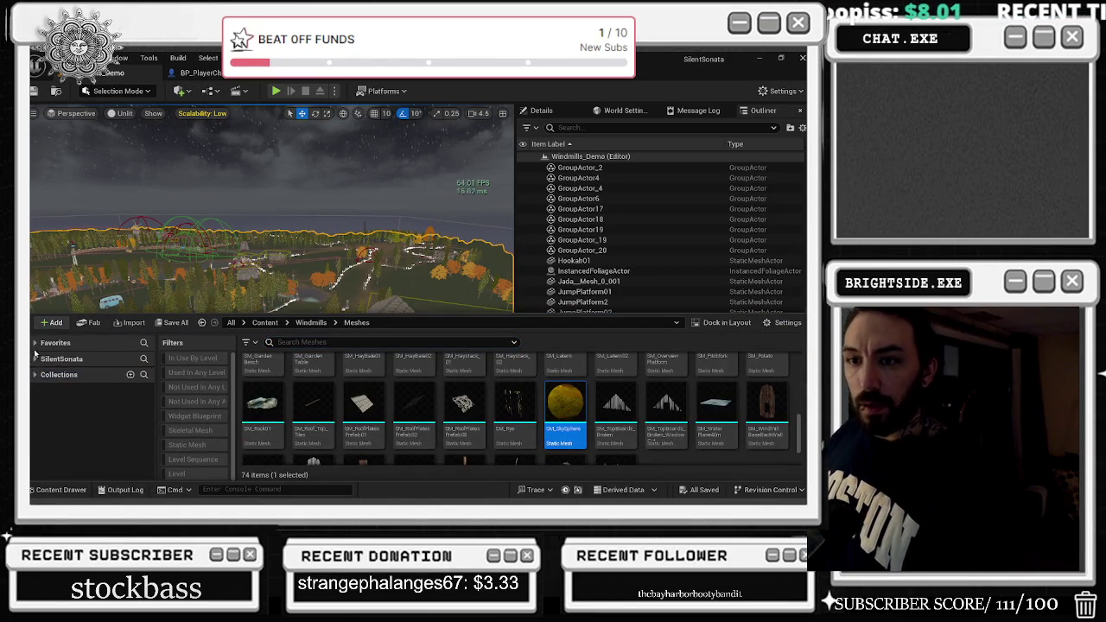
pyautogui.click(34, 359)
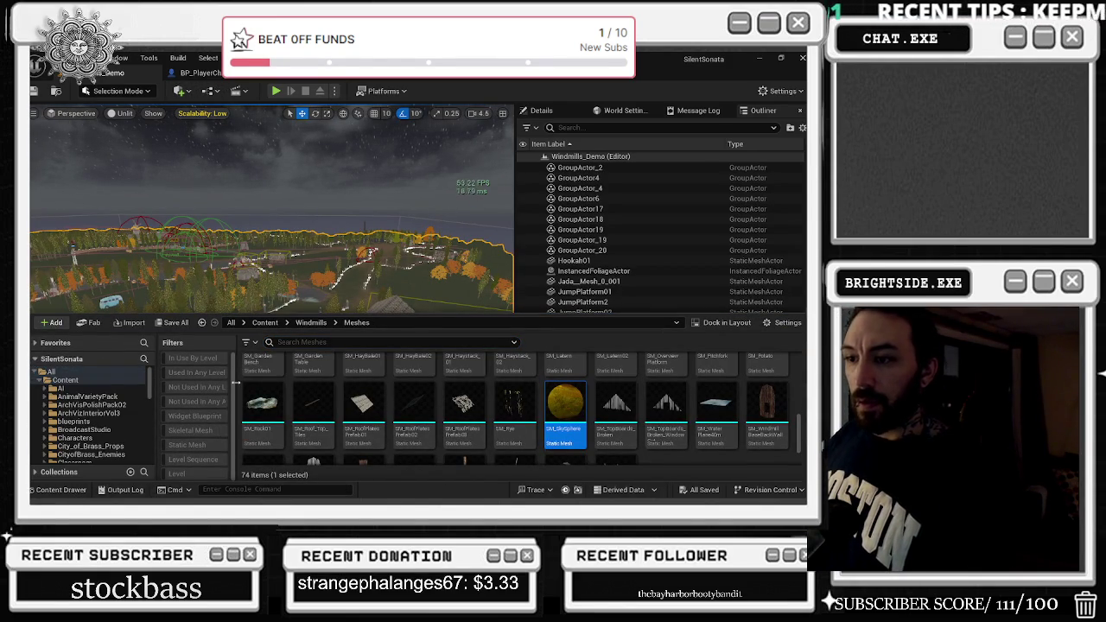
pyautogui.click(38, 381)
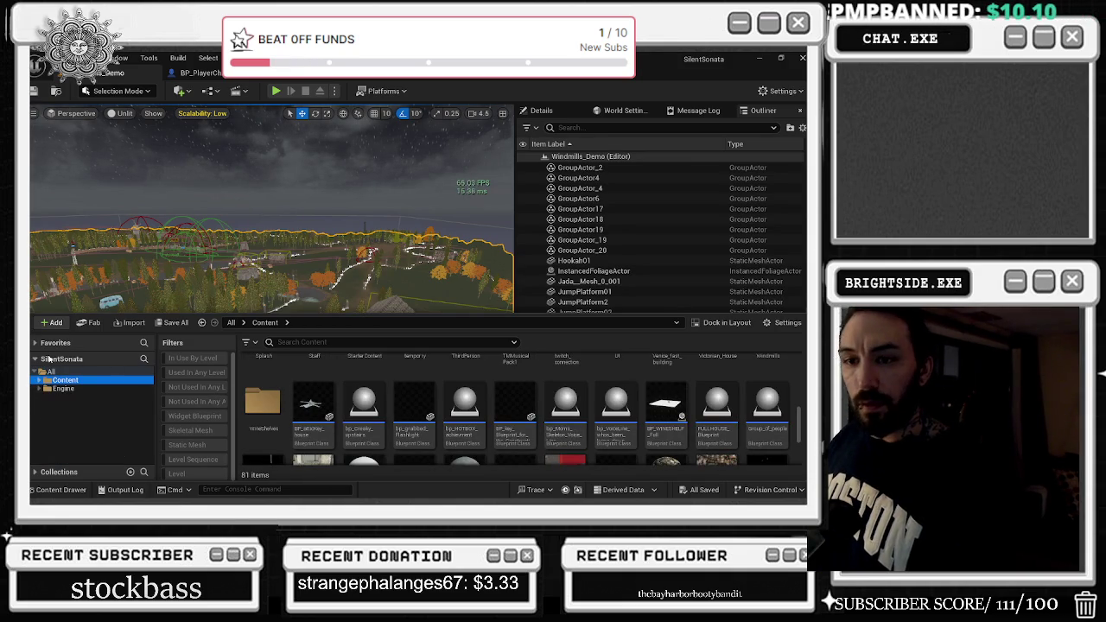
pyautogui.click(34, 359)
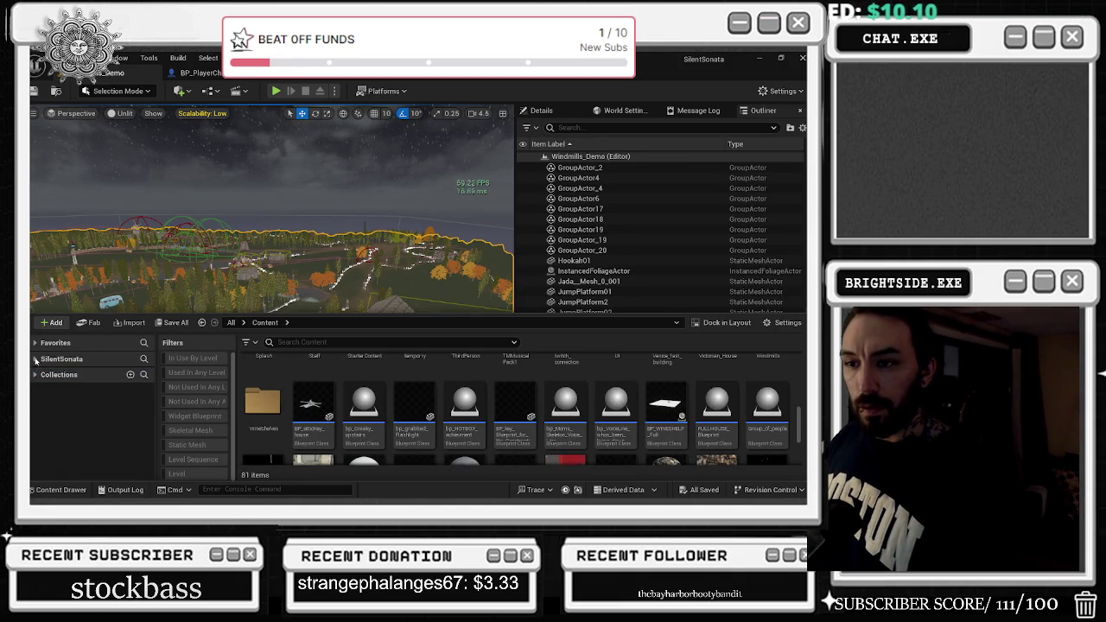
pyautogui.click(42, 57)
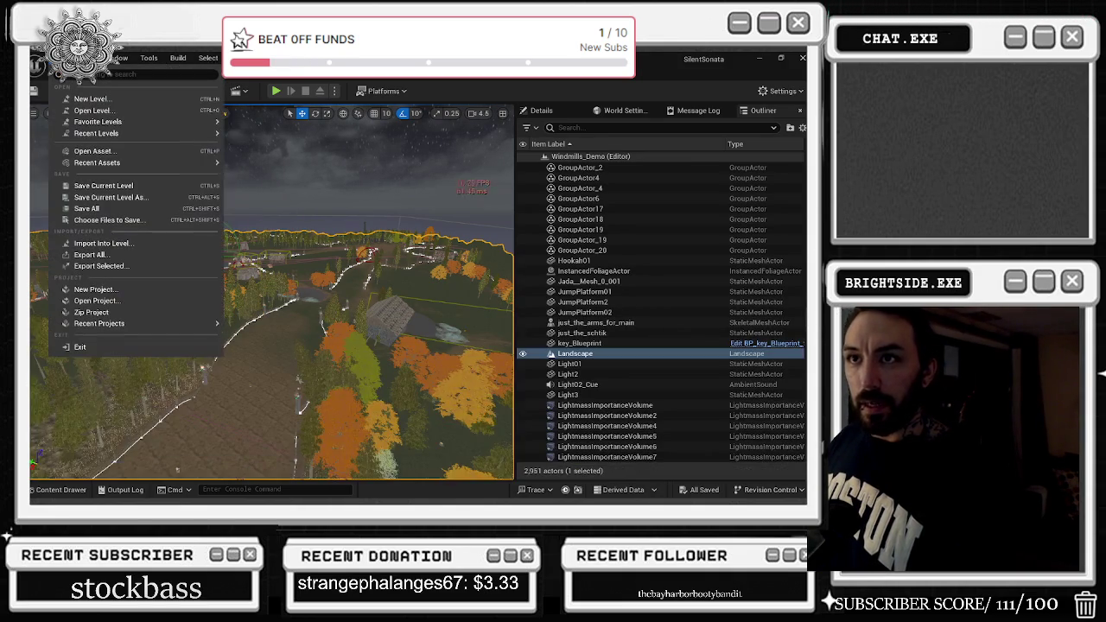
# Load Windmills_LEvel_w_Opera_LAST_STAND_BOSS_FIGHT from the File menu's Recent Levels list.
pyautogui.moveTo(104, 134)
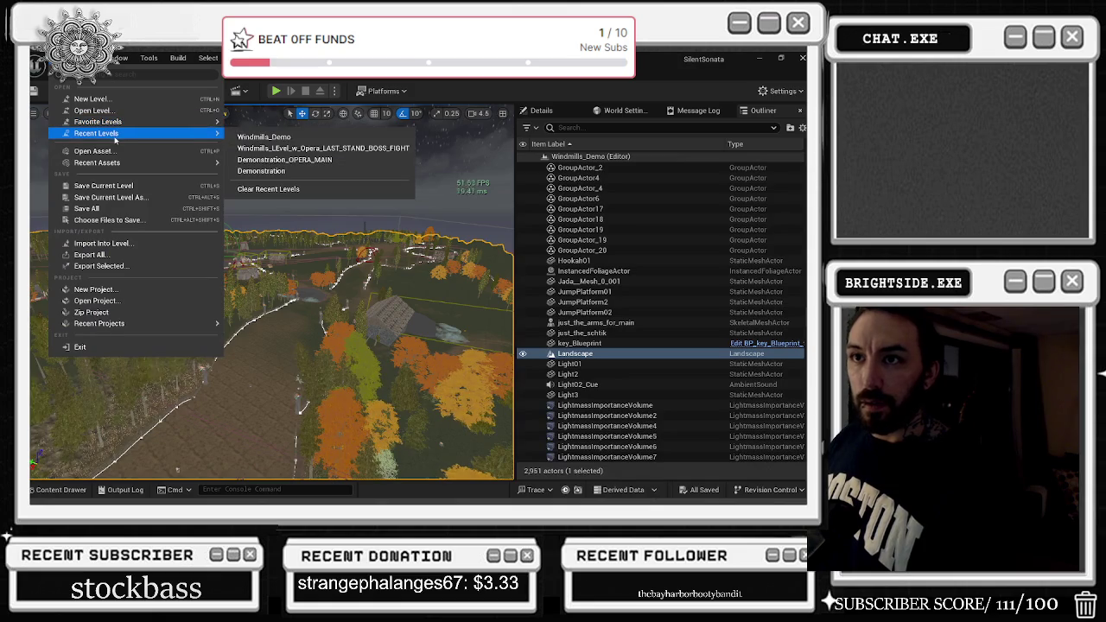
pyautogui.click(320, 147)
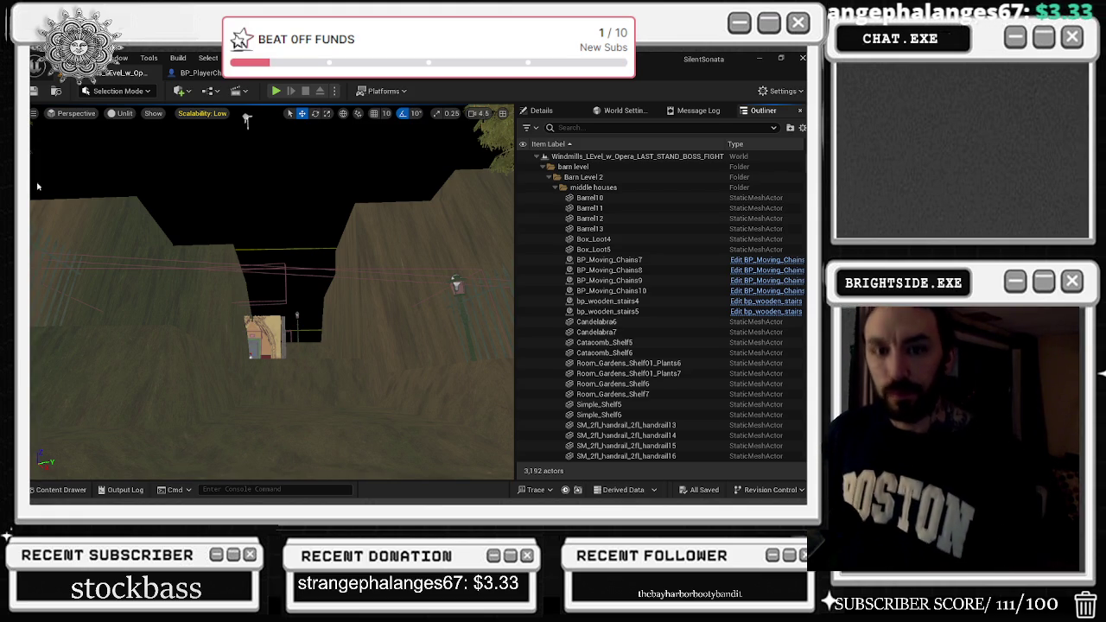
# Check the viewport Scalability settings and reopen the Content Drawer.
pyautogui.scroll(5, 271, 292)
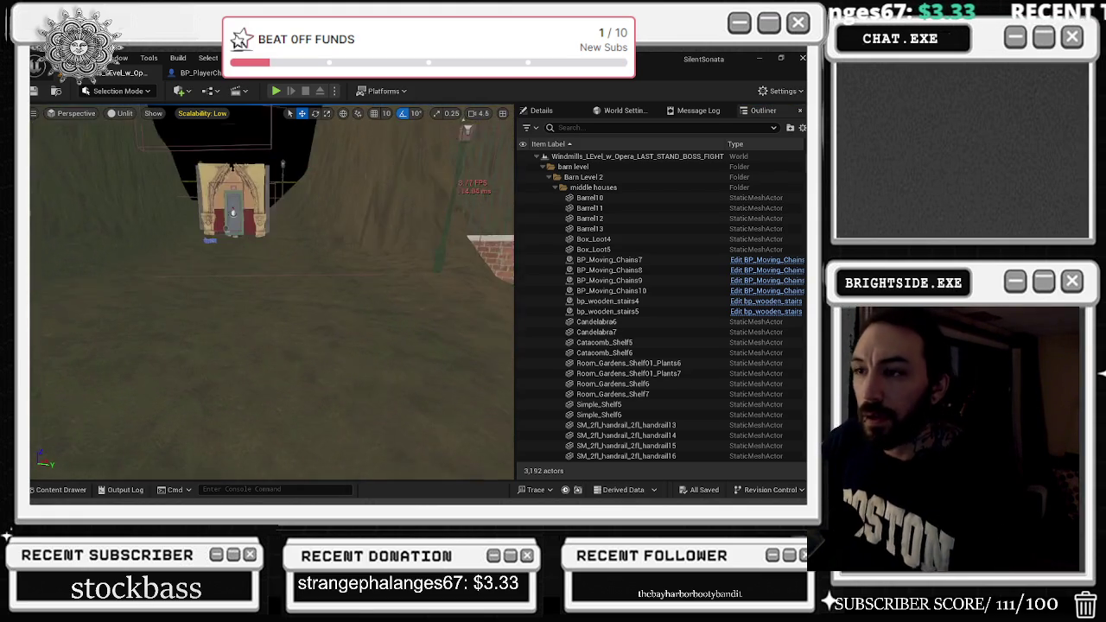
pyautogui.click(194, 113)
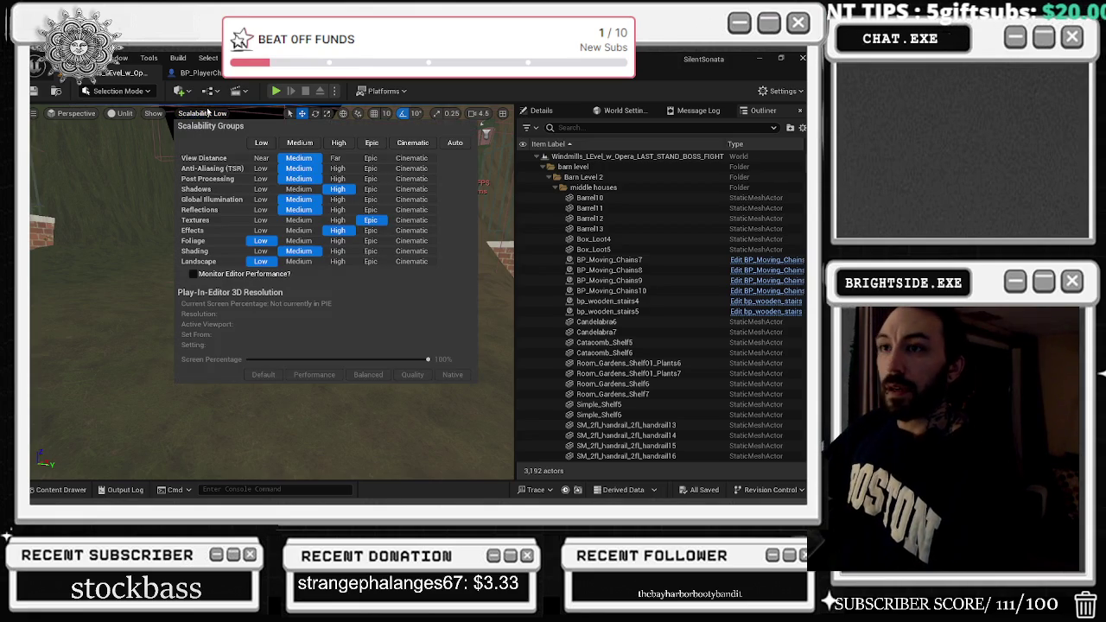
pyautogui.click(208, 113)
pyautogui.click(215, 115)
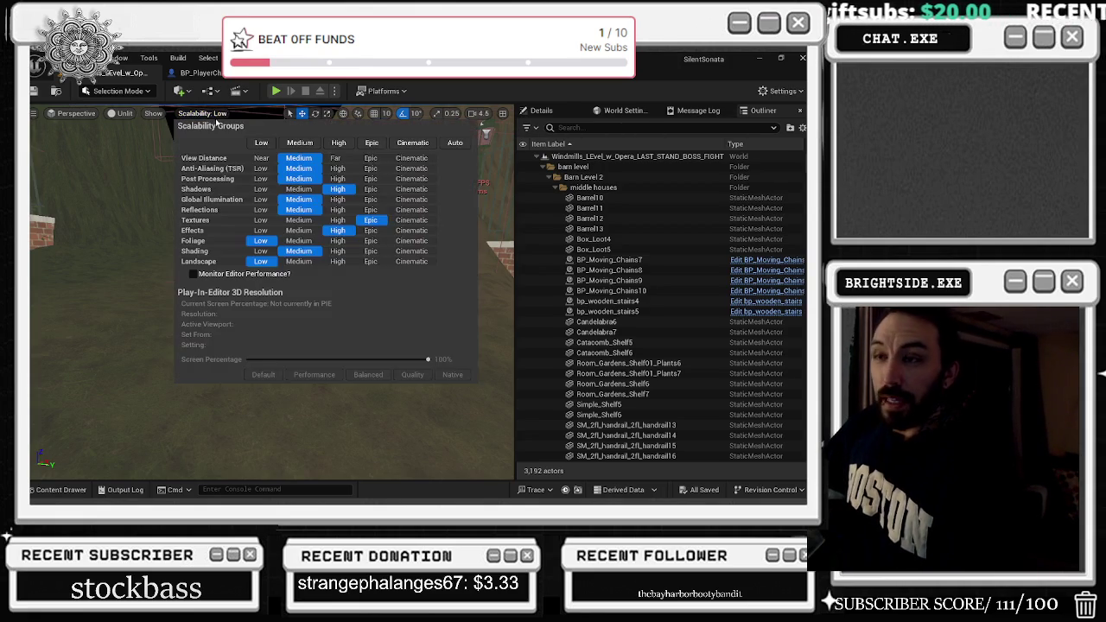
pyautogui.click(209, 115)
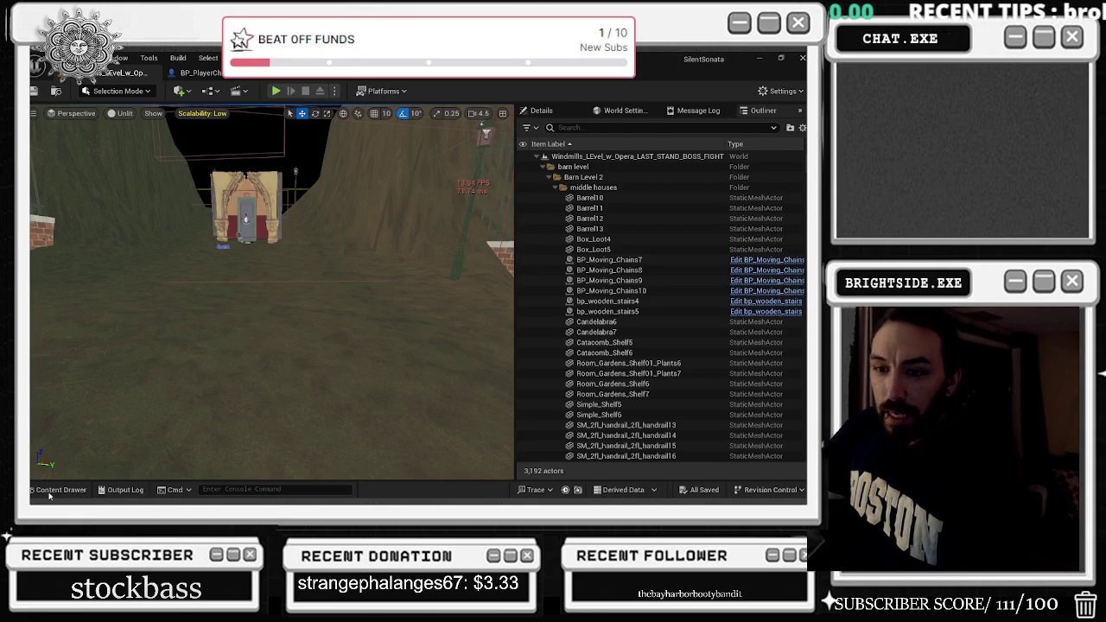
pyautogui.click(49, 493)
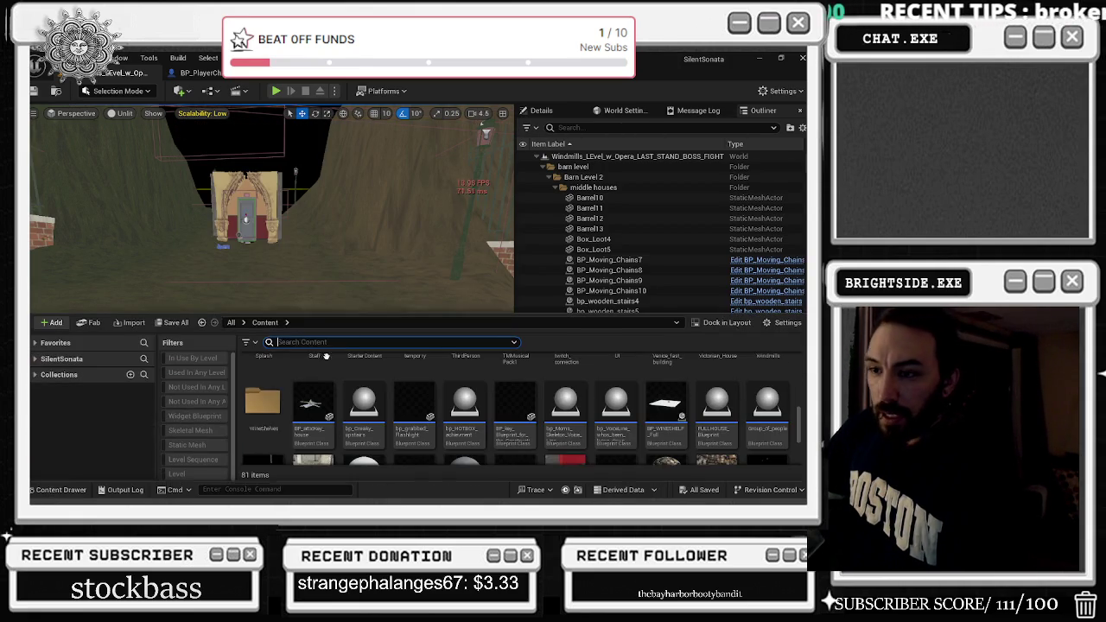
# Add Windmills_LEvel_w_Opera_LAST_STAND_BOSS_FIGHT to Favorite Levels via the File menu.
pyautogui.click(91, 58)
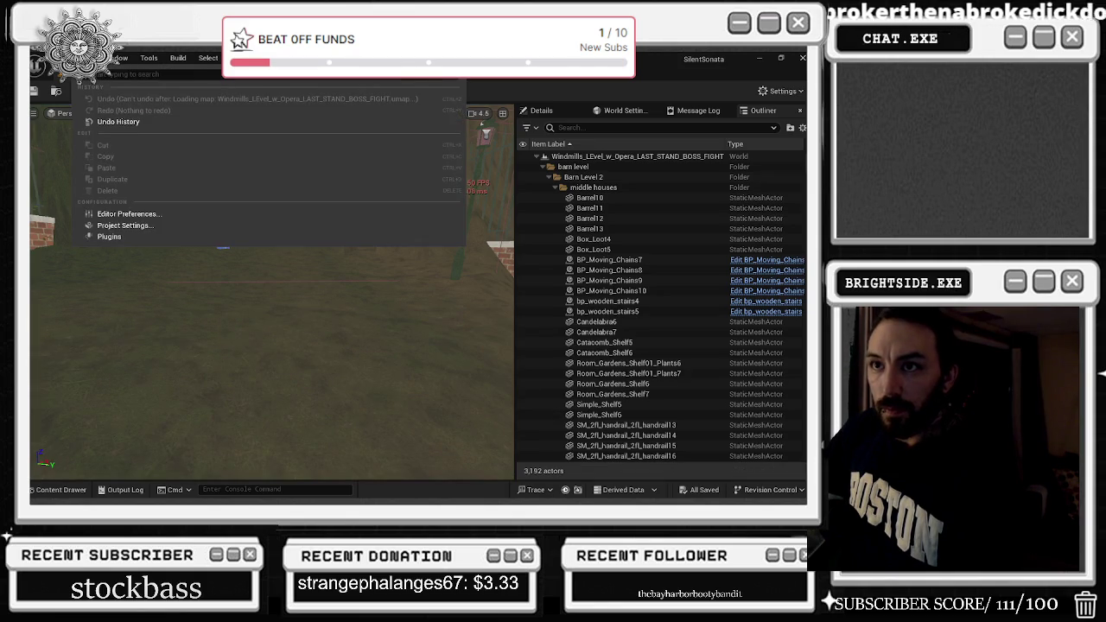
pyautogui.moveTo(41, 57)
pyautogui.moveTo(107, 164)
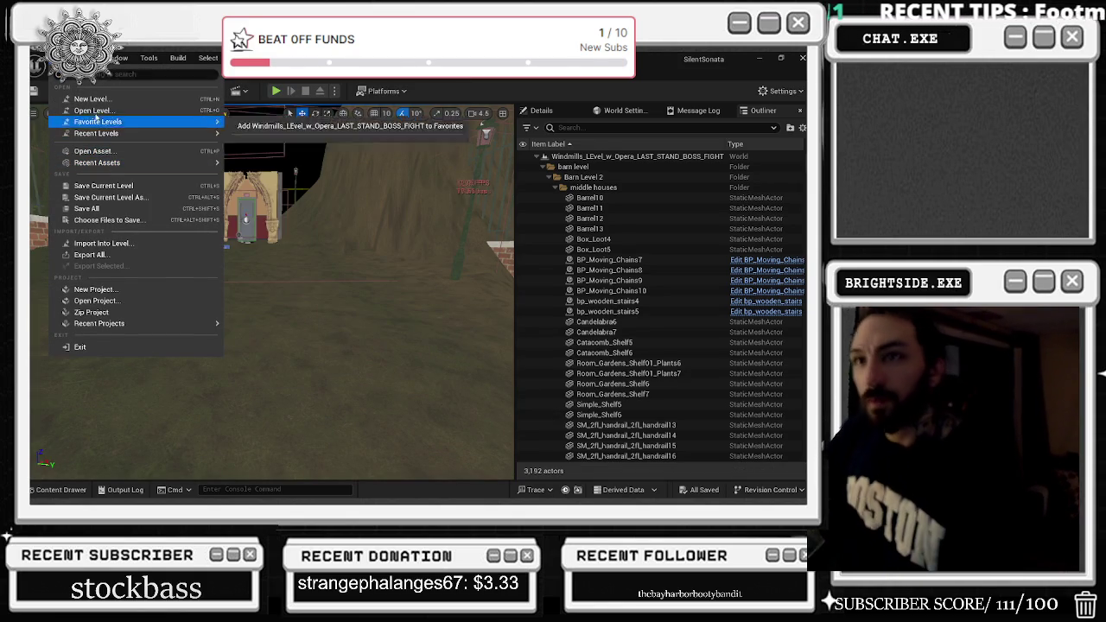
pyautogui.moveTo(114, 134)
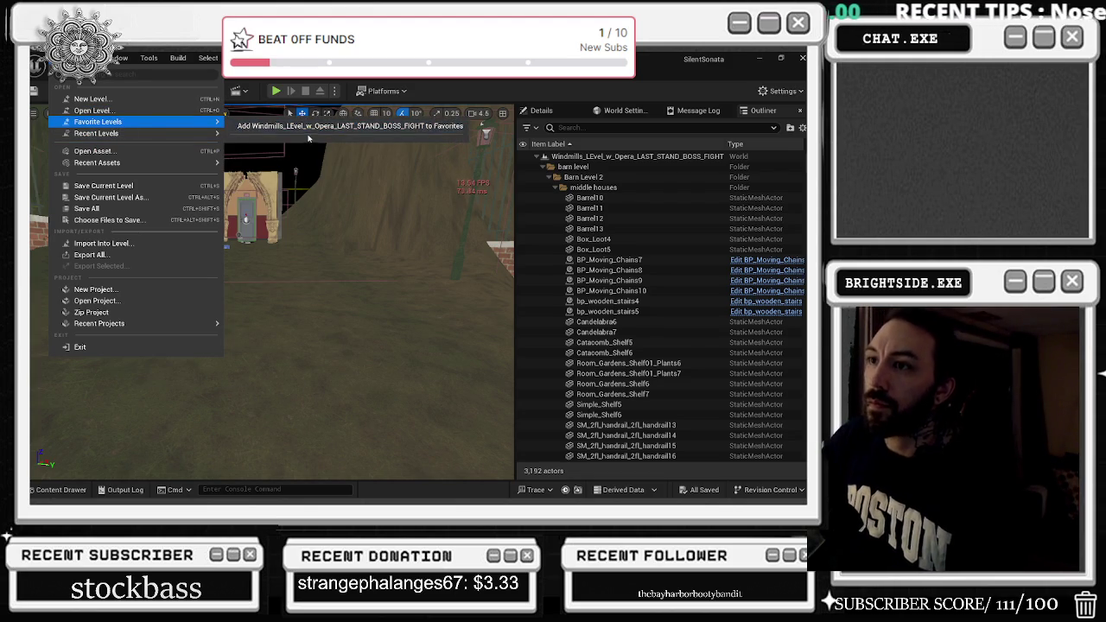
pyautogui.click(306, 128)
pyautogui.click(39, 58)
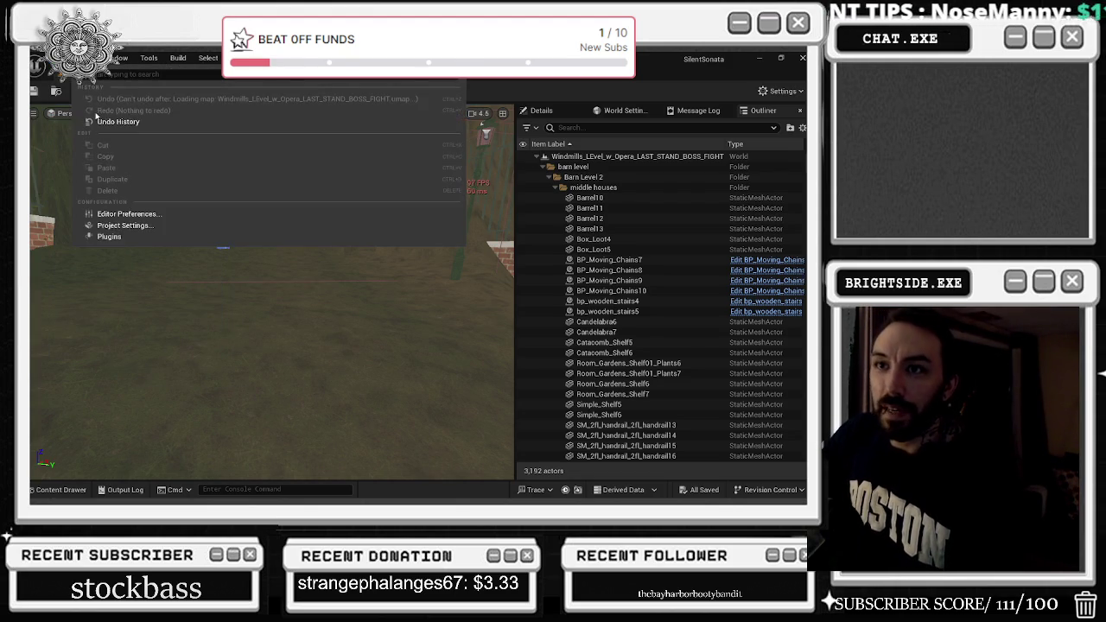
pyautogui.moveTo(86, 124)
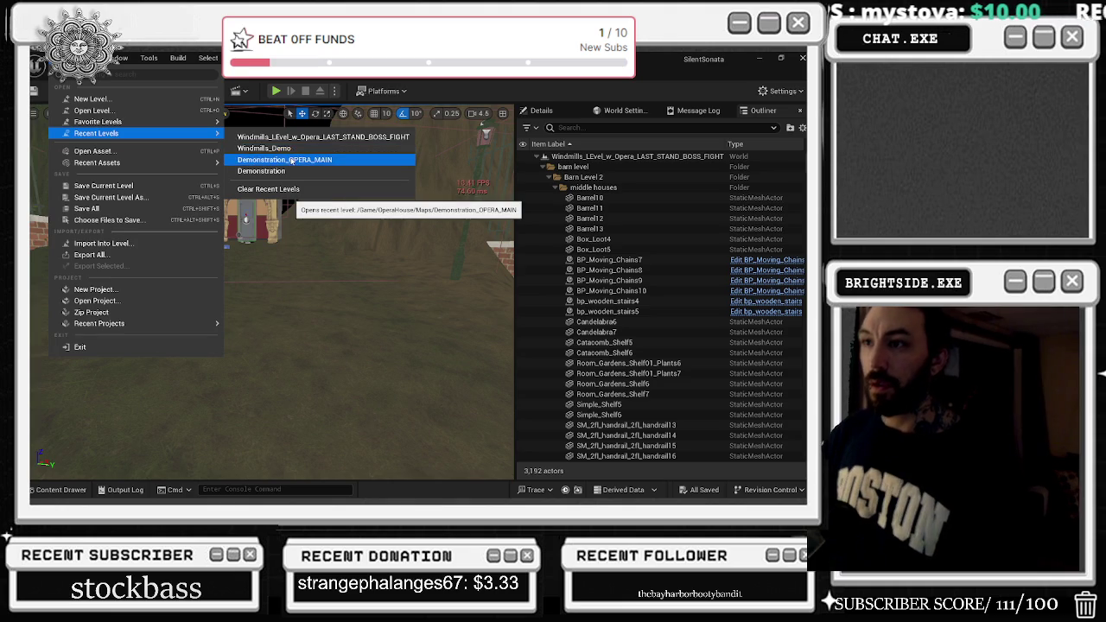
# Pick Demonstration_OPERA_MAIN from Recent Levels and load it.
pyautogui.click(259, 160)
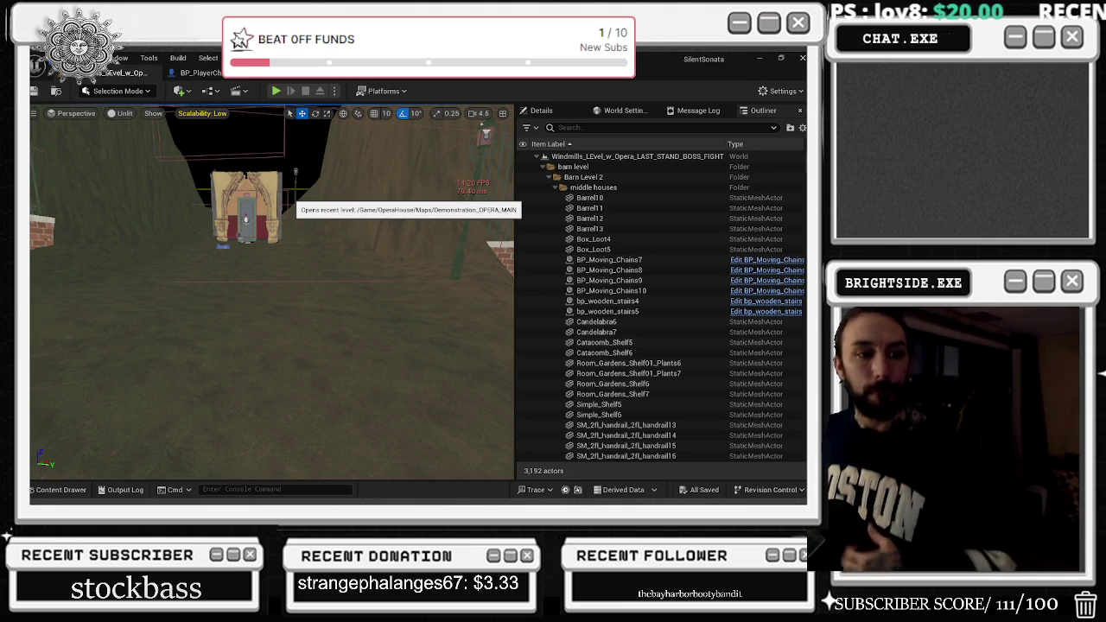
pyautogui.click(292, 196)
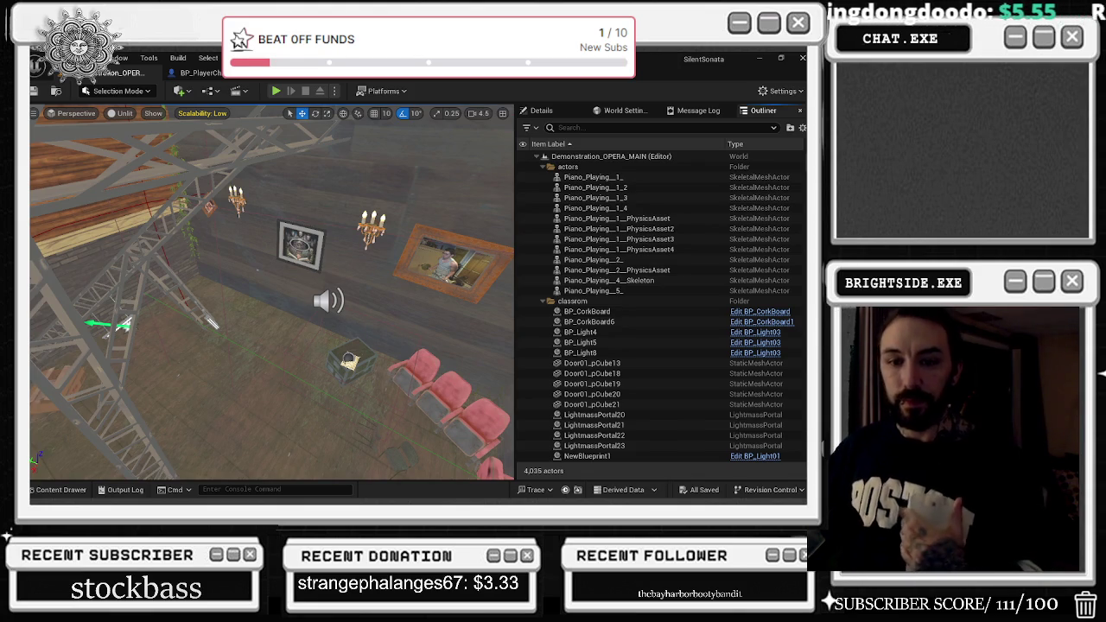
# Pan BP_SpinningWindmillFan's Event Graph to its ROTATE timeline nodes, close it, and return to the level.
pyautogui.click(208, 75)
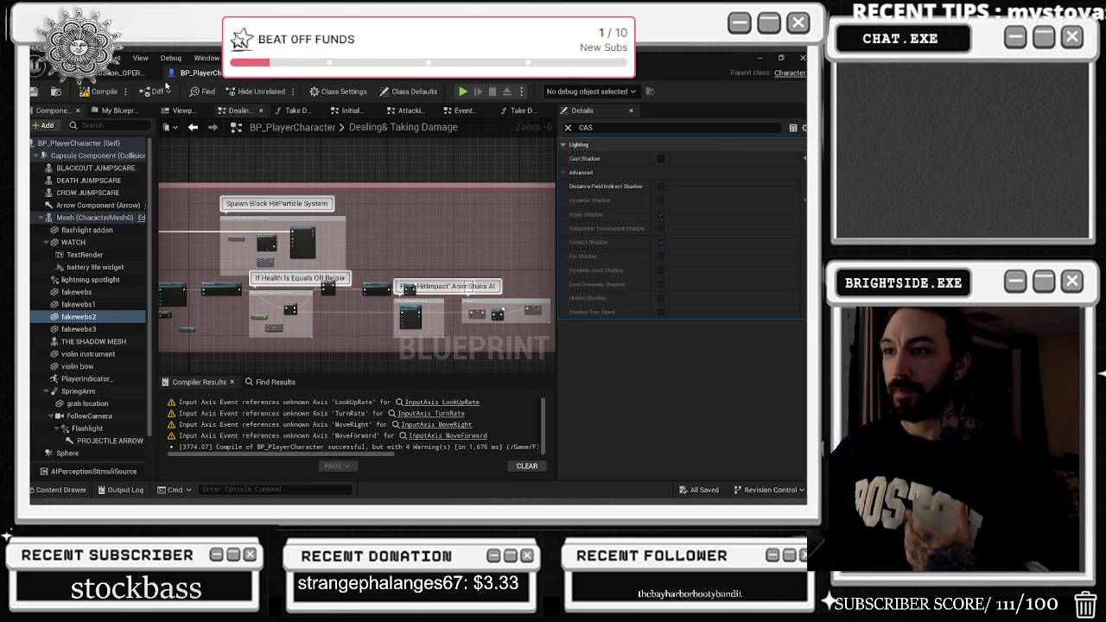
pyautogui.click(497, 76)
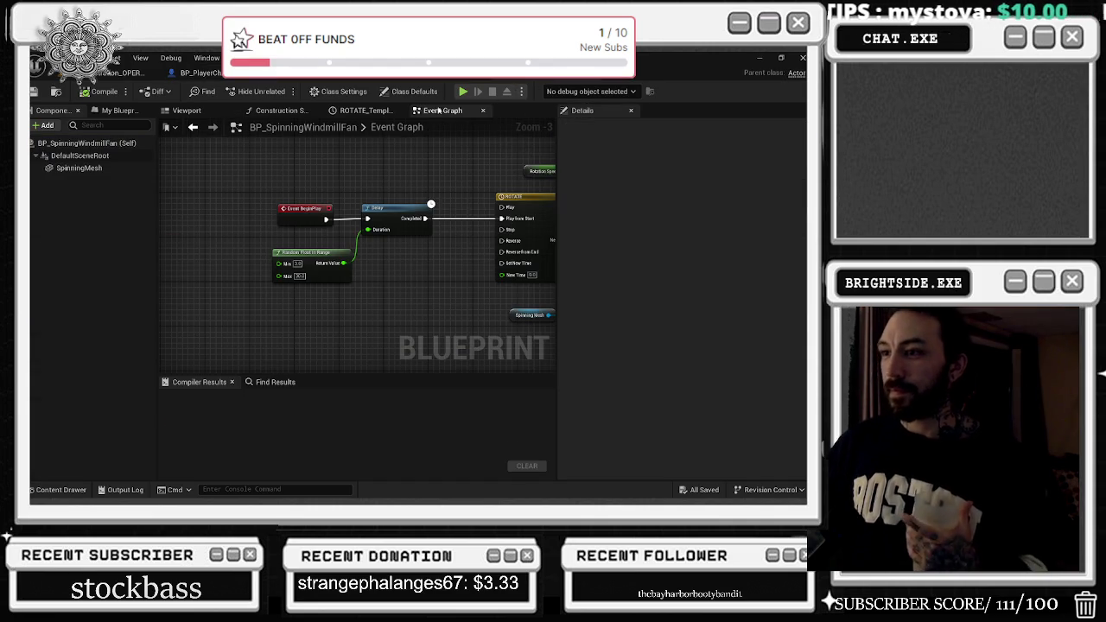
pyautogui.click(393, 128)
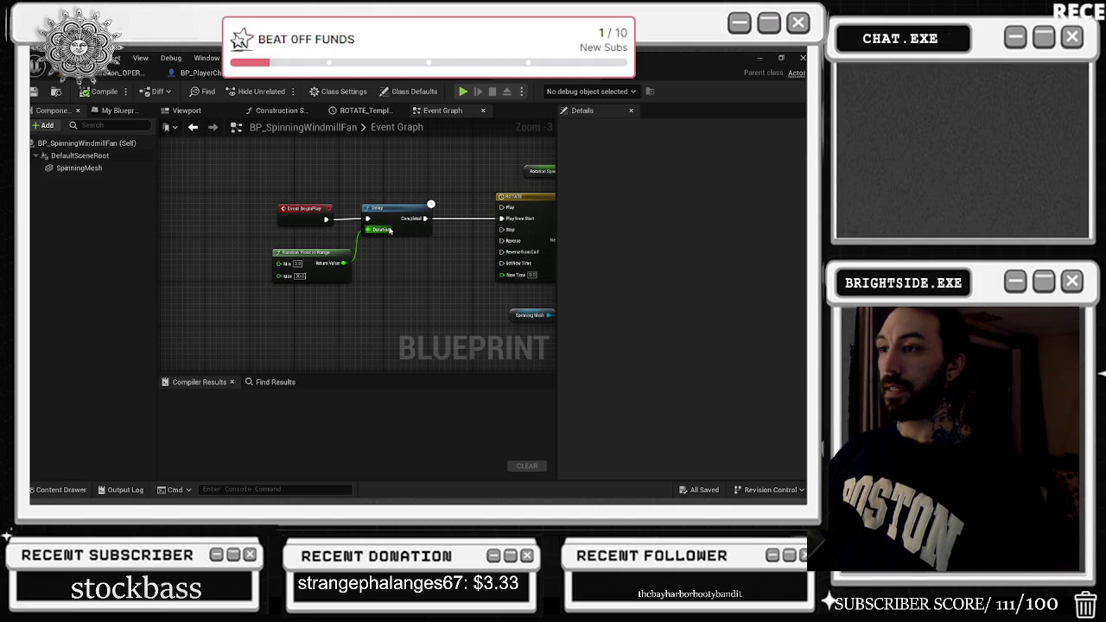
pyautogui.moveTo(410, 172); pyautogui.dragTo(283, 206)
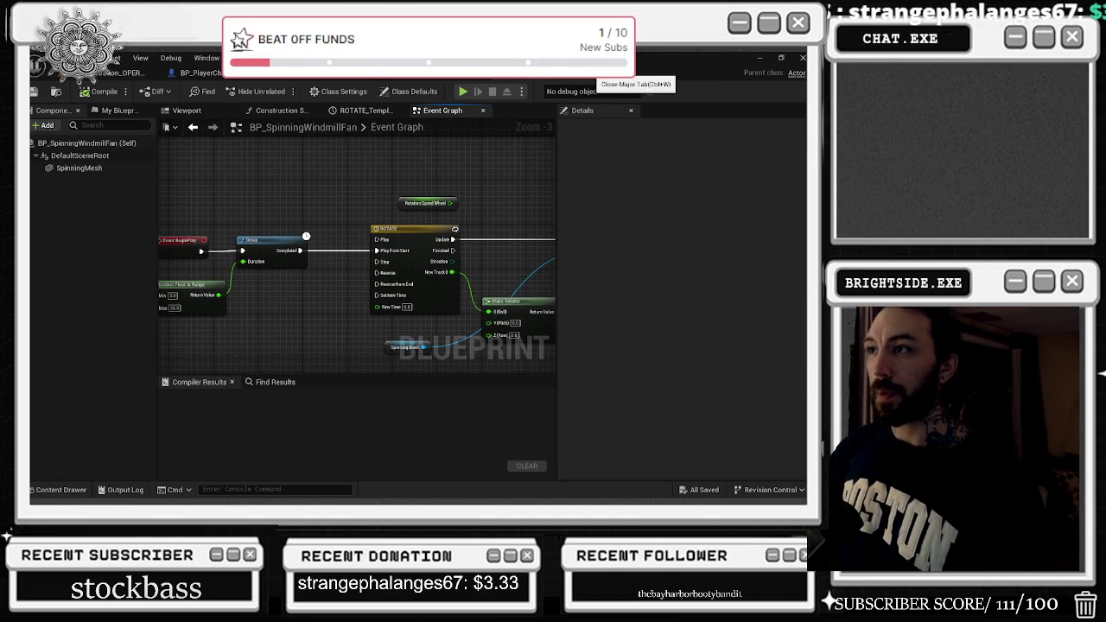
pyautogui.click(600, 74)
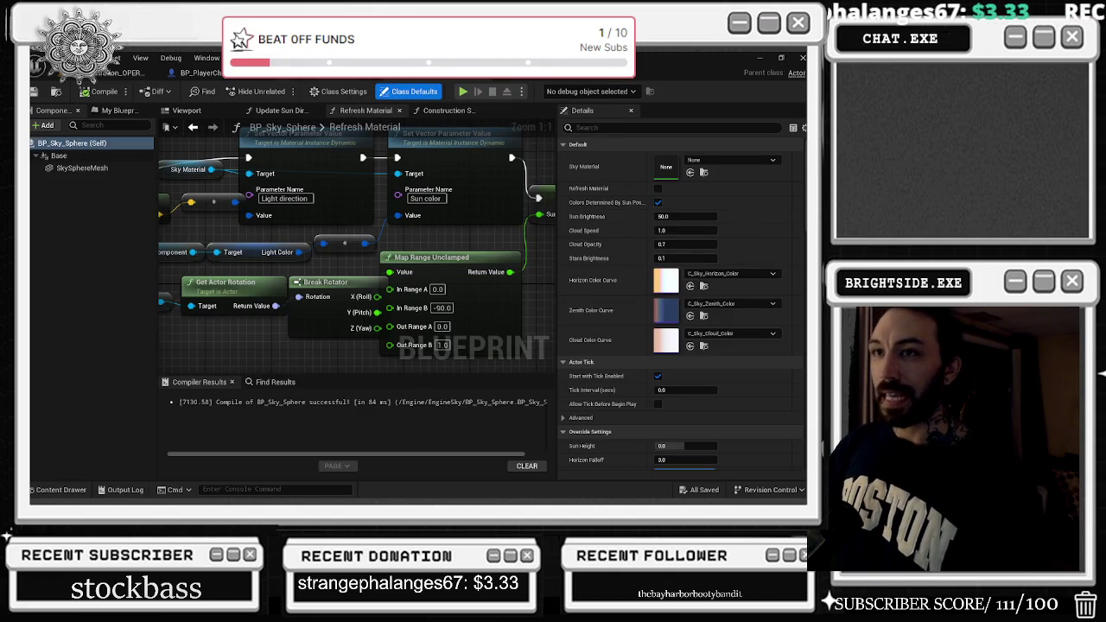
pyautogui.click(130, 72)
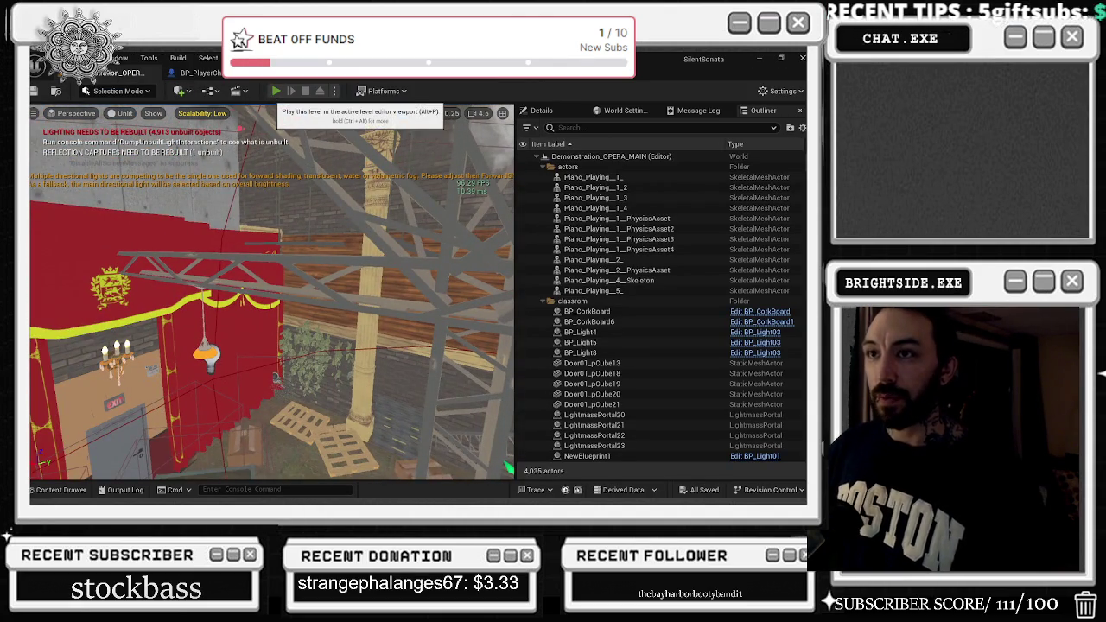
# Play Demonstration_OPERA_MAIN in the editor through its intro cutscene, then stop with Esc.
pyautogui.click(275, 91)
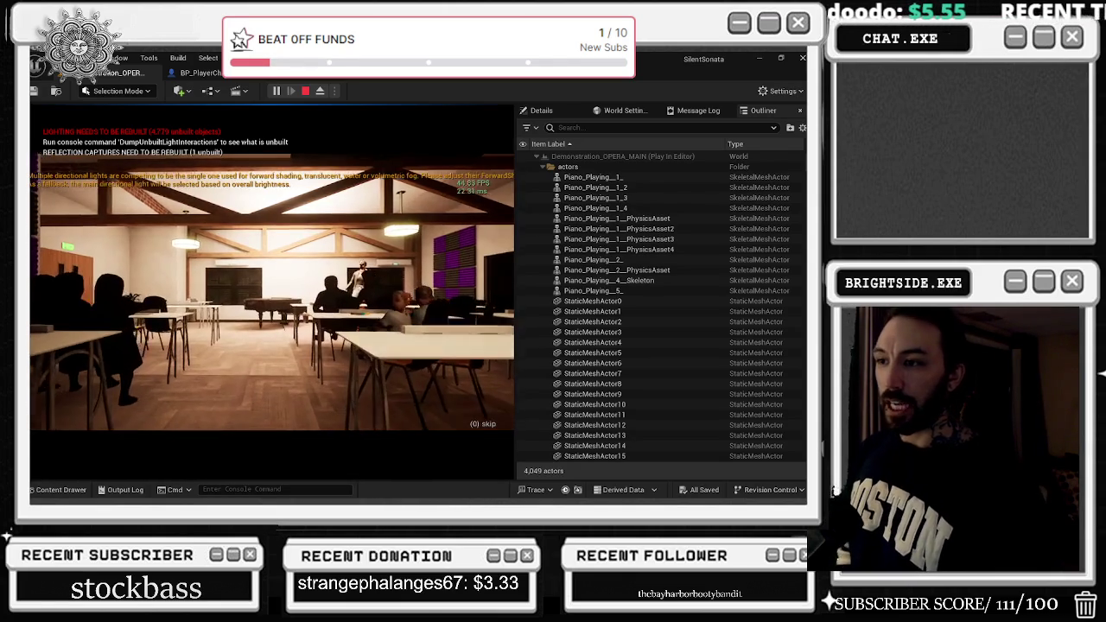
pyautogui.press('Escape')
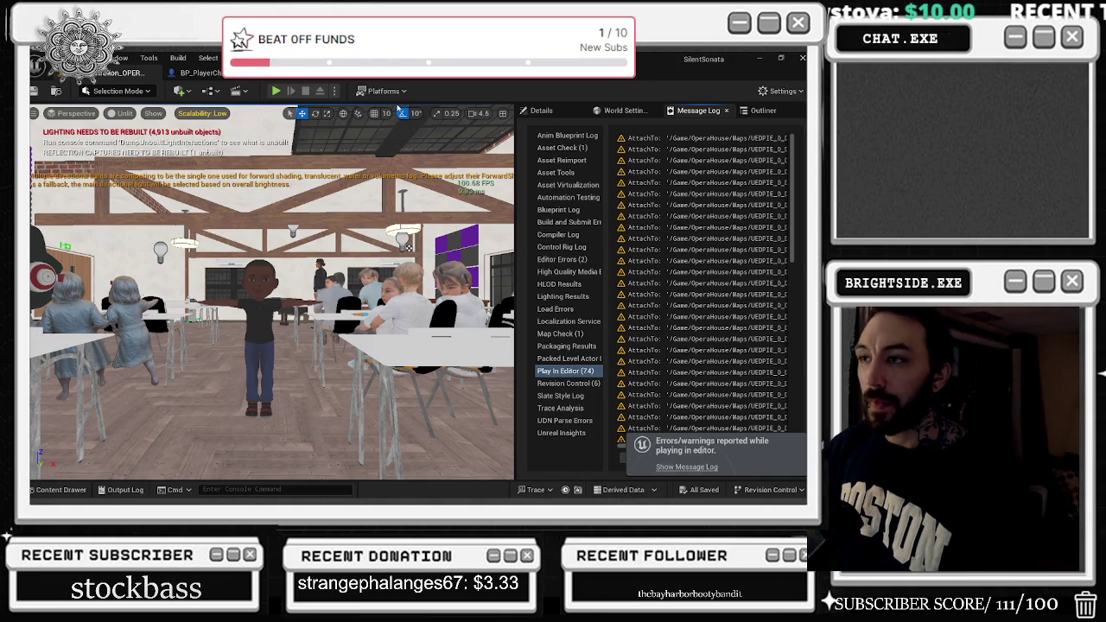
pyautogui.click(194, 73)
# Set all Scalability groups to Epic, play-test the level, stop it, and switch to the YouTube tutorial.
pyautogui.click(104, 91)
pyautogui.click(202, 113)
pyautogui.click(371, 142)
pyautogui.click(276, 93)
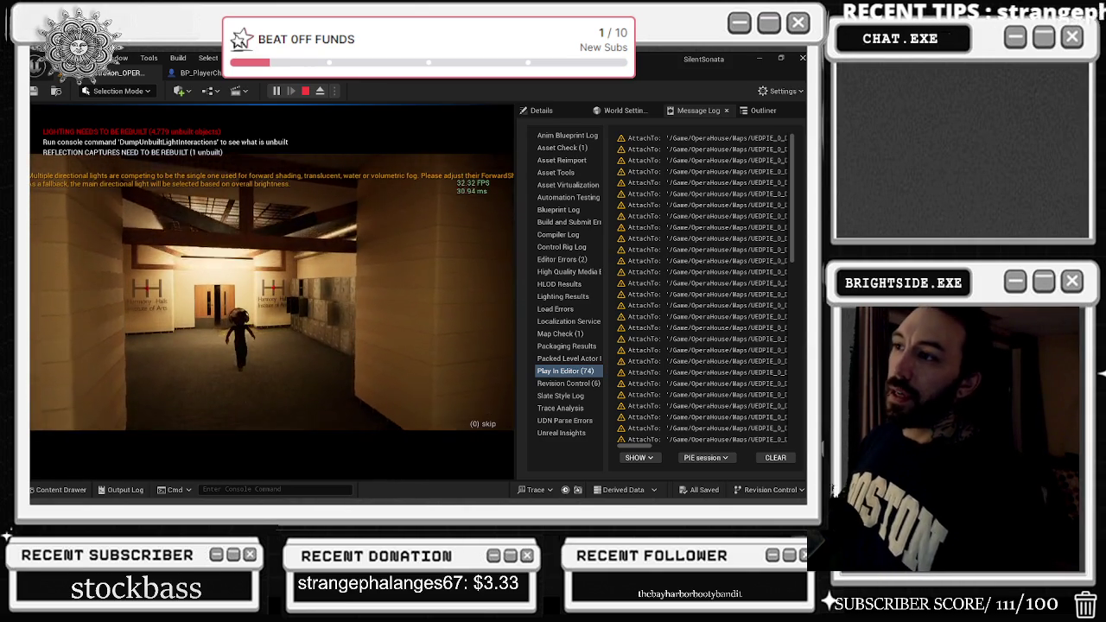
pyautogui.press('Escape')
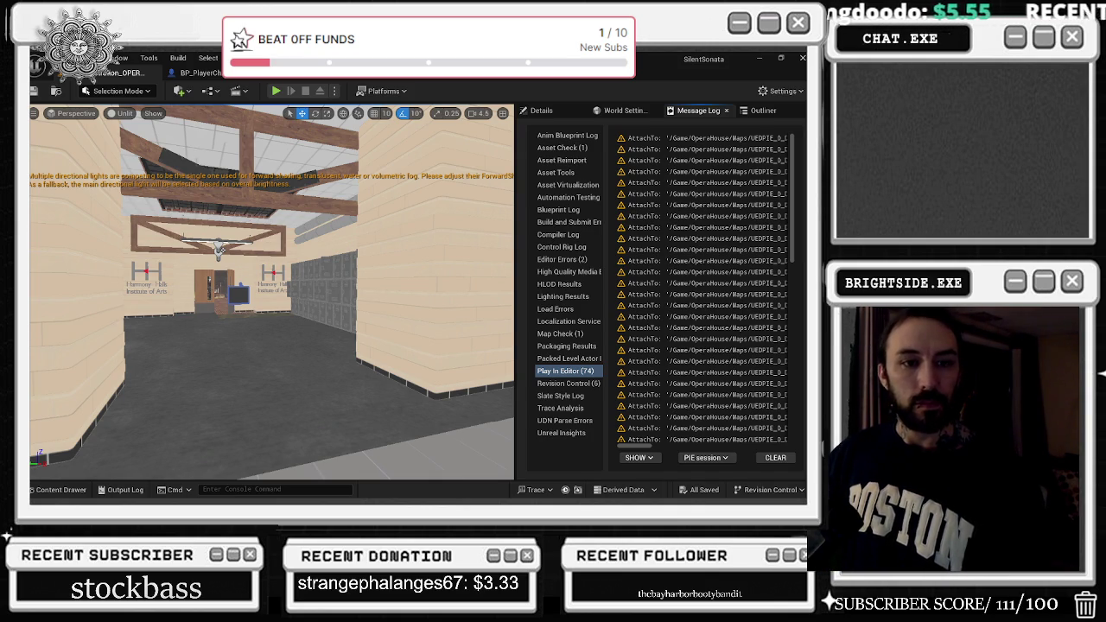
pyautogui.hotkey('alt', 'Tab')
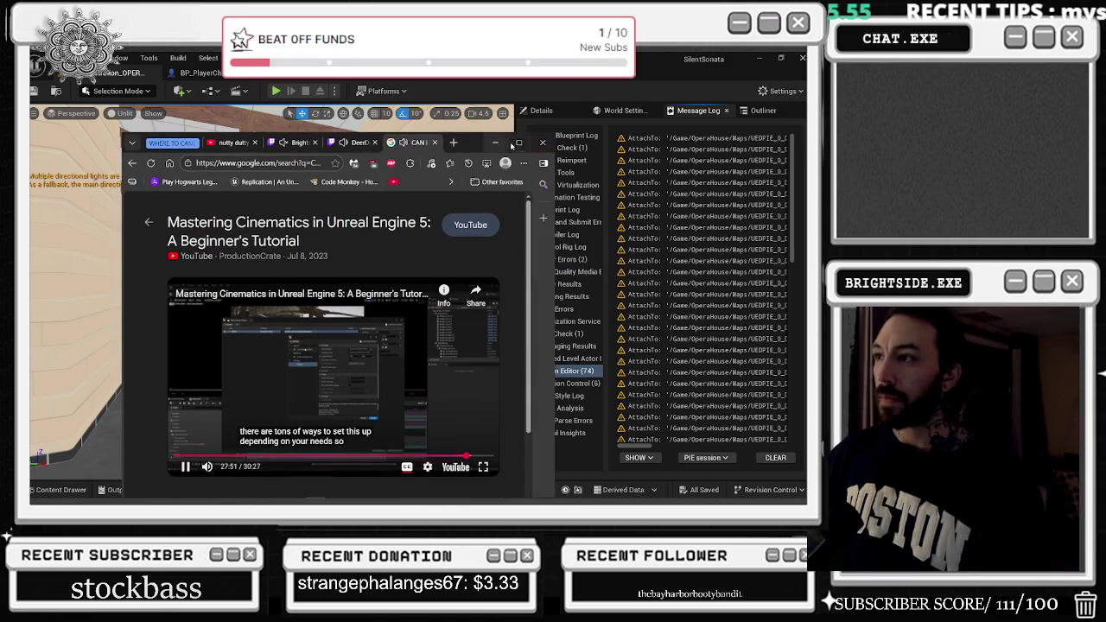
# Maximize the browser and rewind the cinematics tutorial video to about 14:28.
pyautogui.press('super+Up')
pyautogui.click(245, 386)
pyautogui.scroll(-1, 245, 386)
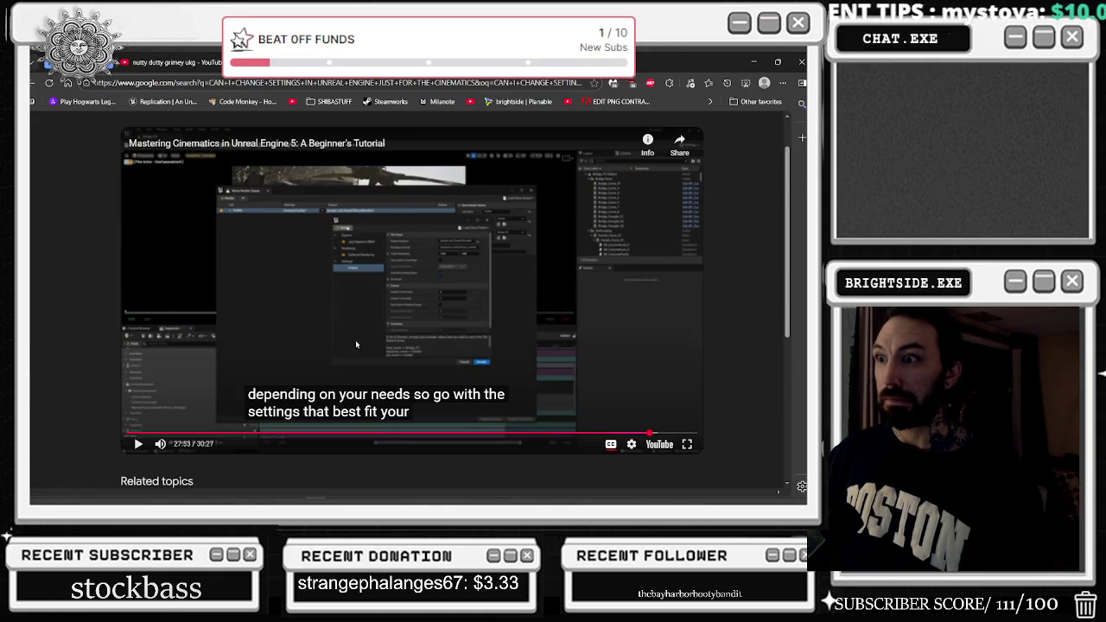
pyautogui.press('space')
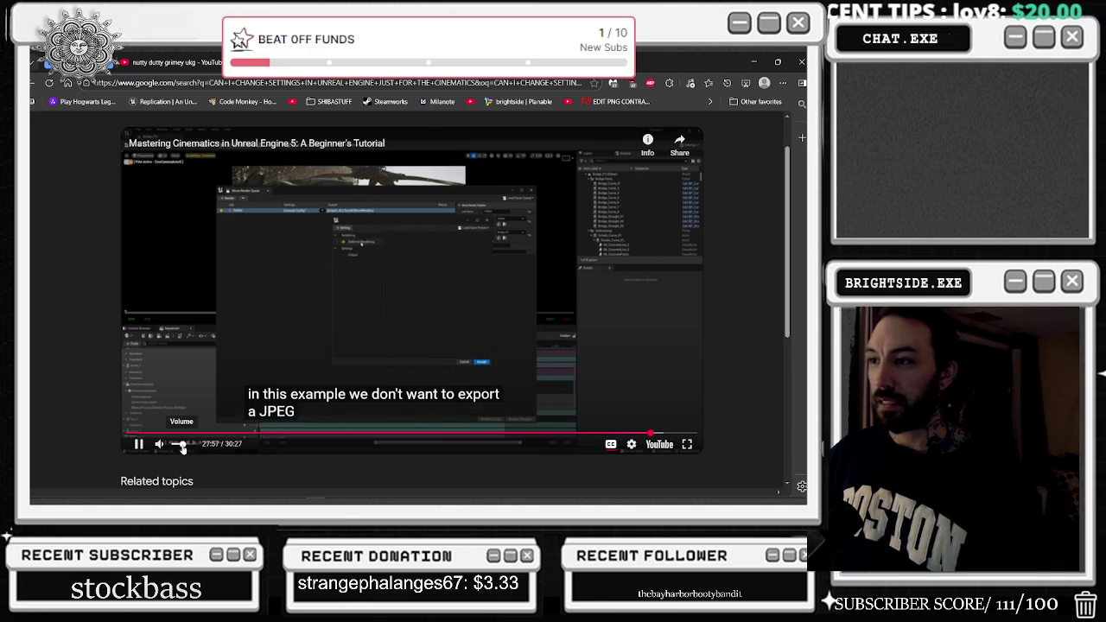
pyautogui.click(398, 434)
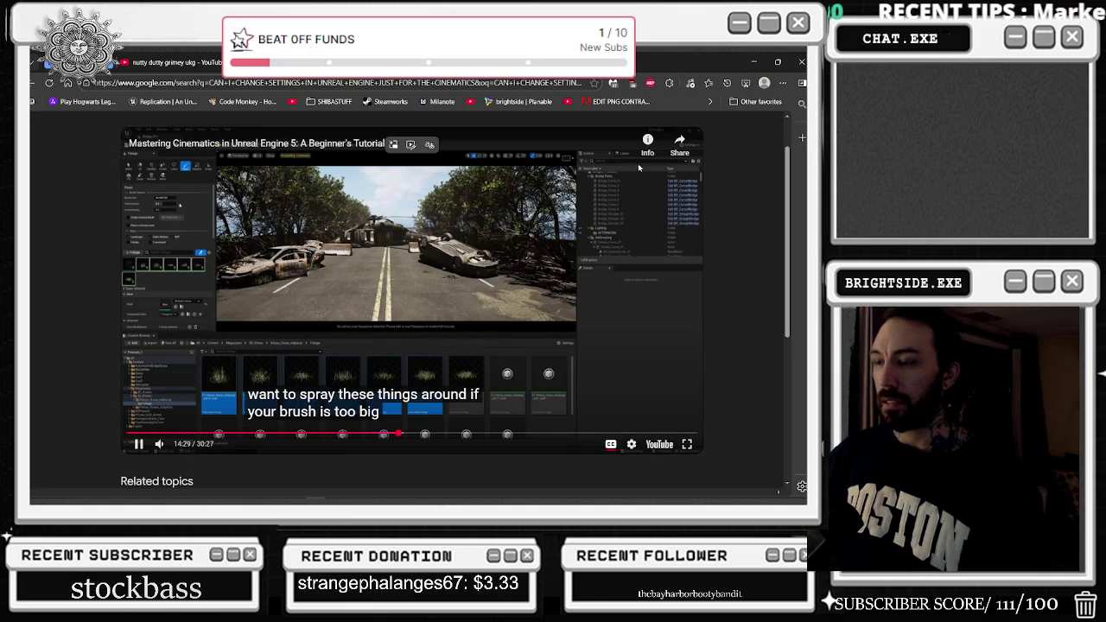
pyautogui.press('Escape')
# Highlight the Movie Render Queue, Resolution & Frame Rate and Game Overrides tips in the results.
pyautogui.scroll(-3, 273, 242)
pyautogui.scroll(-2, 273, 242)
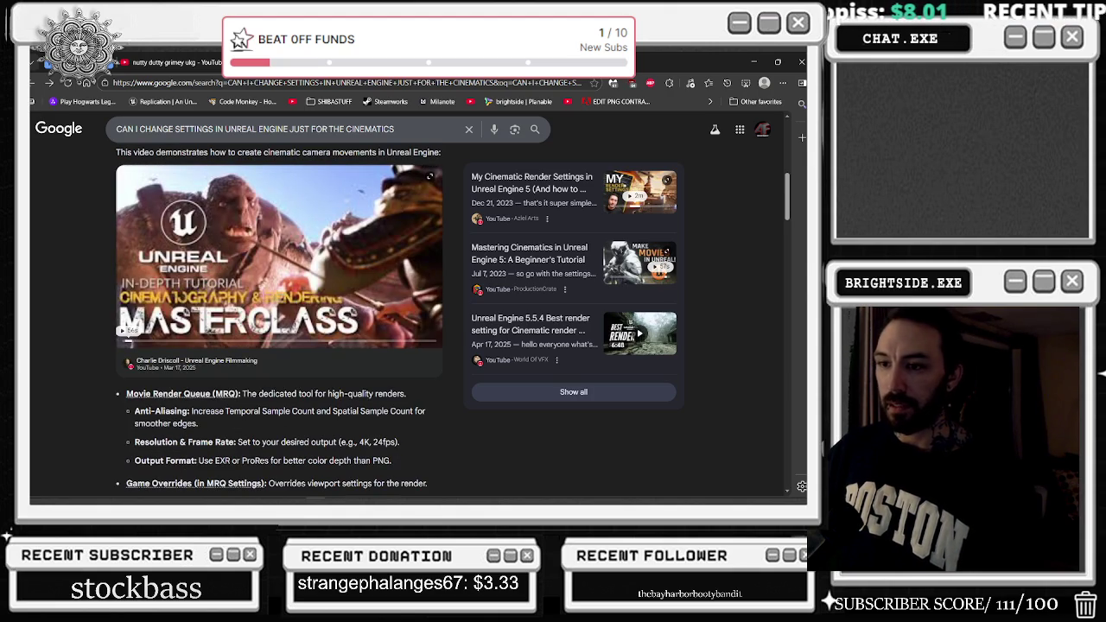
pyautogui.moveTo(127, 393); pyautogui.dragTo(296, 395)
pyautogui.click(315, 406)
pyautogui.scroll(-2, 259, 380)
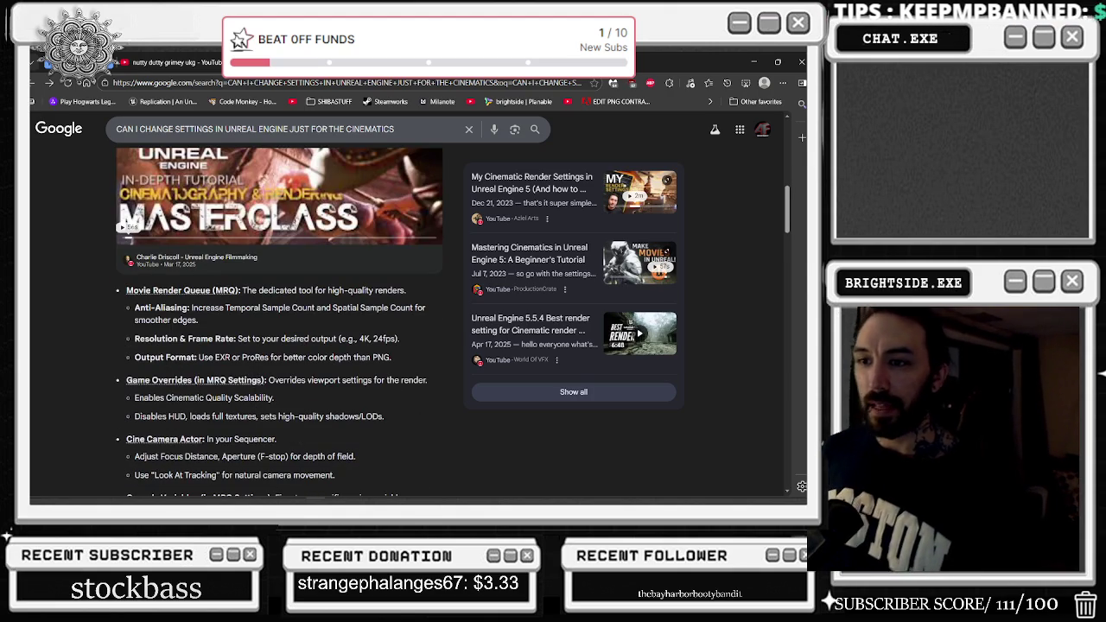
pyautogui.moveTo(138, 340); pyautogui.dragTo(290, 342)
pyautogui.click(293, 374)
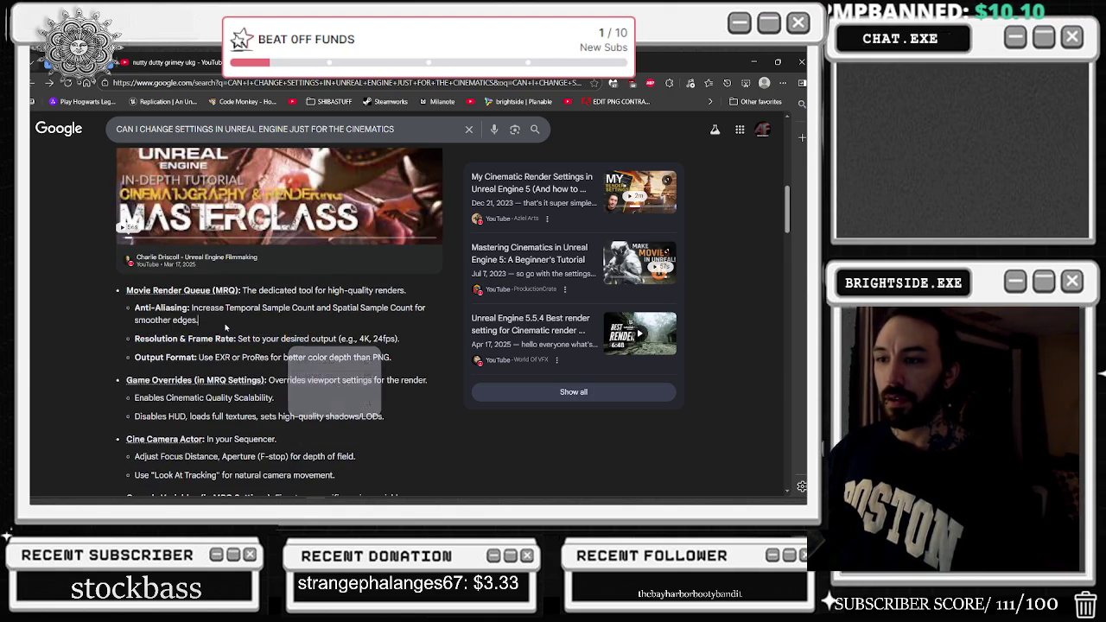
pyautogui.moveTo(285, 380)
pyautogui.mouseDown()
pyautogui.moveTo(298, 380)
pyautogui.moveTo(126, 380)
pyautogui.moveTo(414, 380)
pyautogui.moveTo(126, 380)
pyautogui.mouseUp()
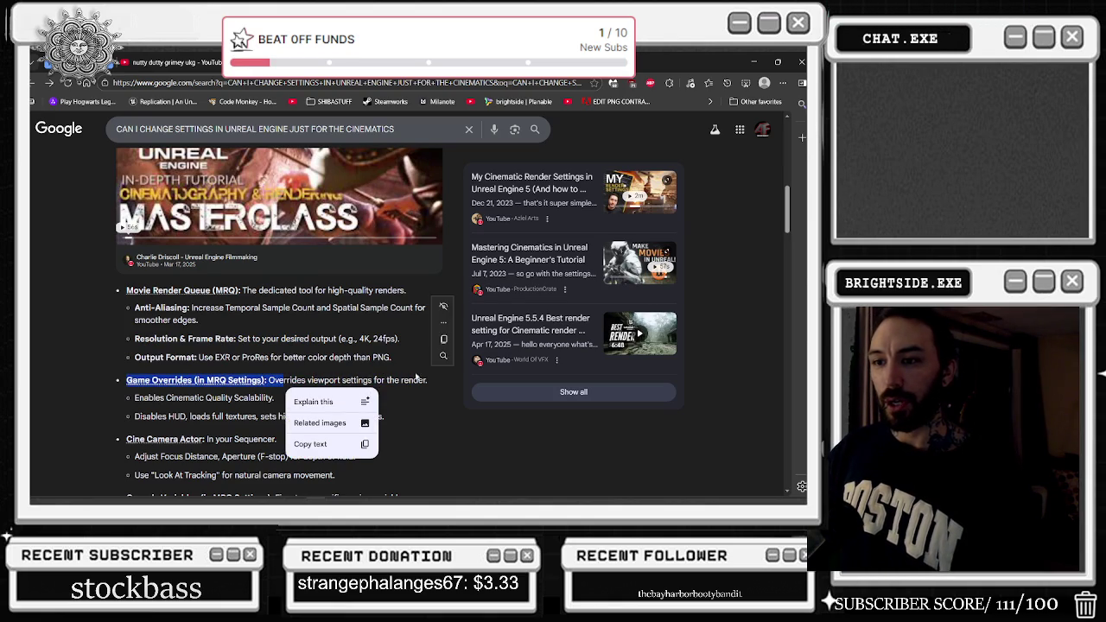
pyautogui.click(227, 357)
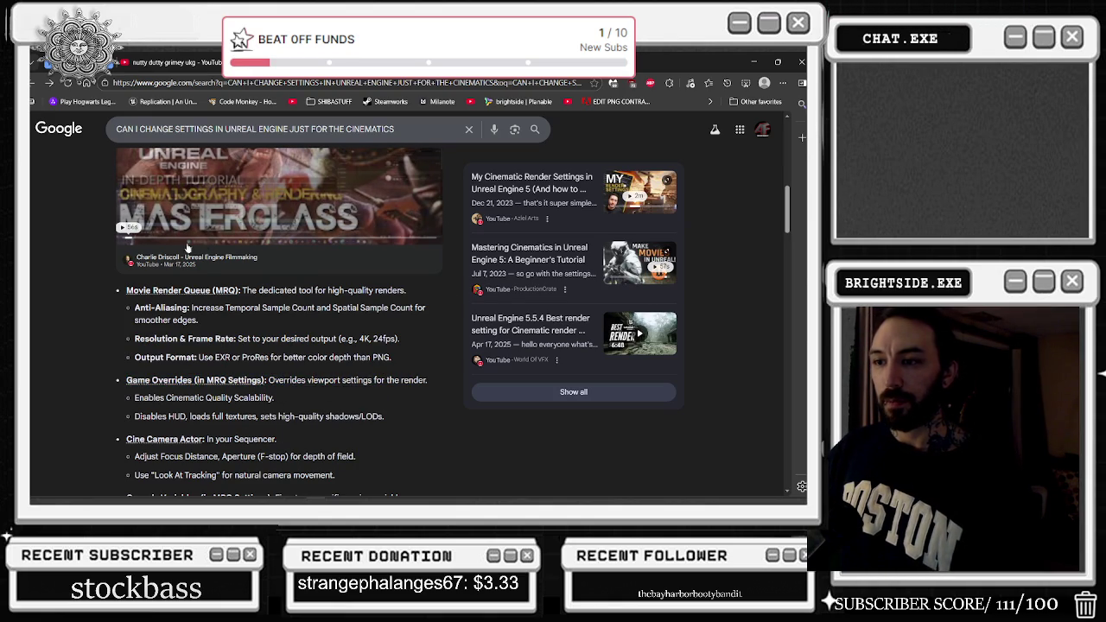
# Scroll to People also ask and expand, then collapse, 'What are the best settings for cinematic video?'.
pyautogui.scroll(-1, 236, 417)
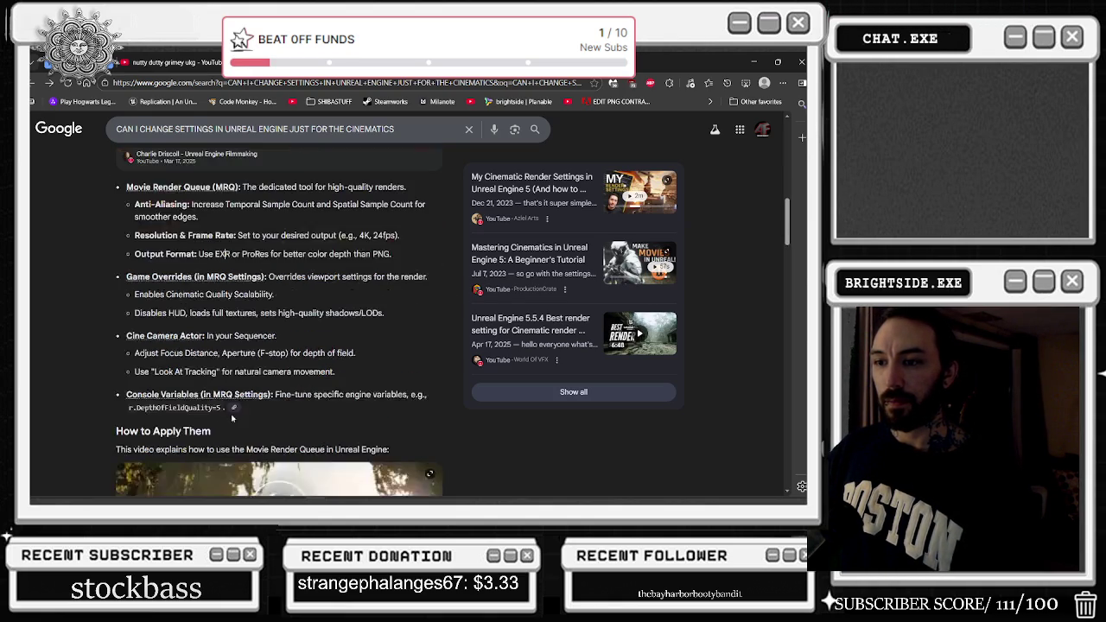
pyautogui.scroll(-1, 315, 371)
pyautogui.scroll(-1, 348, 319)
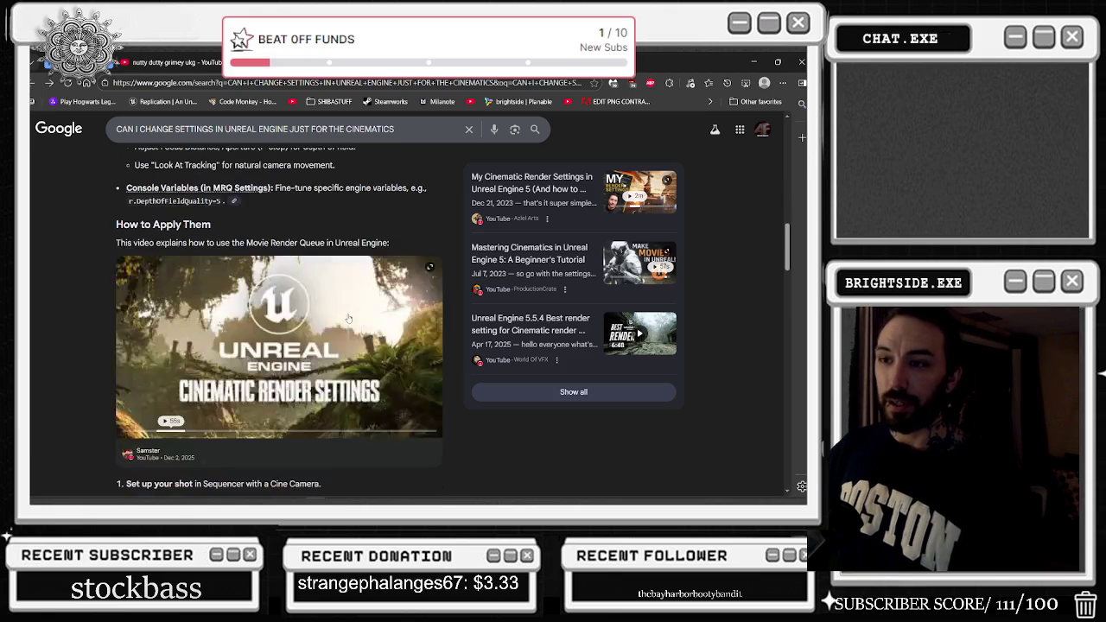
pyautogui.scroll(-1, 348, 319)
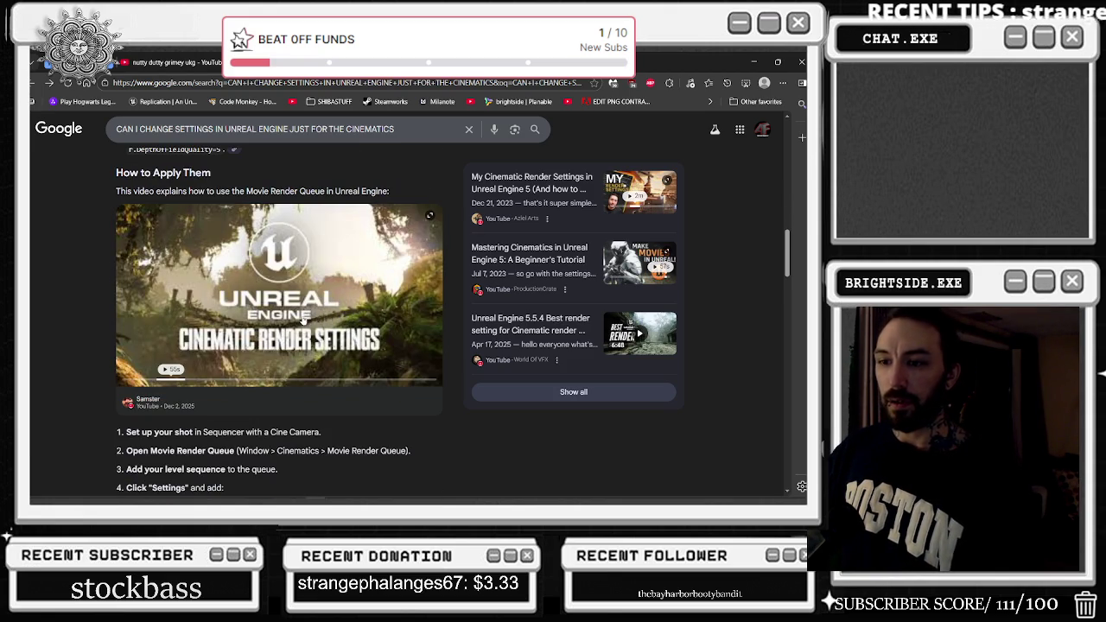
pyautogui.scroll(-1, 300, 320)
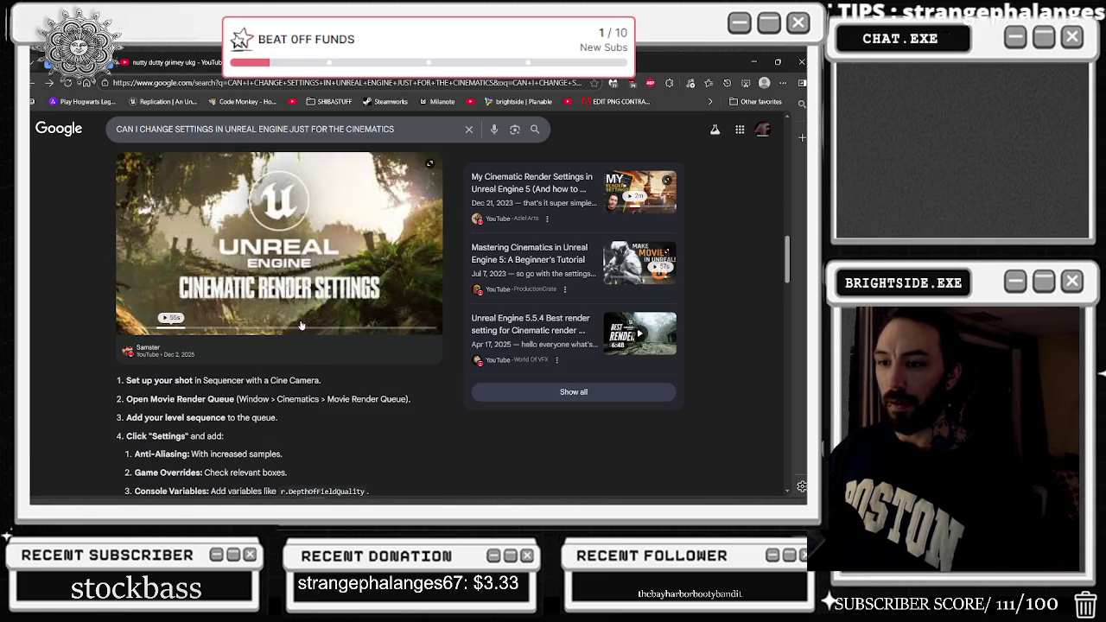
pyautogui.scroll(-1, 301, 326)
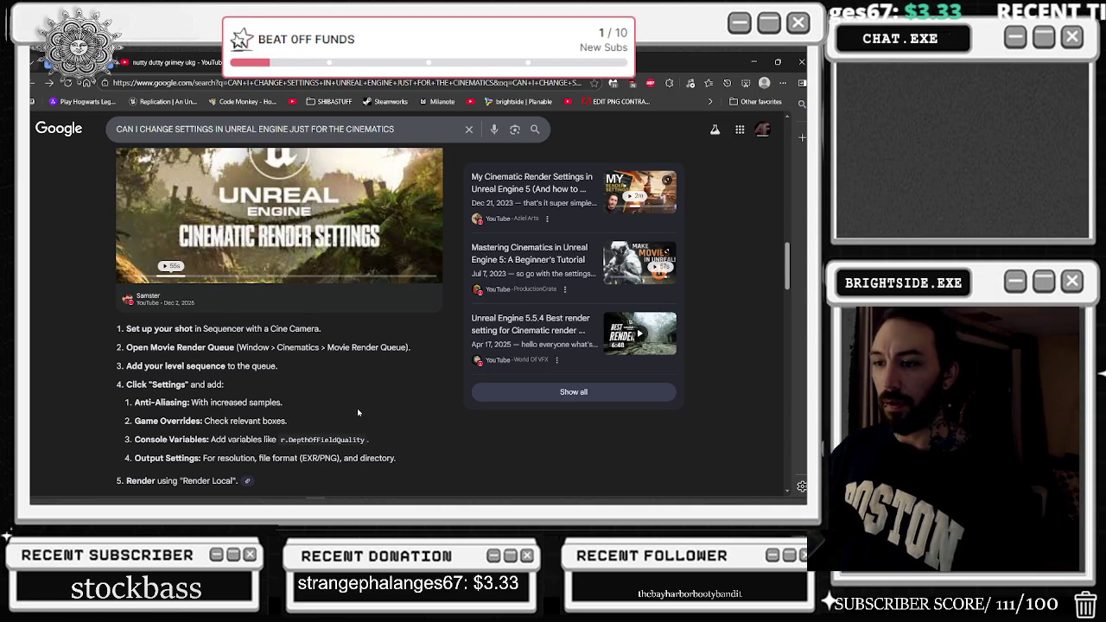
pyautogui.scroll(-1, 357, 408)
pyautogui.scroll(-6, 281, 320)
pyautogui.scroll(-4, 237, 281)
pyautogui.scroll(-2, 246, 242)
pyautogui.click(292, 333)
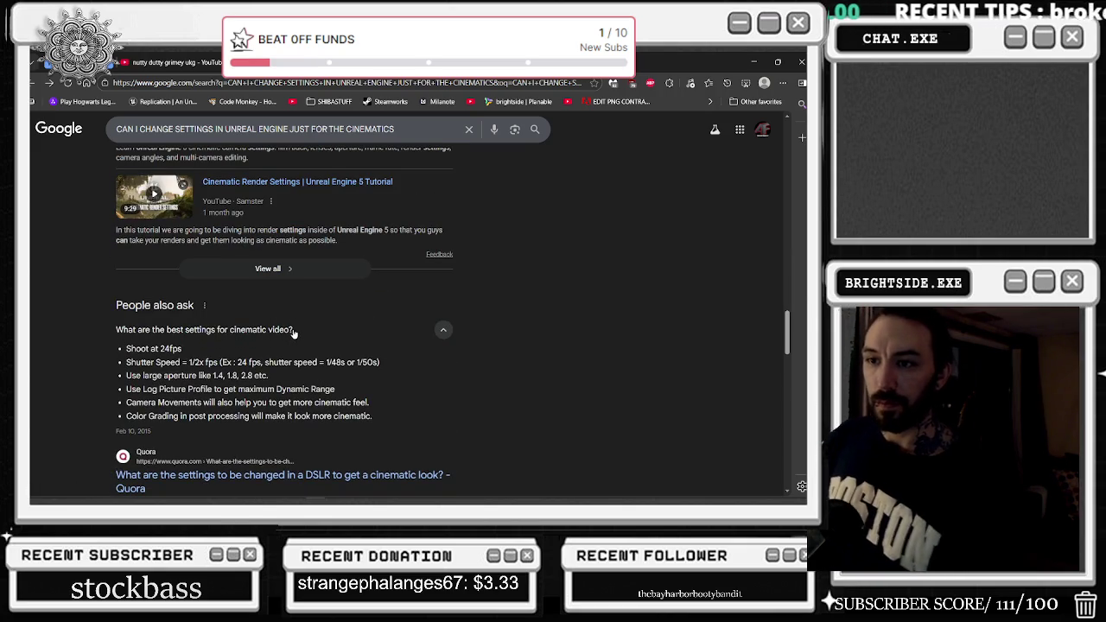
pyautogui.click(304, 329)
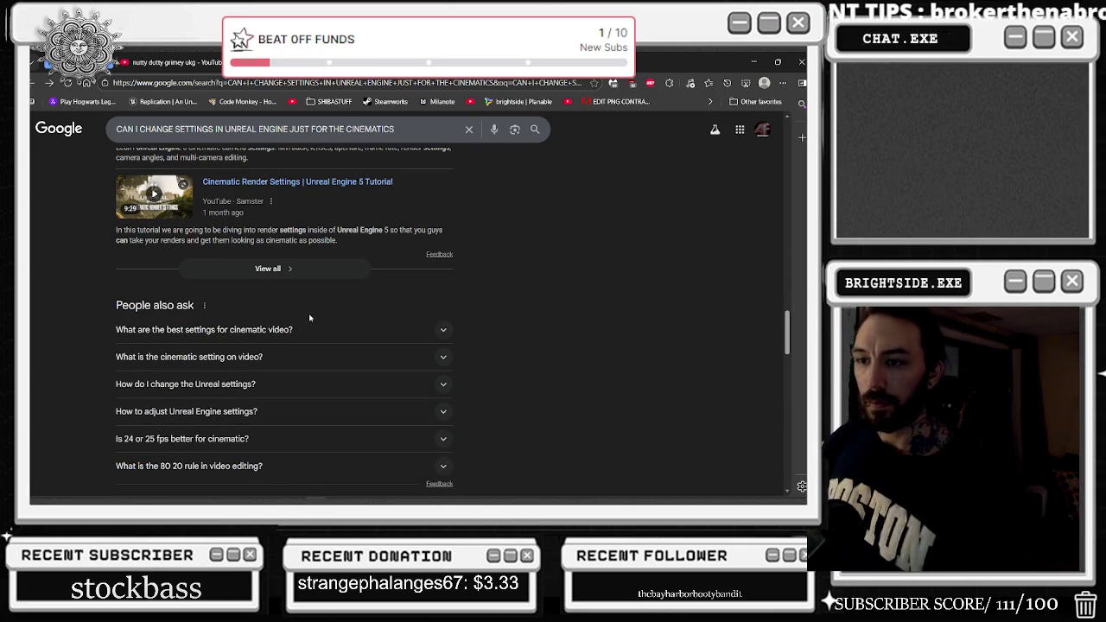
pyautogui.scroll(-3, 338, 380)
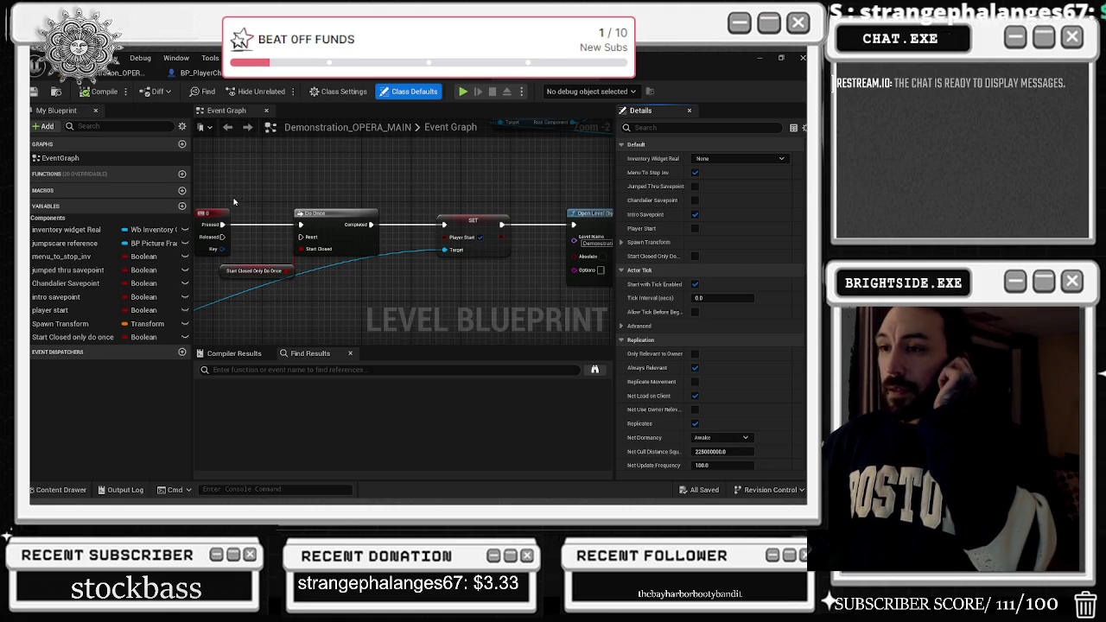
pyautogui.scroll(-5, 364, 206)
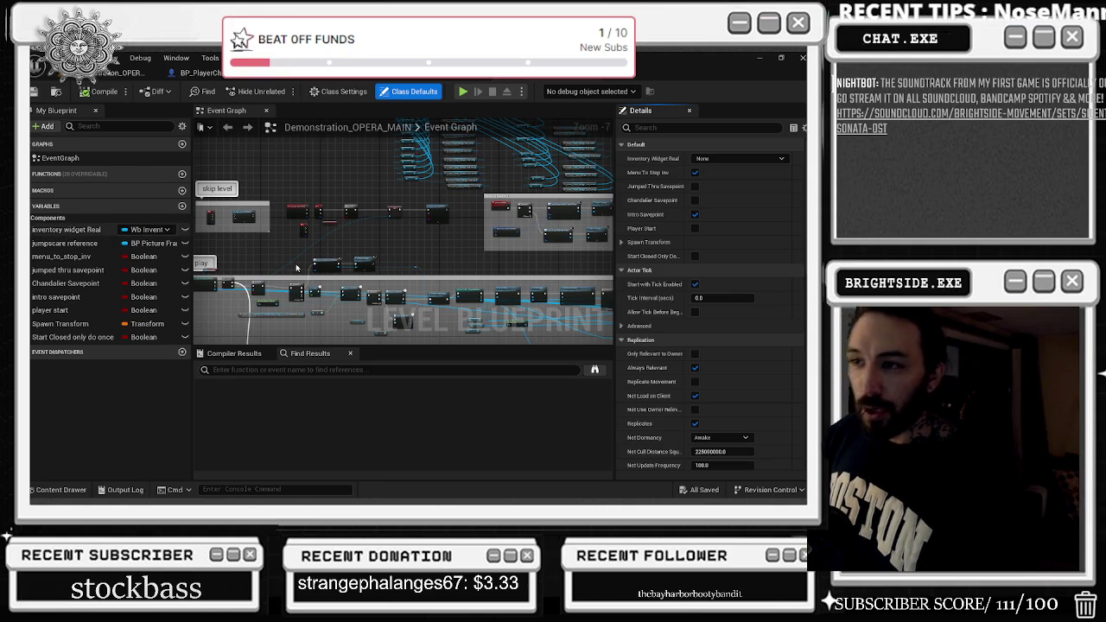
pyautogui.scroll(3, 328, 230)
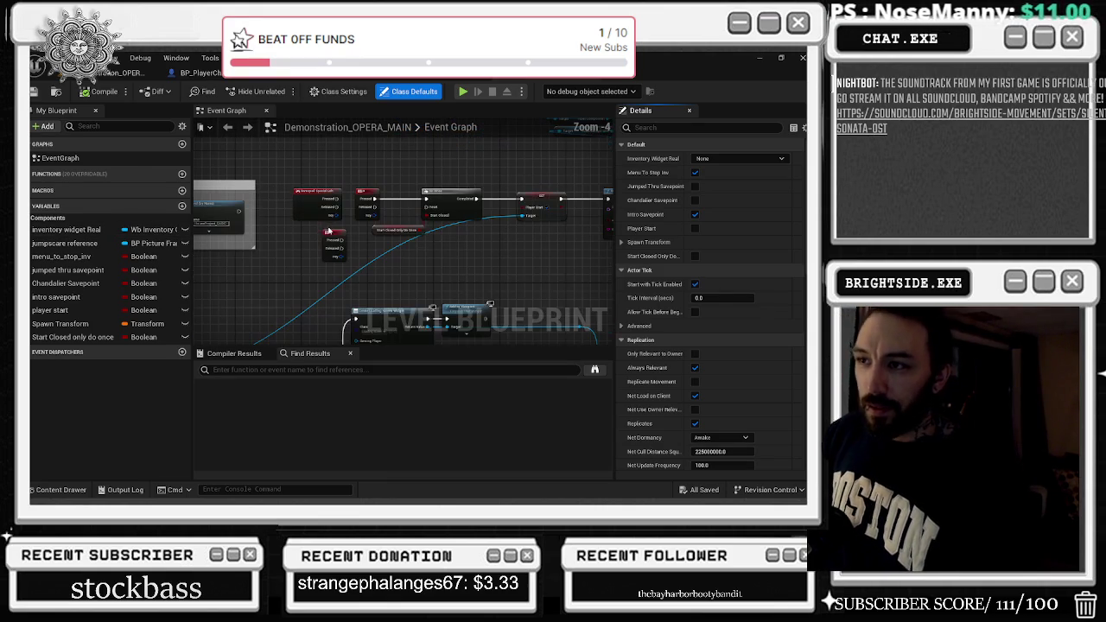
# Pan the Event Graph and reposition the SET node together with the green node beside it.
pyautogui.moveTo(341, 235)
pyautogui.mouseDown()
pyautogui.moveTo(74, 219)
pyautogui.moveTo(121, 219)
pyautogui.mouseUp()
pyautogui.scroll(1, 426, 230)
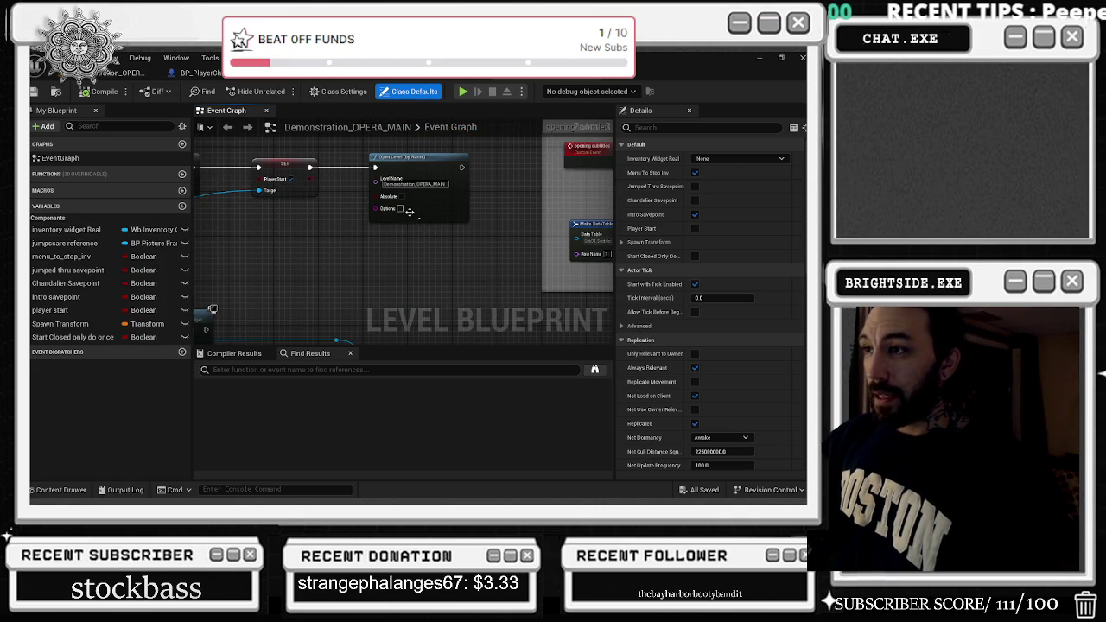
pyautogui.scroll(-1, 410, 226)
pyautogui.moveTo(363, 232)
pyautogui.mouseDown()
pyautogui.moveTo(504, 215)
pyautogui.moveTo(541, 194)
pyautogui.moveTo(537, 156)
pyautogui.mouseUp()
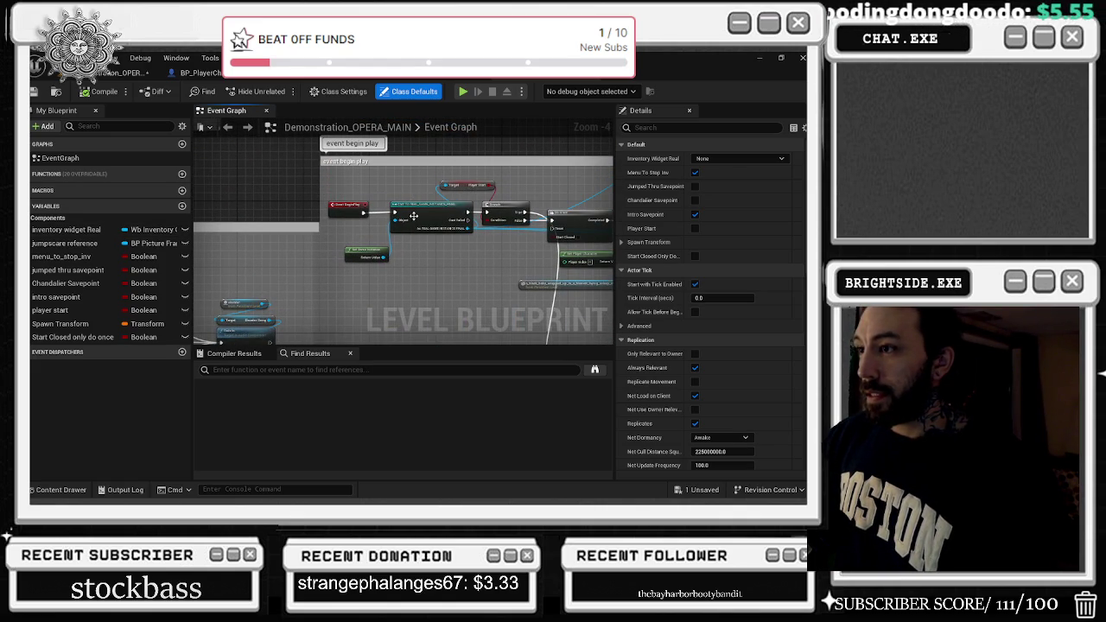
pyautogui.moveTo(417, 212); pyautogui.dragTo(408, 213)
pyautogui.moveTo(363, 253); pyautogui.dragTo(358, 241)
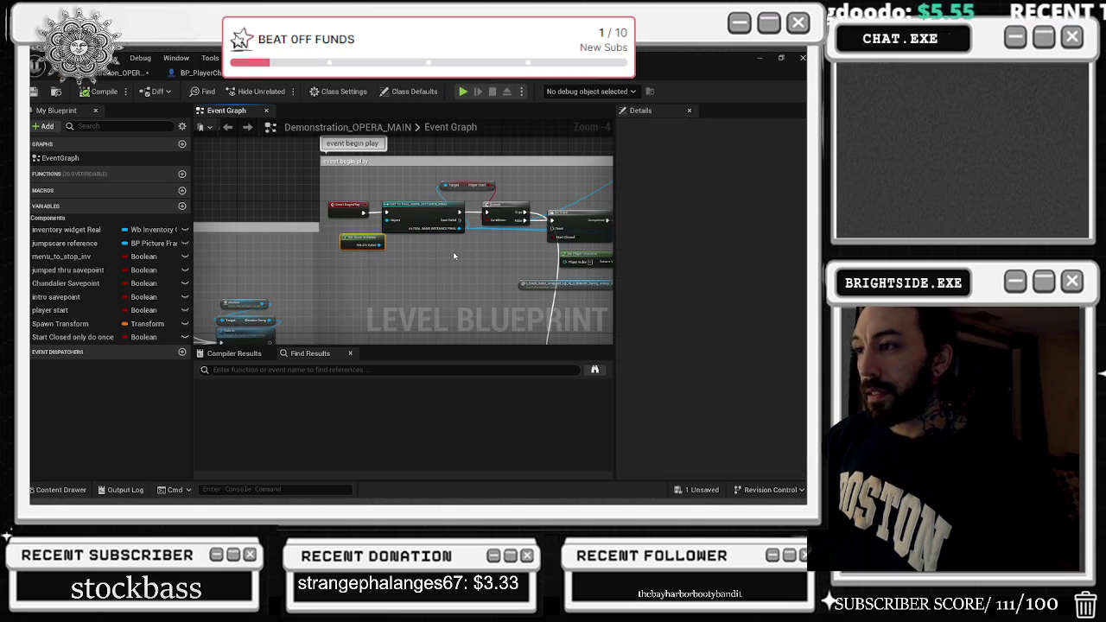
pyautogui.keyDown('ctrl'); pyautogui.click(411, 211); pyautogui.keyUp('ctrl')
pyautogui.moveTo(411, 211); pyautogui.dragTo(307, 283)
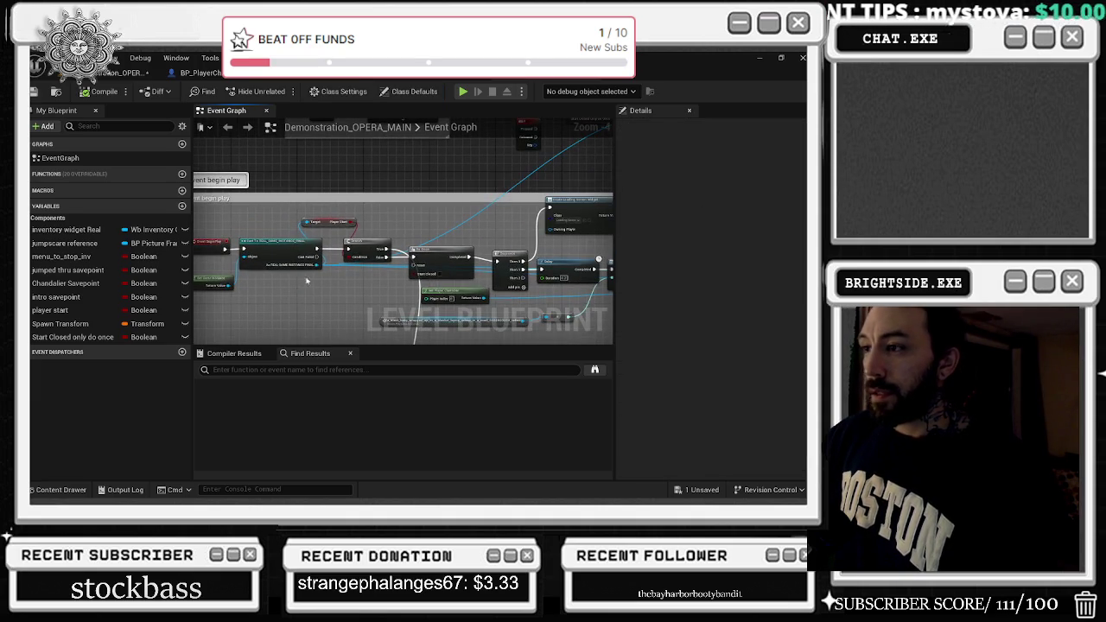
pyautogui.scroll(-2, 391, 234)
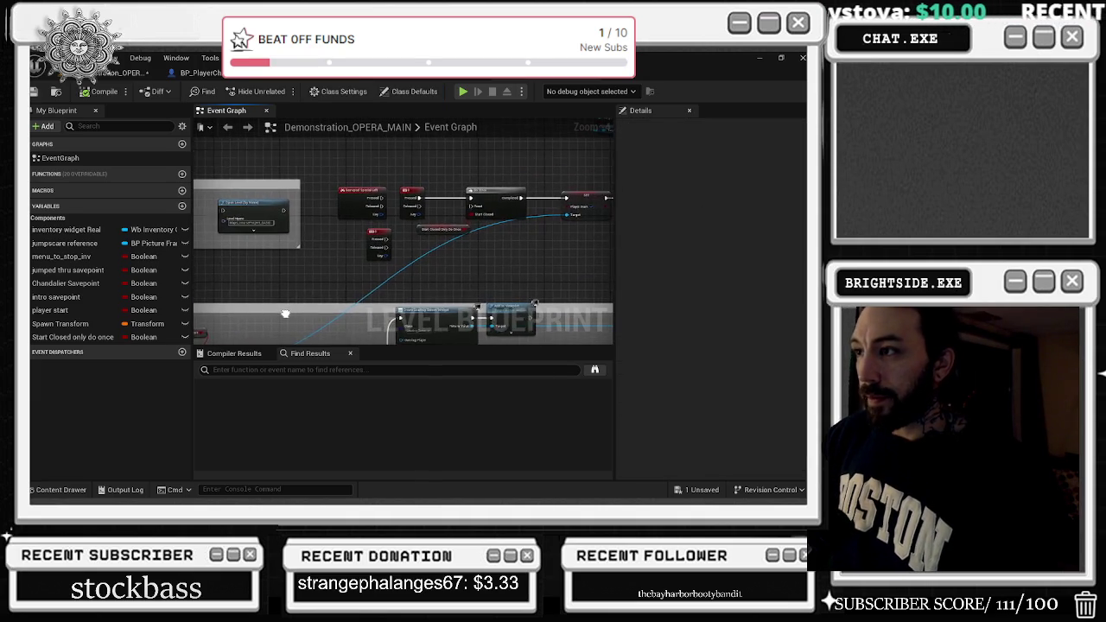
pyautogui.scroll(2, 447, 301)
pyautogui.scroll(2, 448, 301)
pyautogui.moveTo(447, 300)
pyautogui.mouseDown()
pyautogui.moveTo(506, 138)
pyautogui.moveTo(481, 162)
pyautogui.mouseUp()
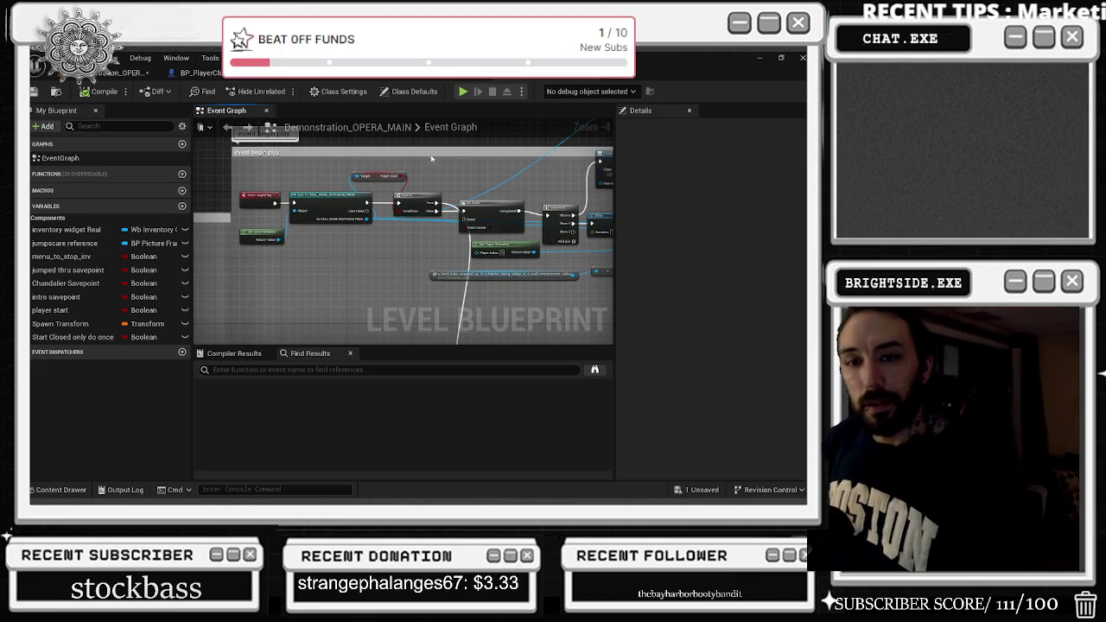
# Nudge the Player Start variable and inspect the Do Once, Get Player Pawn and reroute nodes.
pyautogui.moveTo(385, 179); pyautogui.dragTo(400, 186)
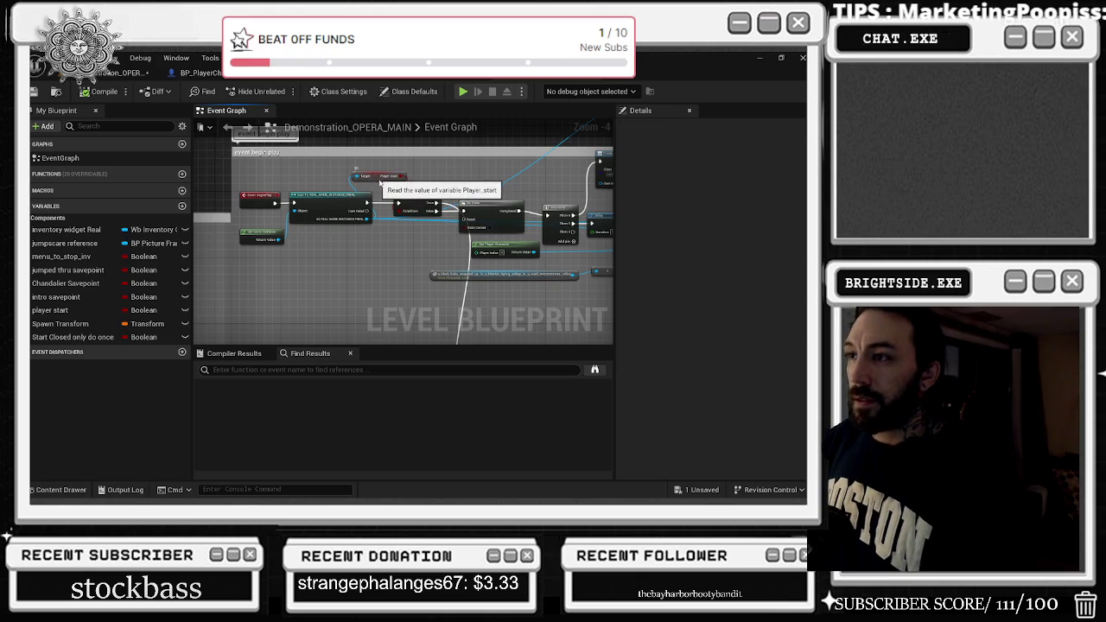
pyautogui.click(496, 216)
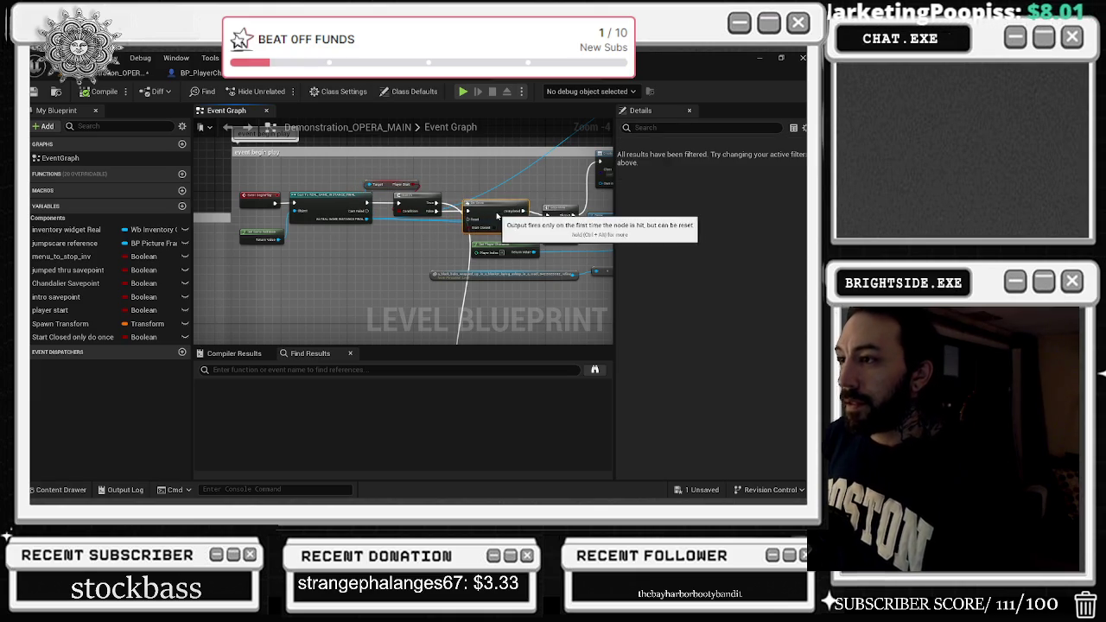
pyautogui.click(499, 246)
pyautogui.moveTo(498, 246); pyautogui.dragTo(455, 189)
pyautogui.moveTo(518, 217); pyautogui.dragTo(523, 224)
pyautogui.click(527, 220)
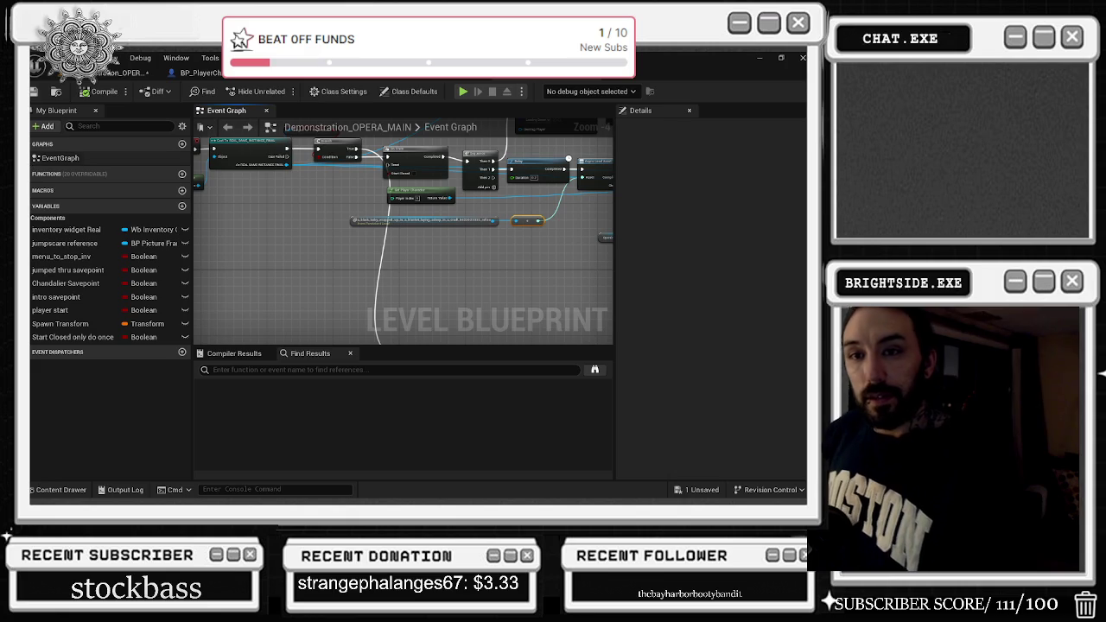
# Follow the chain past Spawn Sound and Delay, then select the Set node's Player_start variable.
pyautogui.moveTo(444, 247)
pyautogui.mouseDown()
pyautogui.moveTo(246, 291)
pyautogui.moveTo(106, 292)
pyautogui.mouseUp()
pyautogui.moveTo(404, 273)
pyautogui.mouseDown()
pyautogui.moveTo(259, 259)
pyautogui.moveTo(208, 215)
pyautogui.mouseUp()
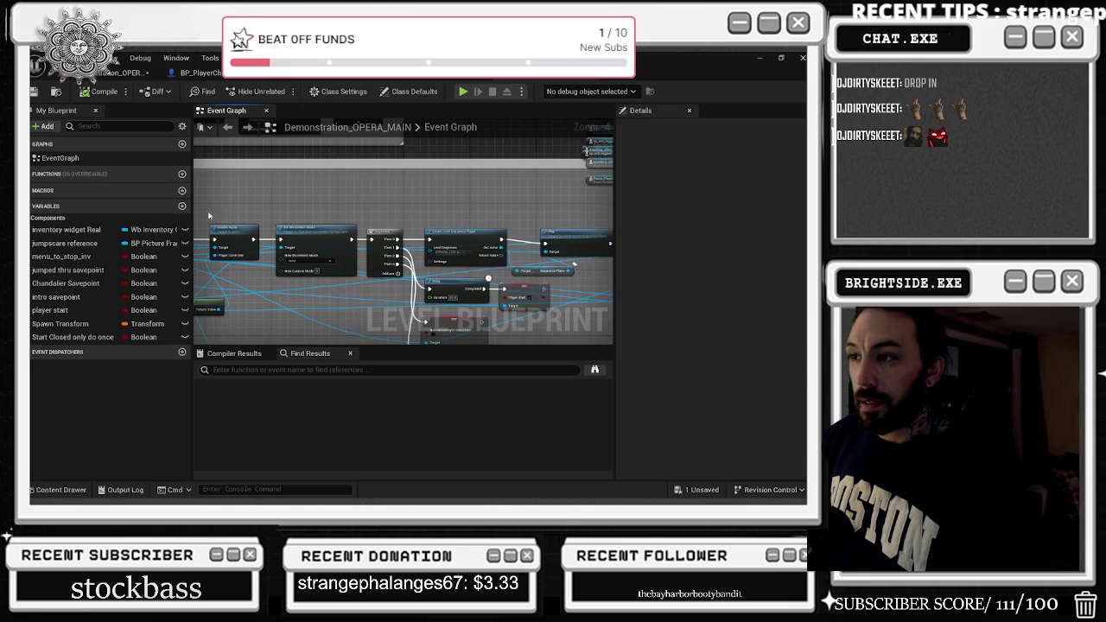
pyautogui.moveTo(363, 208); pyautogui.dragTo(288, 203)
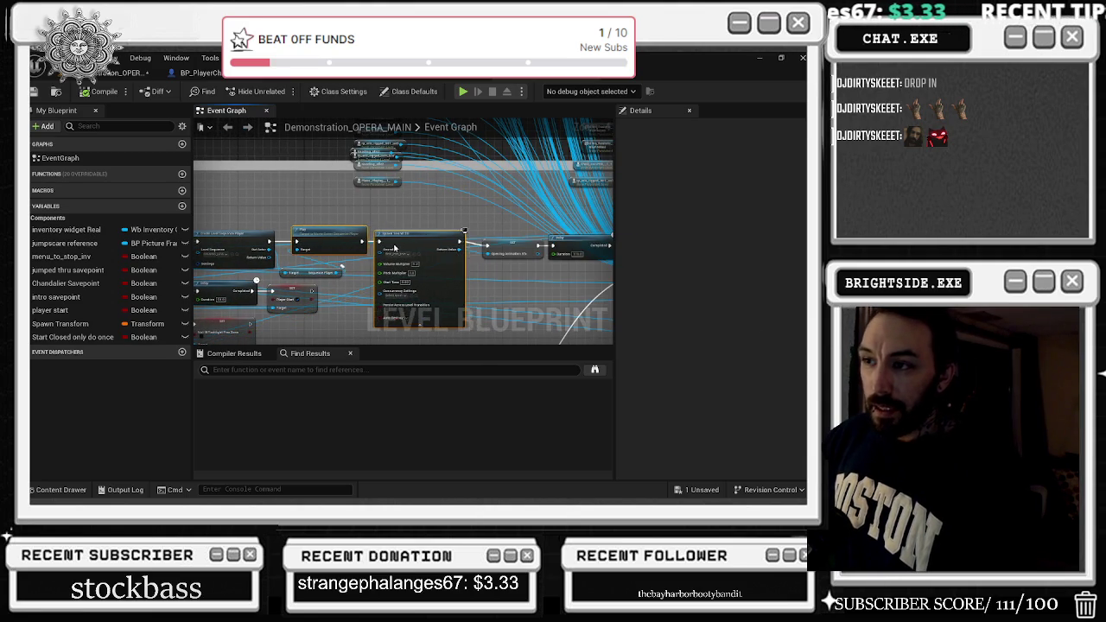
pyautogui.moveTo(441, 241); pyautogui.dragTo(351, 221)
pyautogui.moveTo(479, 256); pyautogui.dragTo(466, 250)
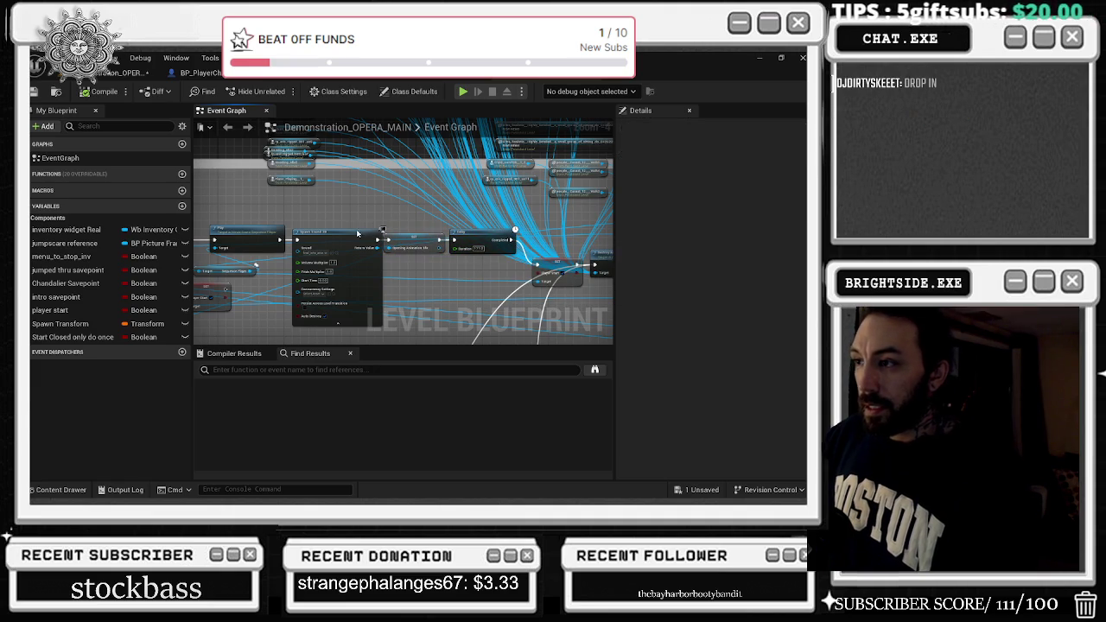
pyautogui.moveTo(418, 226)
pyautogui.mouseDown()
pyautogui.moveTo(456, 245)
pyautogui.moveTo(443, 226)
pyautogui.moveTo(367, 218)
pyautogui.mouseUp()
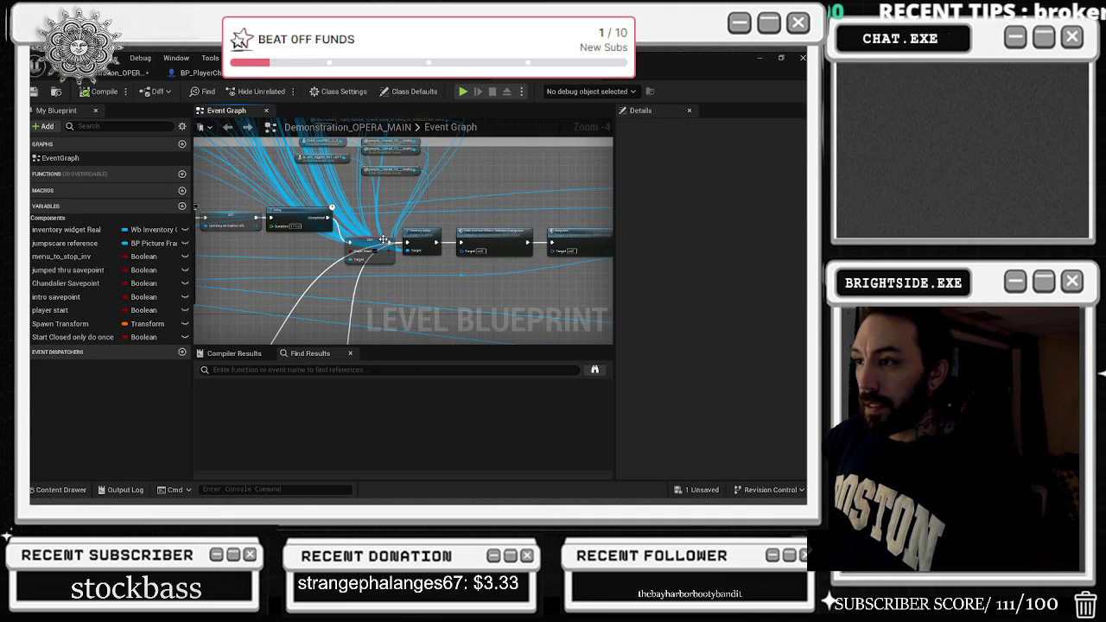
pyautogui.click(378, 221)
# Postpone the pending autosave from its notification.
pyautogui.scroll(3, 379, 222)
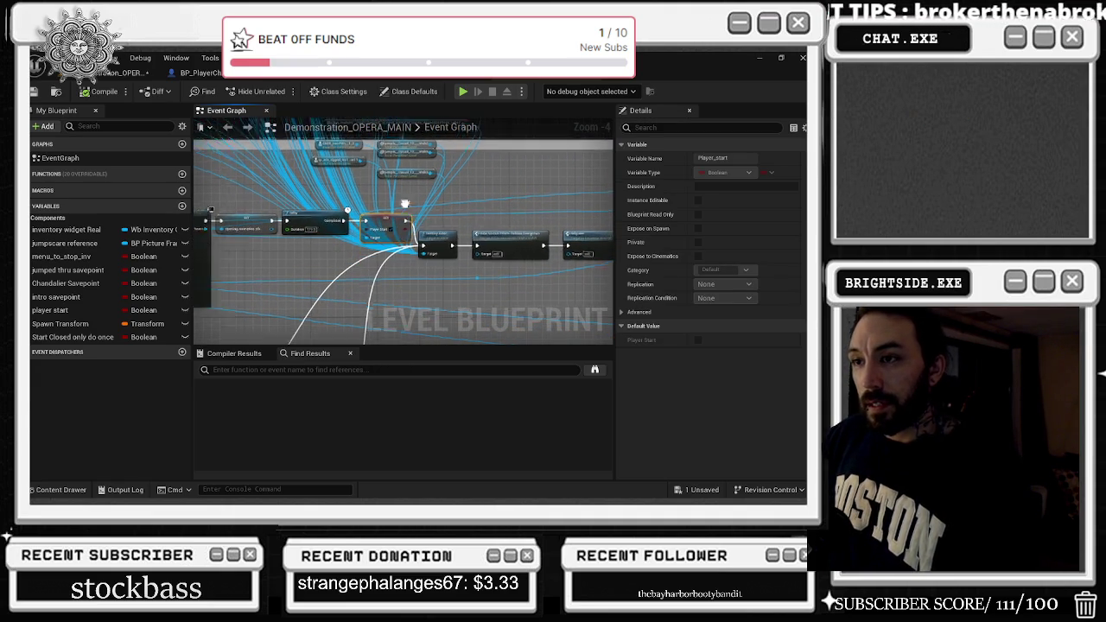
pyautogui.moveTo(578, 186); pyautogui.dragTo(588, 182)
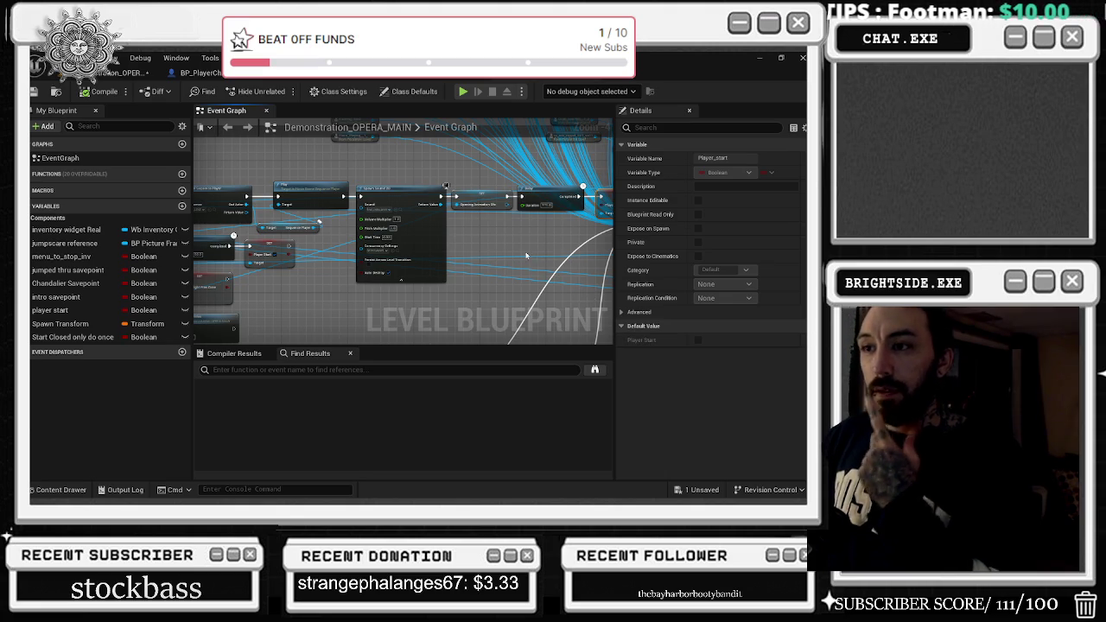
pyautogui.scroll(-3, 484, 246)
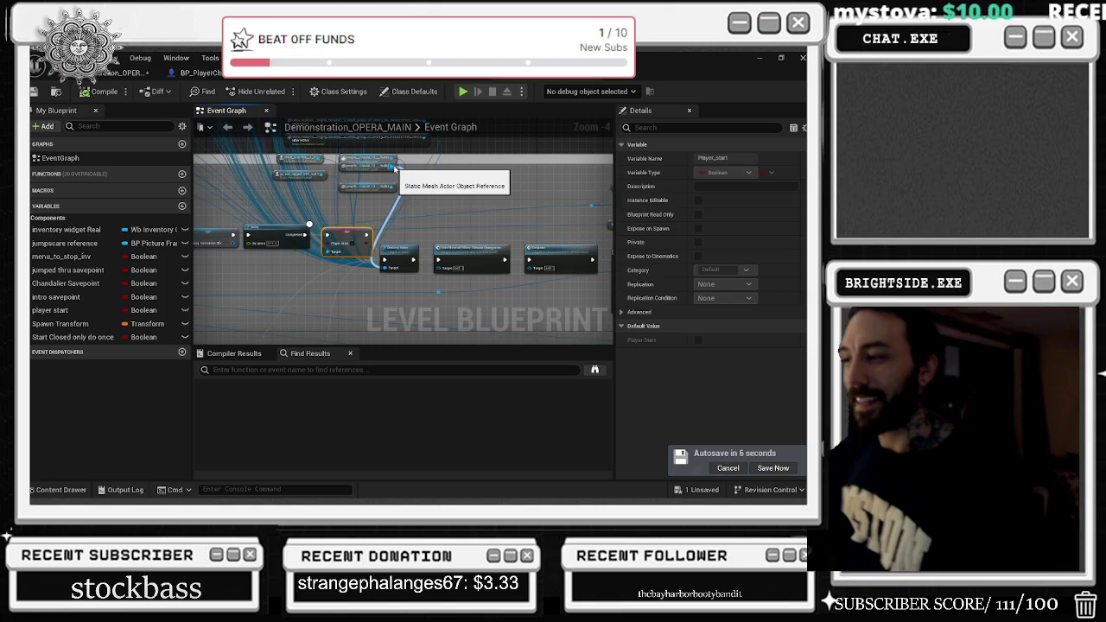
pyautogui.click(727, 467)
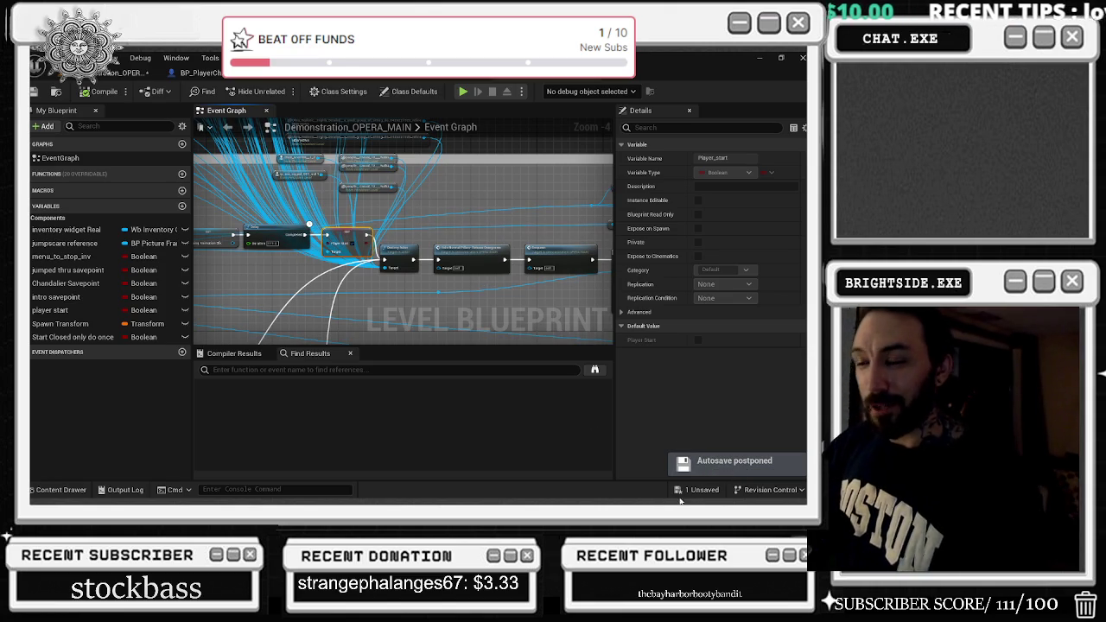
# Move the Destroy node up beside the Player start Set node and straighten it onto the execution line.
pyautogui.moveTo(397, 249); pyautogui.dragTo(406, 226)
pyautogui.click(467, 227)
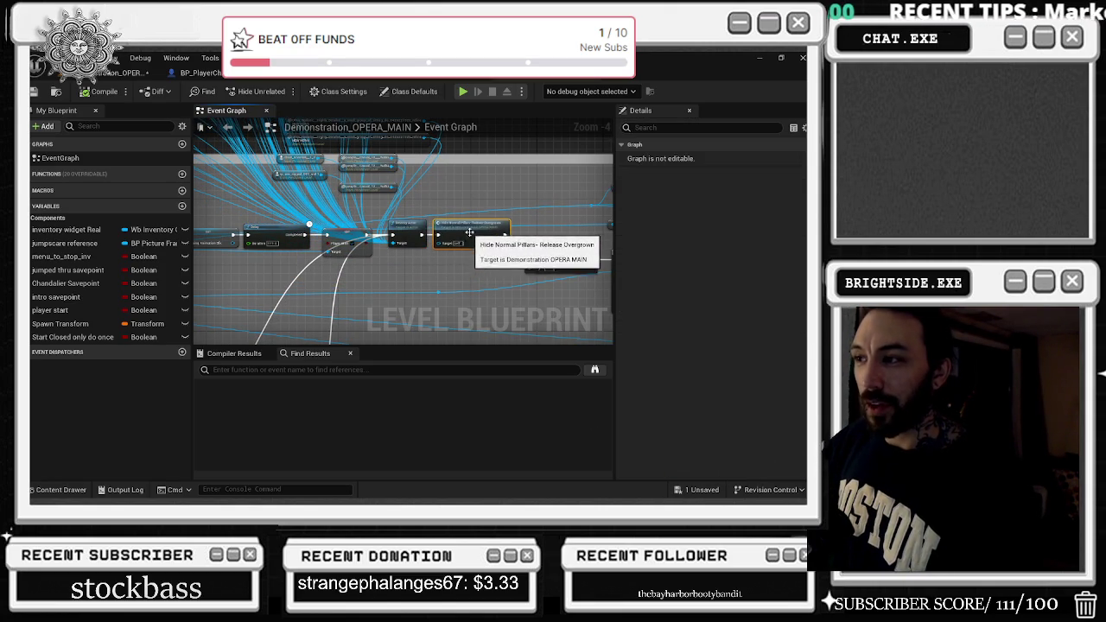
pyautogui.click(471, 255)
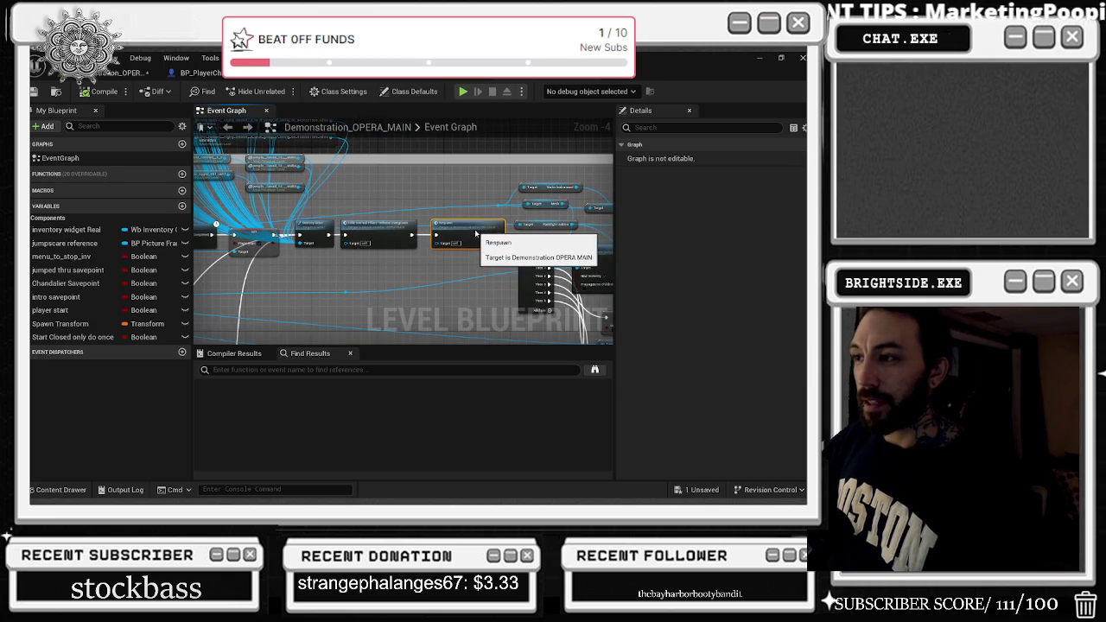
pyautogui.press('q')
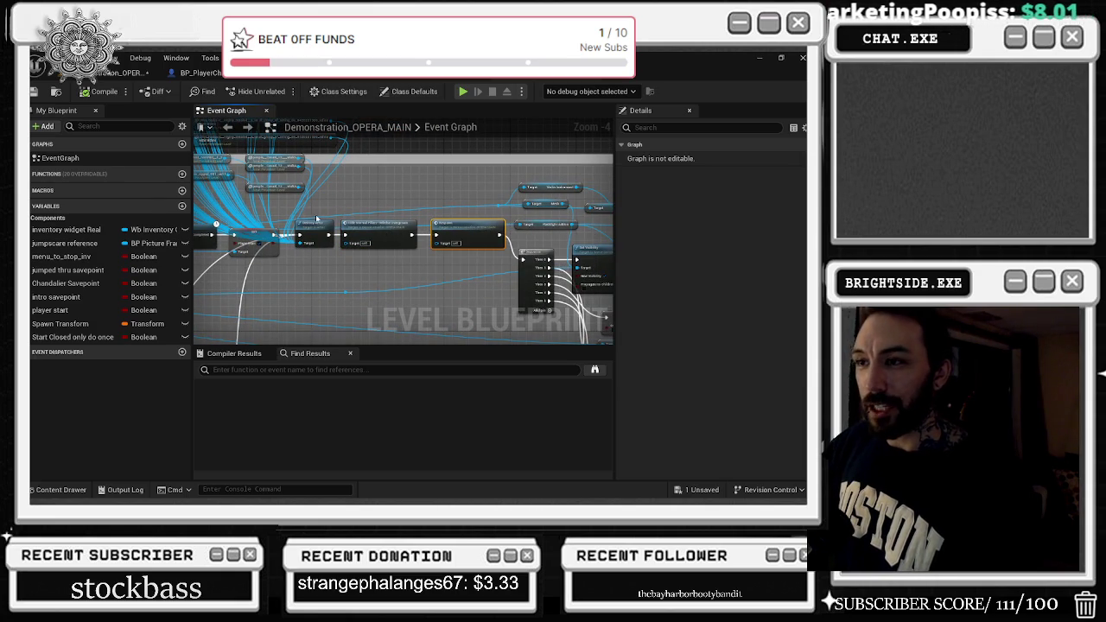
# Select the MainSong Audio Set node and bring the Spawn Sound 2D chain into view.
pyautogui.moveTo(454, 201); pyautogui.dragTo(490, 162)
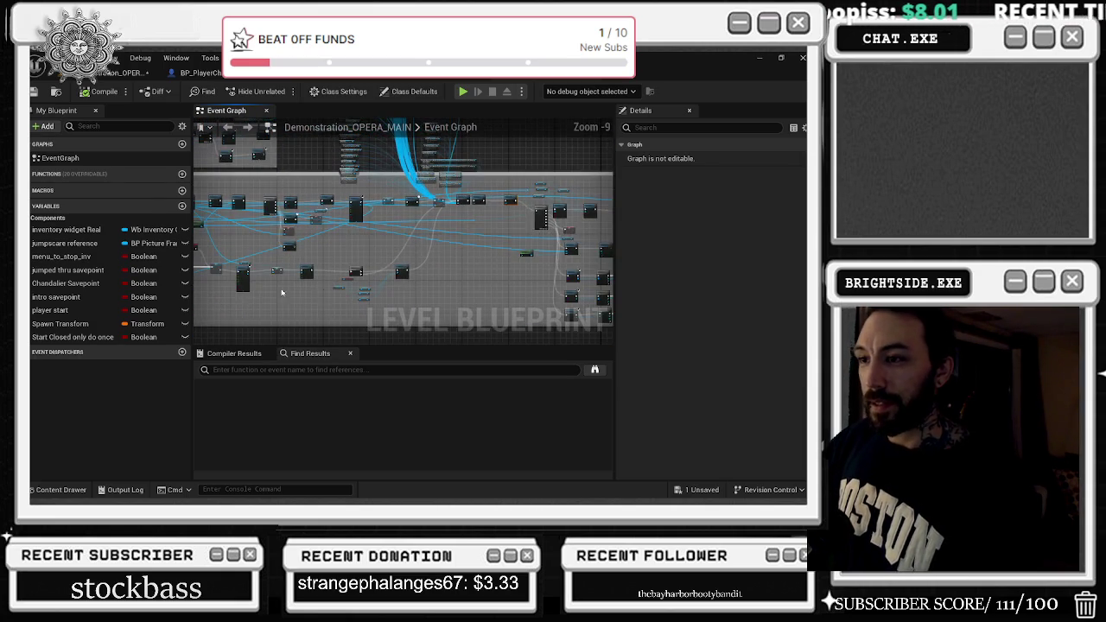
pyautogui.scroll(1, 323, 263)
pyautogui.click(324, 224)
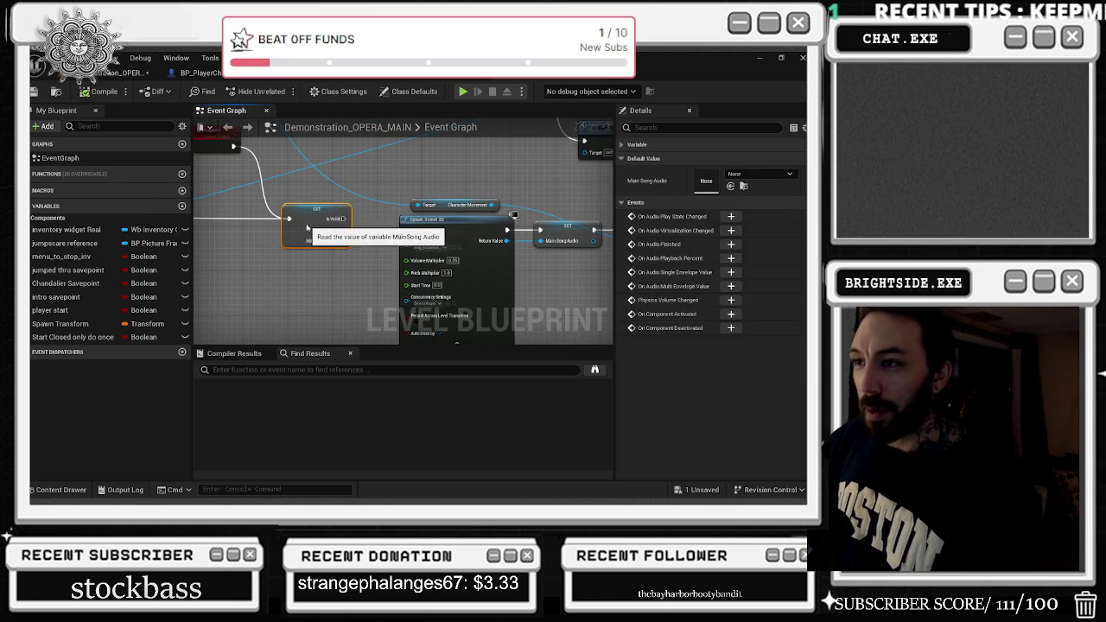
pyautogui.moveTo(319, 168)
pyautogui.mouseDown()
pyautogui.moveTo(403, 204)
pyautogui.moveTo(307, 176)
pyautogui.mouseUp()
# Reposition the Character Movement target node beside the Set Movement Mode chain.
pyautogui.moveTo(545, 226); pyautogui.dragTo(421, 221)
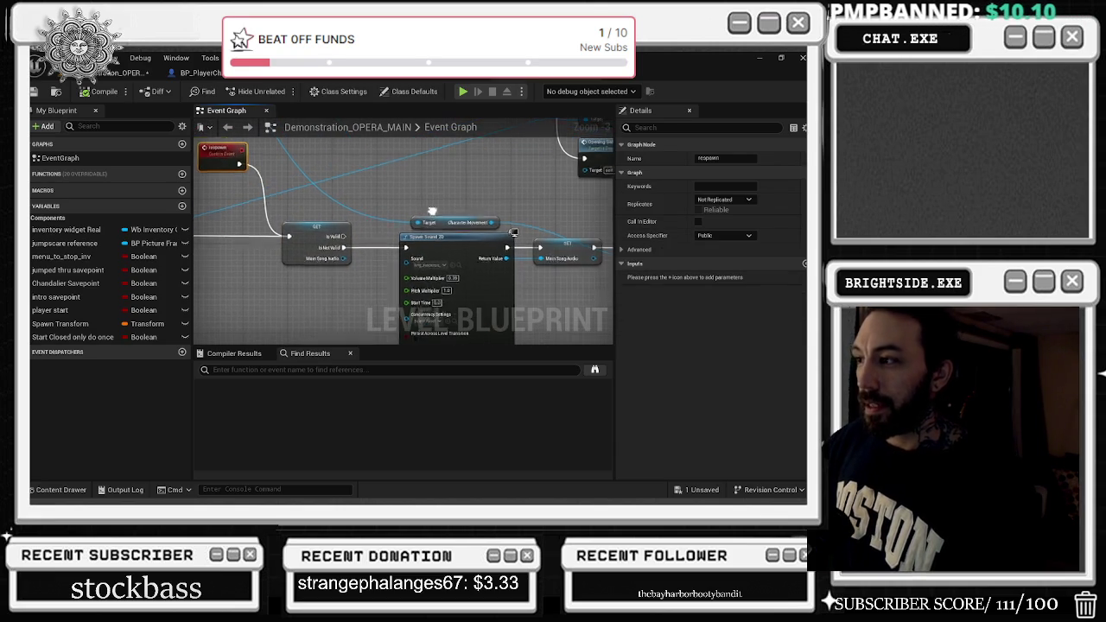
pyautogui.moveTo(513, 234); pyautogui.dragTo(376, 217)
pyautogui.click(300, 204)
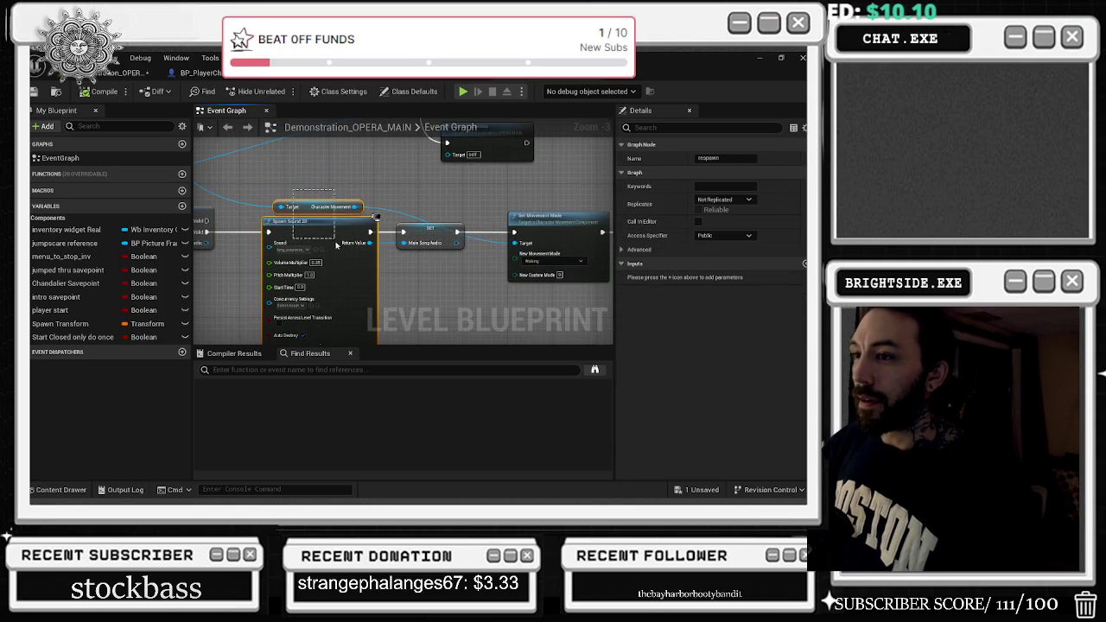
pyautogui.moveTo(300, 204)
pyautogui.mouseDown()
pyautogui.moveTo(348, 279)
pyautogui.moveTo(329, 264)
pyautogui.moveTo(413, 281)
pyautogui.moveTo(481, 274)
pyautogui.moveTo(327, 272)
pyautogui.mouseUp()
pyautogui.click(329, 265)
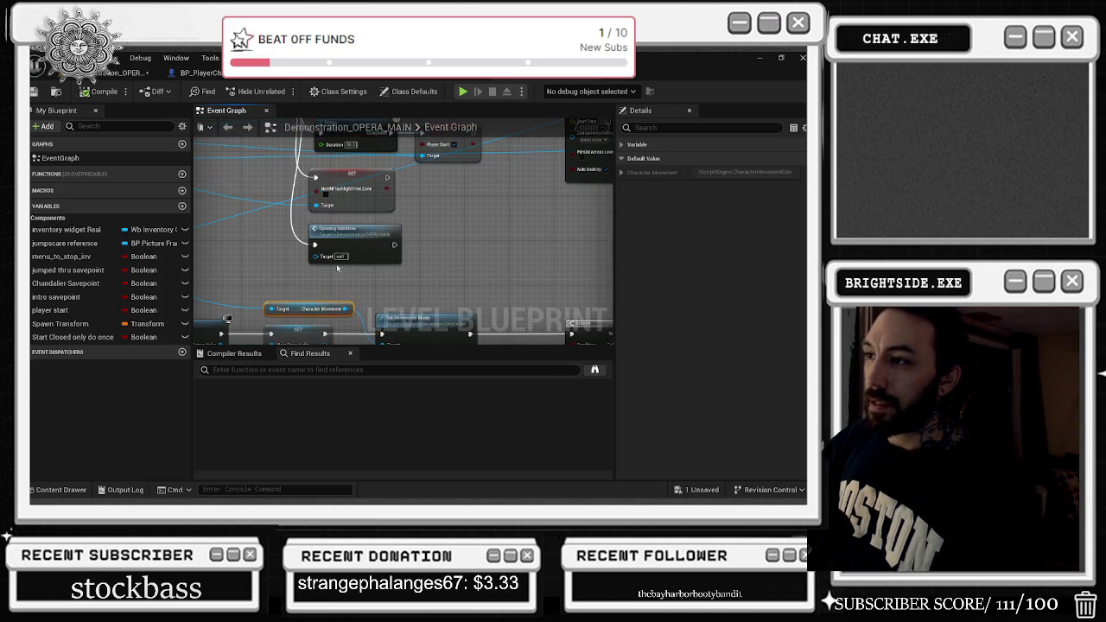
pyautogui.moveTo(380, 226)
pyautogui.mouseDown()
pyautogui.moveTo(406, 186)
pyautogui.moveTo(366, 207)
pyautogui.mouseUp()
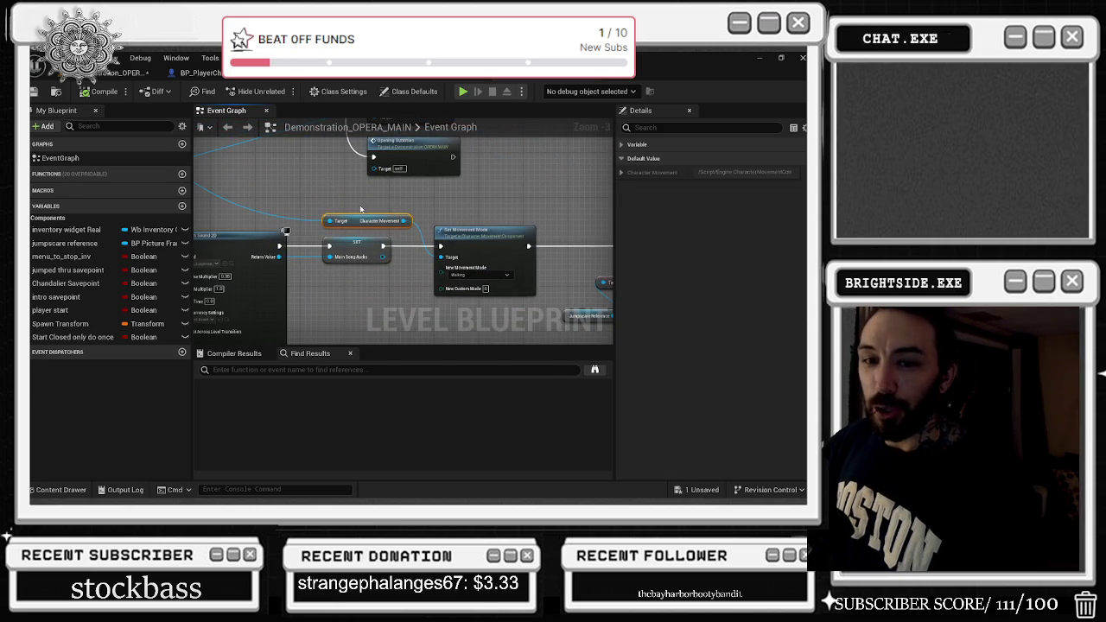
pyautogui.moveTo(510, 226); pyautogui.dragTo(411, 194)
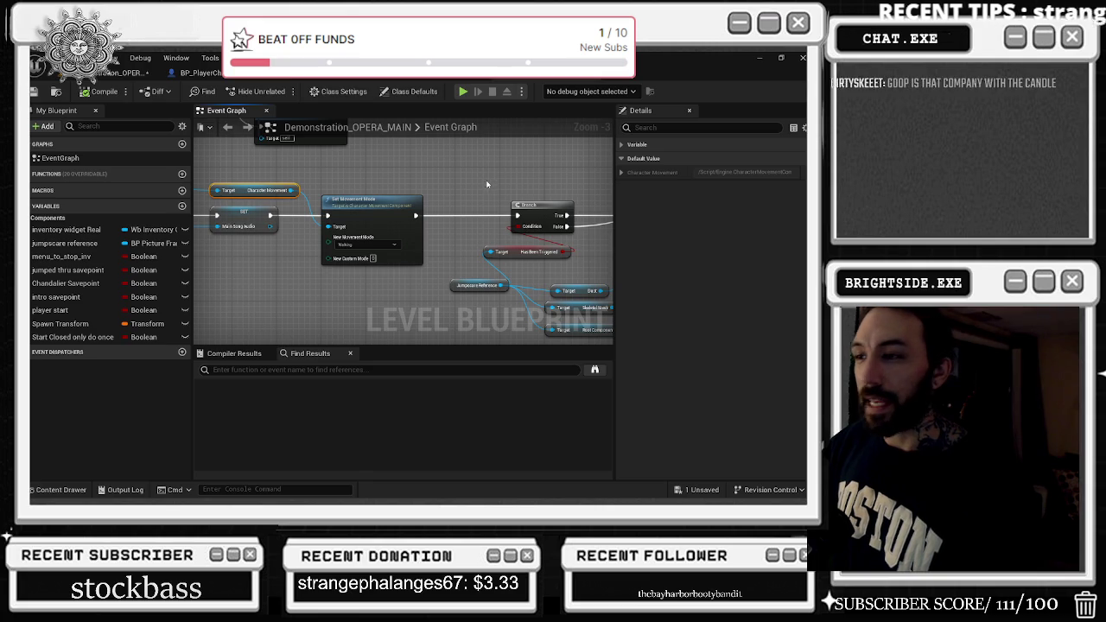
# Shift the Branch and Set Visibility nodes right, including the Dust, Skeletal Mesh and Root Component nodes.
pyautogui.moveTo(483, 183)
pyautogui.mouseDown()
pyautogui.moveTo(444, 168)
pyautogui.moveTo(267, 178)
pyautogui.moveTo(288, 165)
pyautogui.mouseUp()
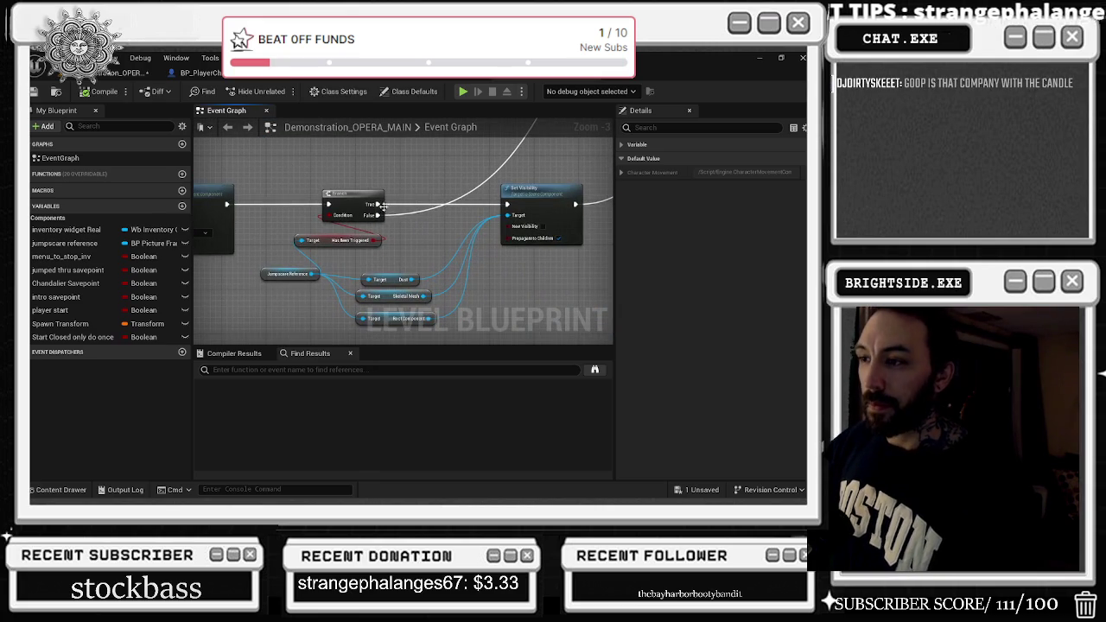
pyautogui.moveTo(358, 197); pyautogui.dragTo(441, 198)
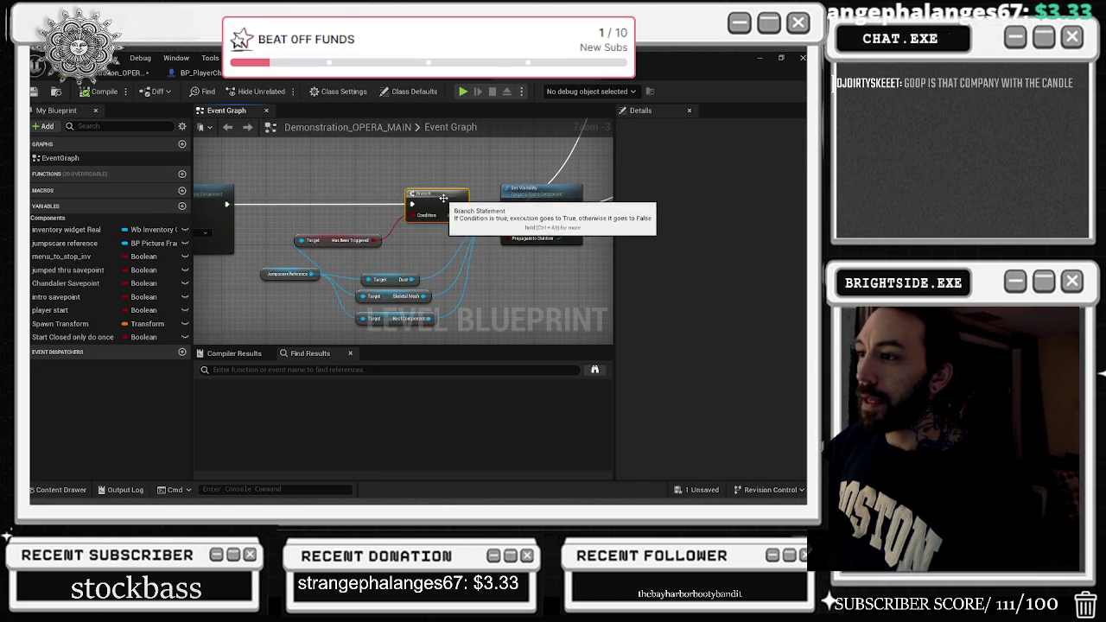
pyautogui.moveTo(335, 248)
pyautogui.mouseDown()
pyautogui.moveTo(361, 249)
pyautogui.moveTo(406, 332)
pyautogui.moveTo(390, 302)
pyautogui.mouseUp()
pyautogui.moveTo(441, 249); pyautogui.dragTo(278, 292)
pyautogui.moveTo(377, 238); pyautogui.dragTo(431, 234)
pyautogui.moveTo(505, 201); pyautogui.dragTo(350, 225)
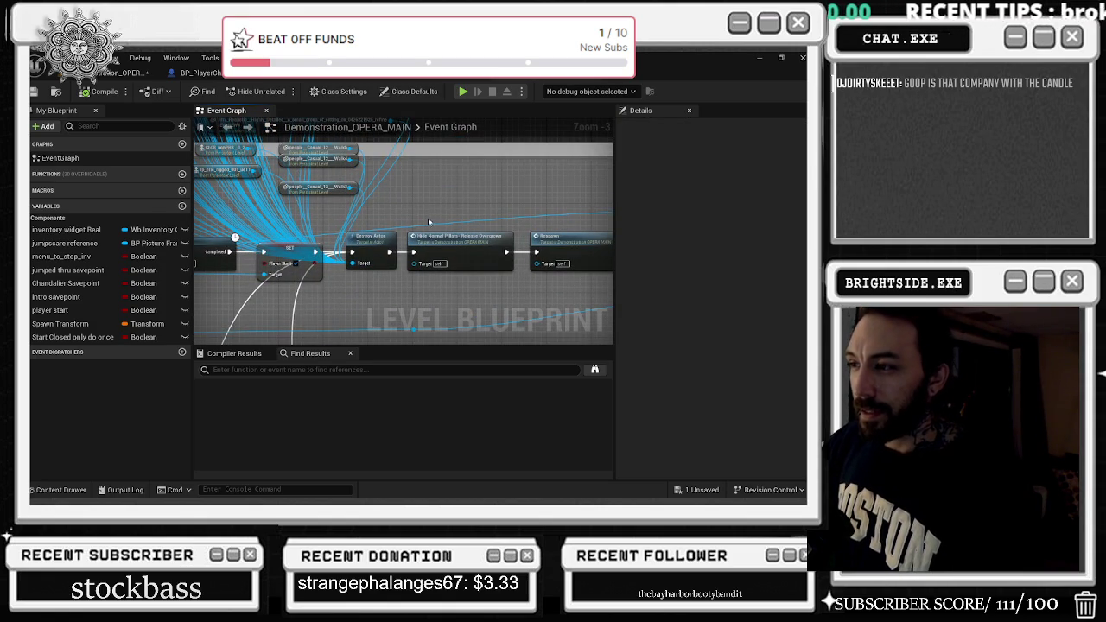
pyautogui.scroll(-1, 430, 219)
pyautogui.moveTo(511, 276); pyautogui.dragTo(308, 247)
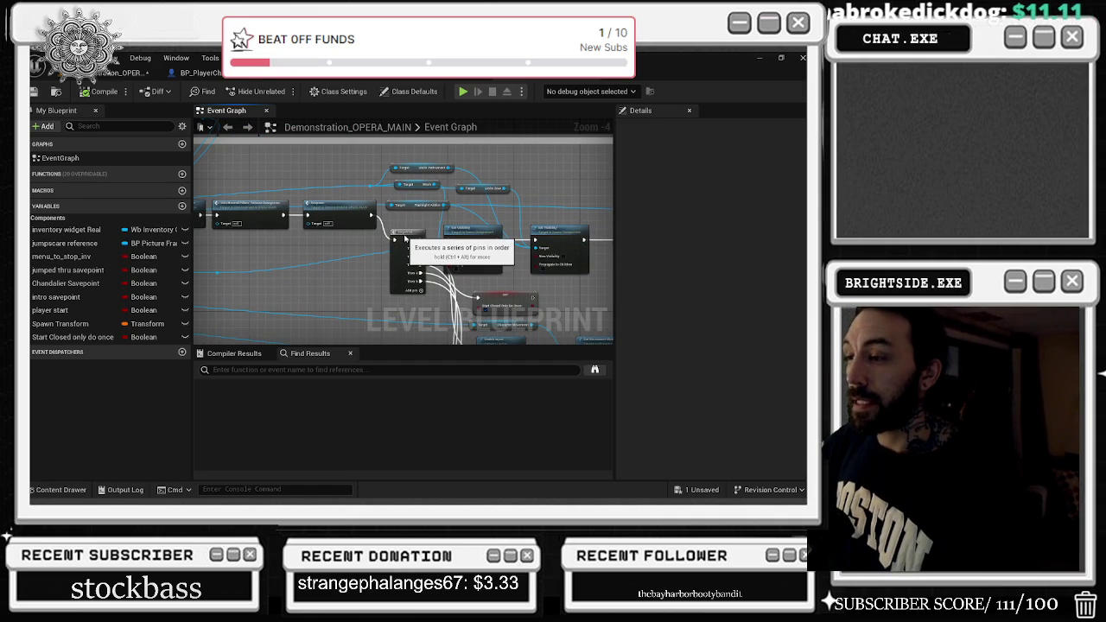
pyautogui.click(406, 235)
pyautogui.moveTo(465, 221); pyautogui.dragTo(575, 240)
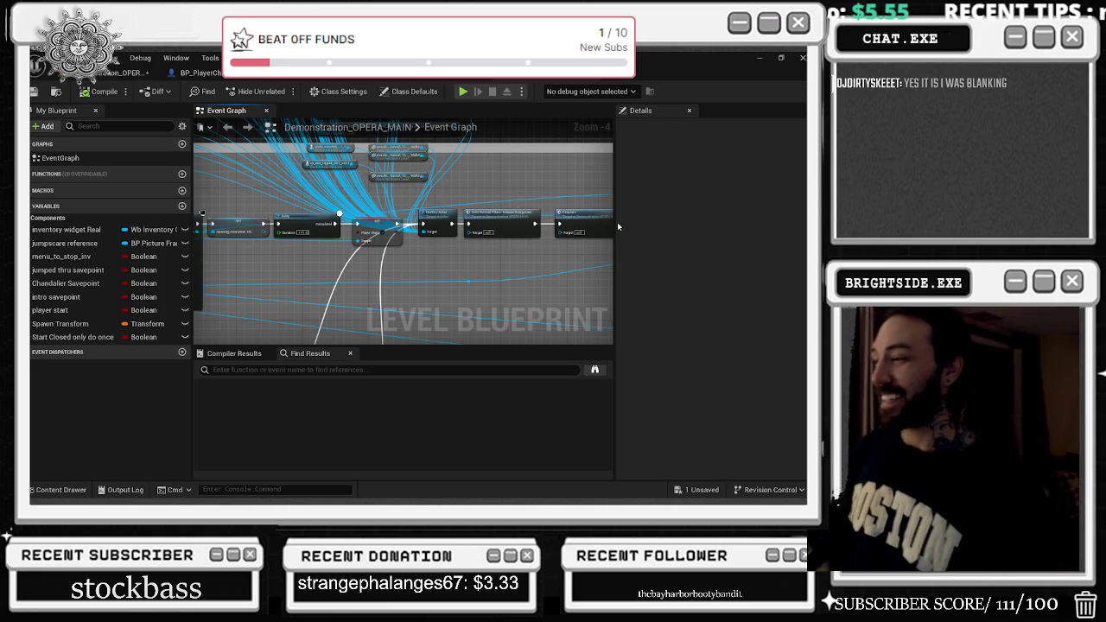
pyautogui.moveTo(616, 222); pyautogui.dragTo(324, 204)
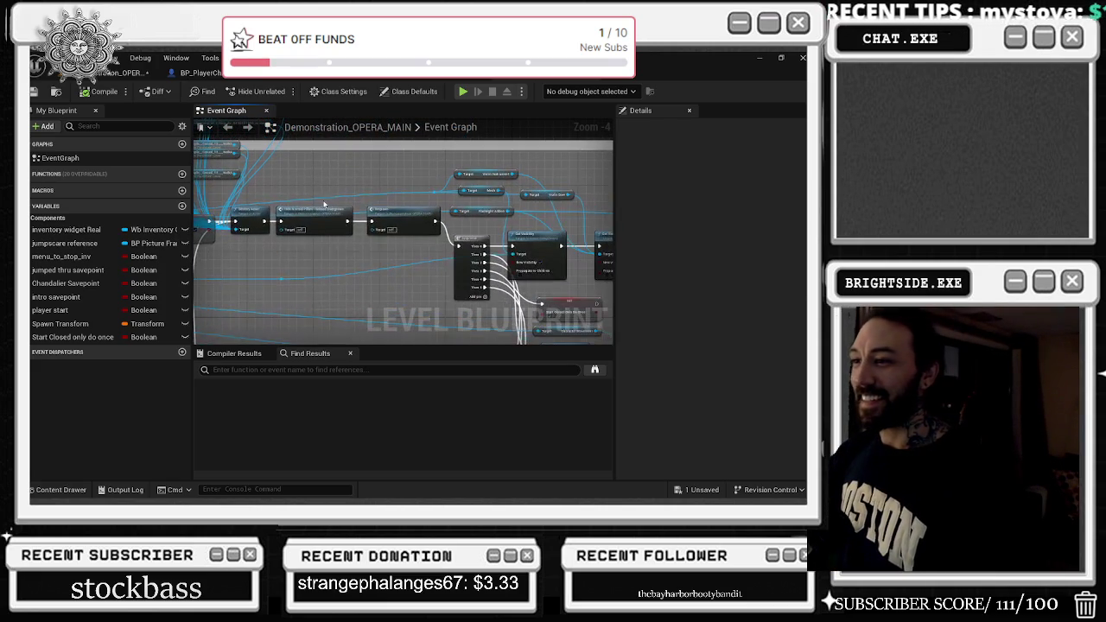
pyautogui.moveTo(426, 194)
pyautogui.mouseDown()
pyautogui.moveTo(623, 193)
pyautogui.moveTo(547, 194)
pyautogui.mouseUp()
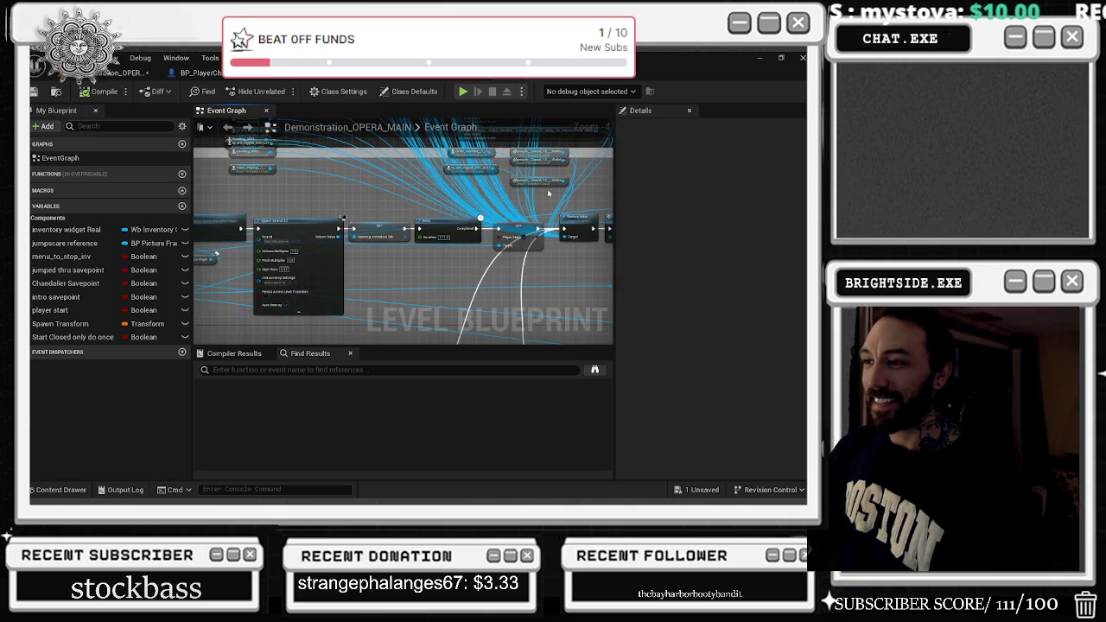
pyautogui.scroll(-2, 476, 201)
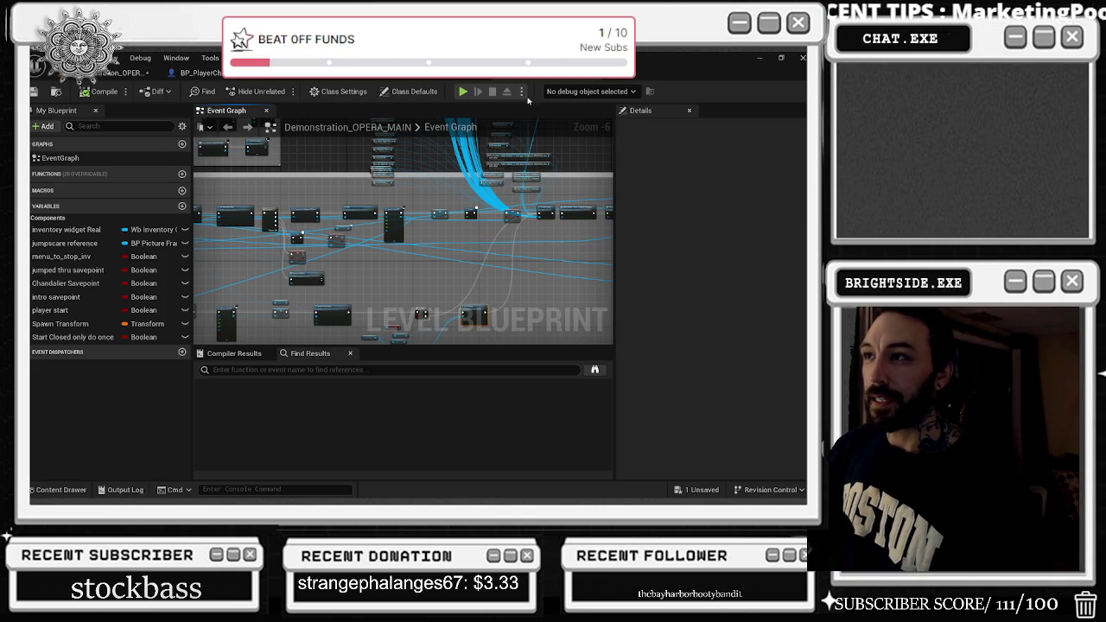
pyautogui.click(440, 77)
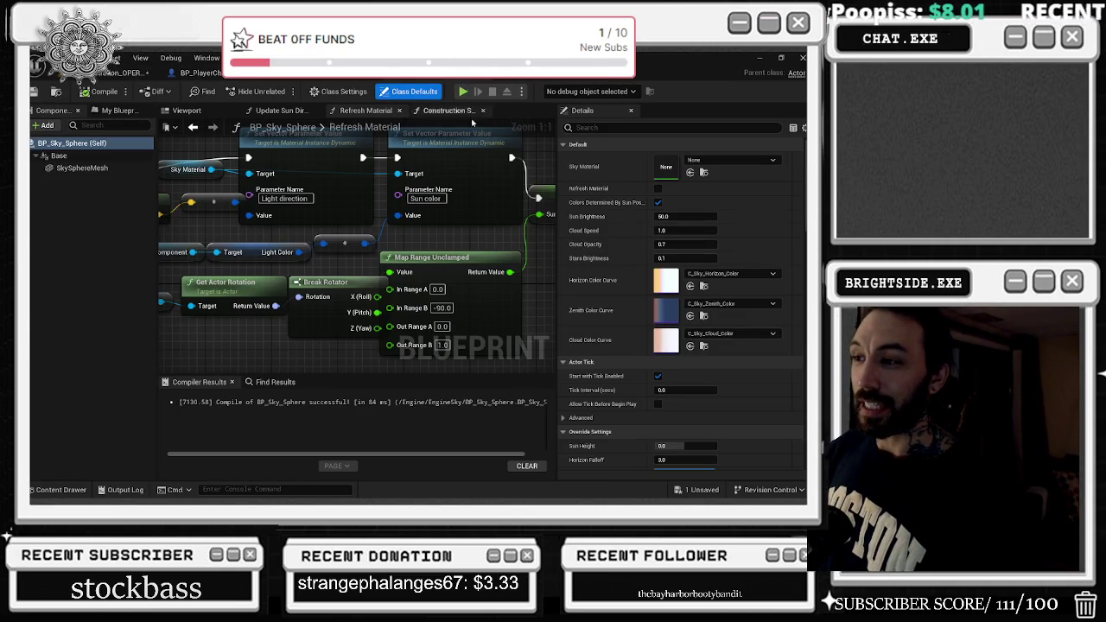
# Switch to the BP_AI tab to show the CHECK FOR HANDS AND FEET Event Graph.
pyautogui.click(434, 73)
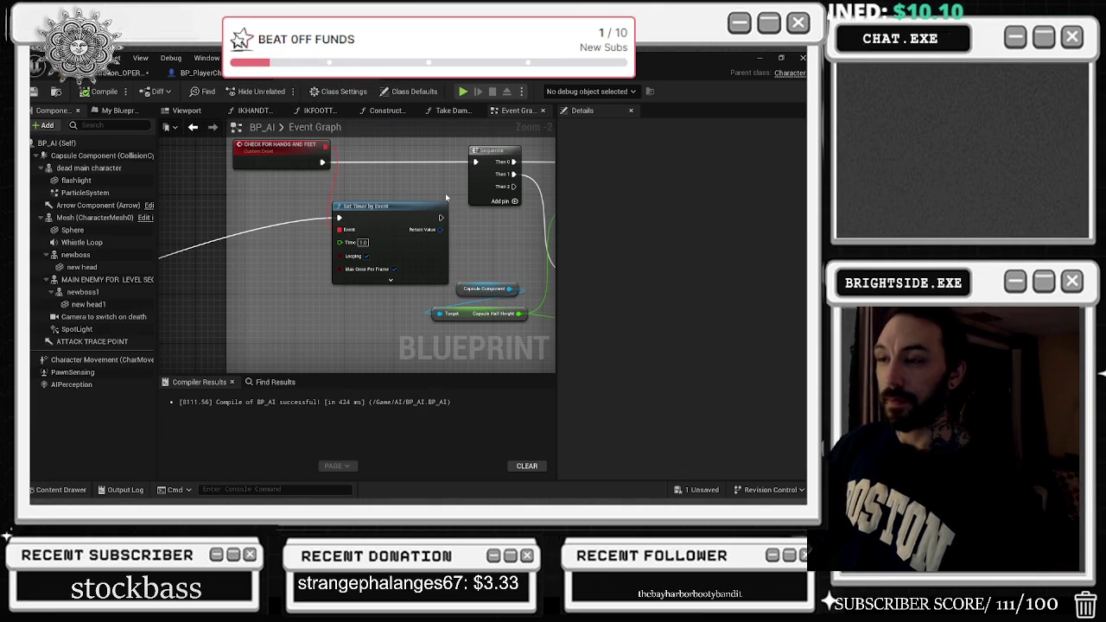
pyautogui.scroll(-7, 445, 193)
pyautogui.moveTo(379, 276); pyautogui.dragTo(421, 214)
pyautogui.scroll(1, 340, 280)
pyautogui.scroll(5, 339, 281)
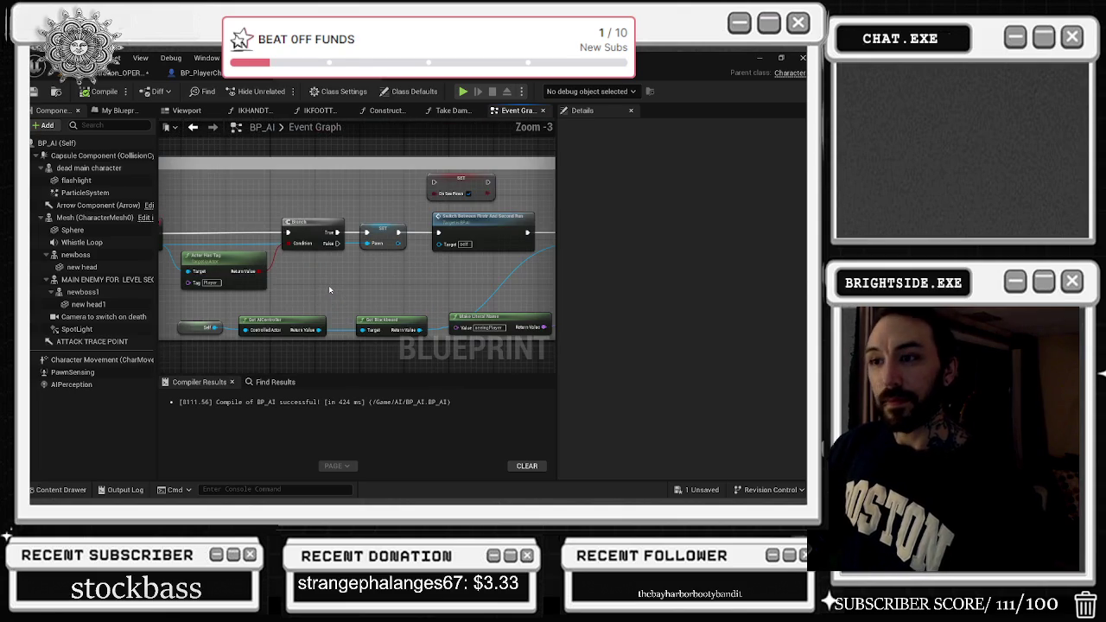
pyautogui.scroll(-5, 368, 279)
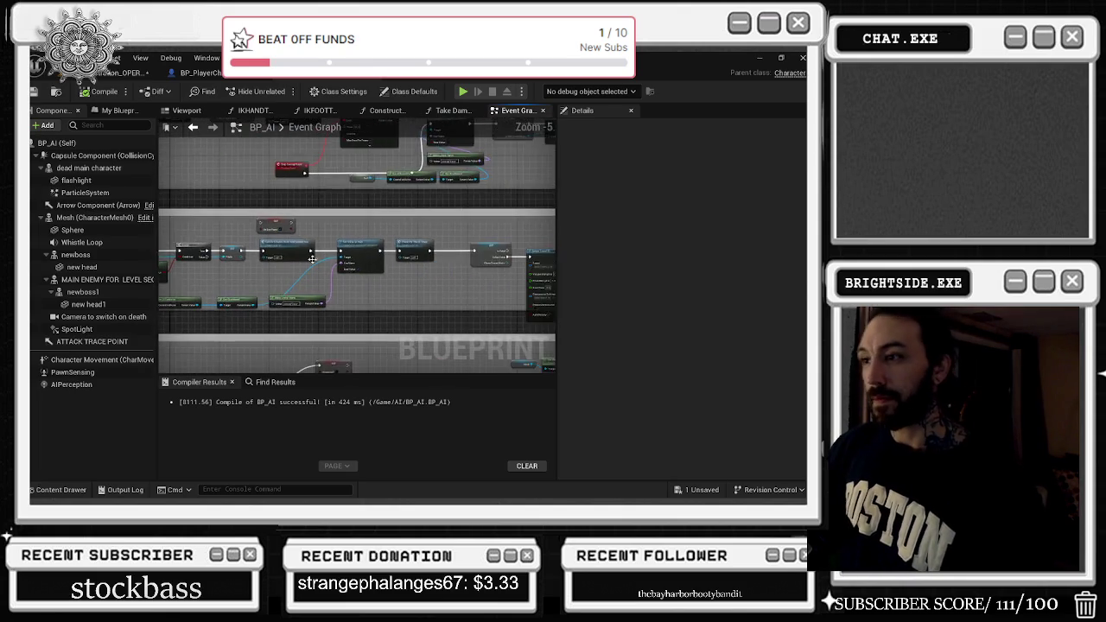
pyautogui.scroll(5, 385, 270)
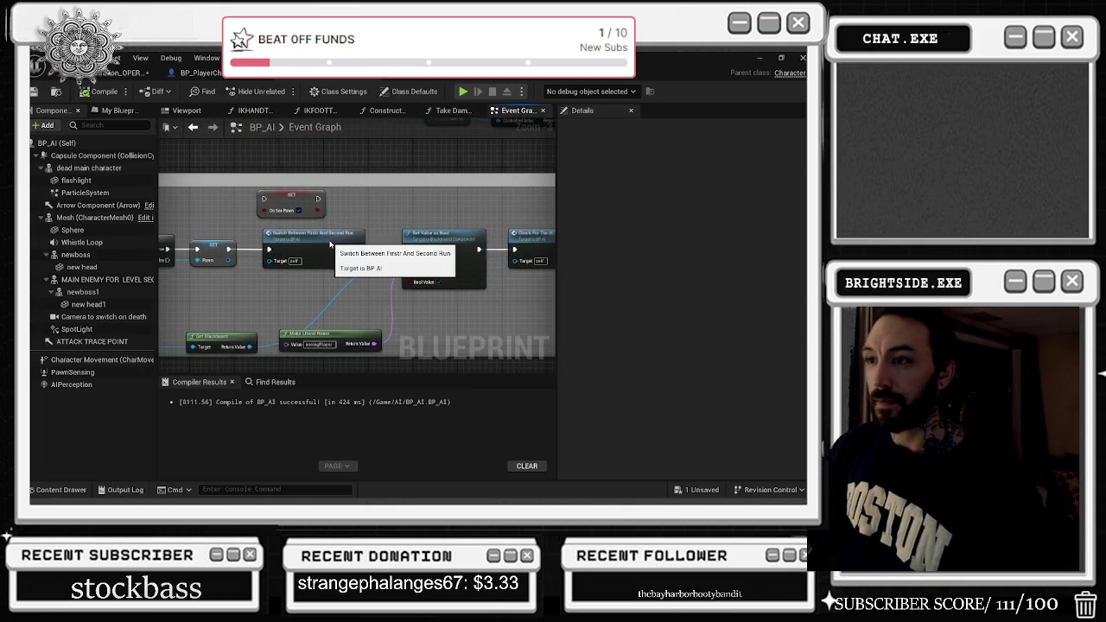
pyautogui.doubleClick(332, 231)
pyautogui.scroll(2, 349, 223)
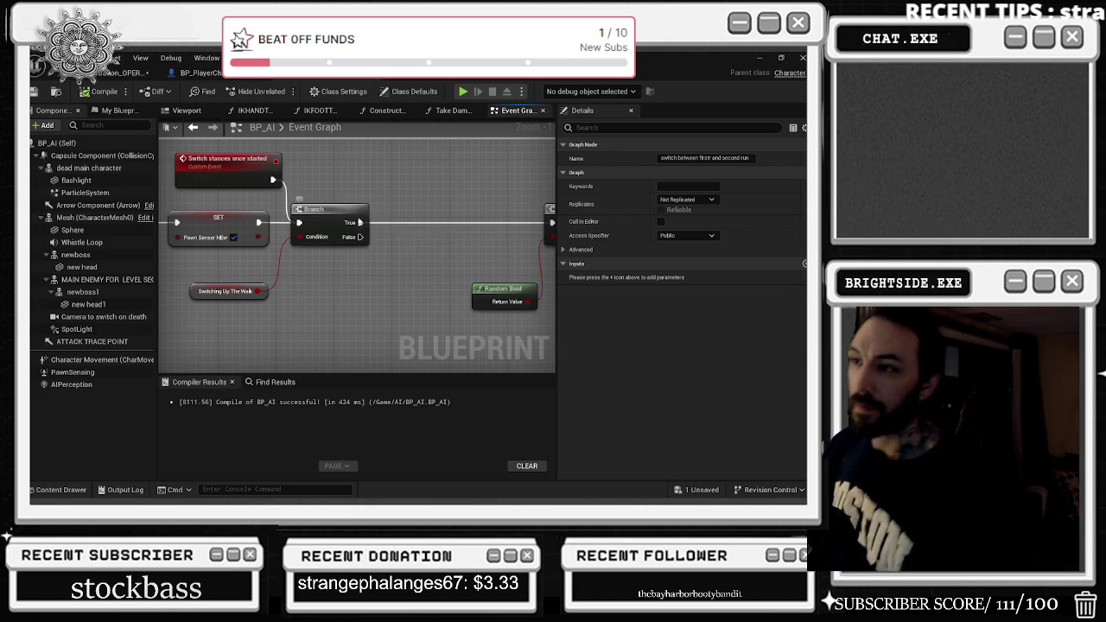
pyautogui.scroll(-2, 392, 183)
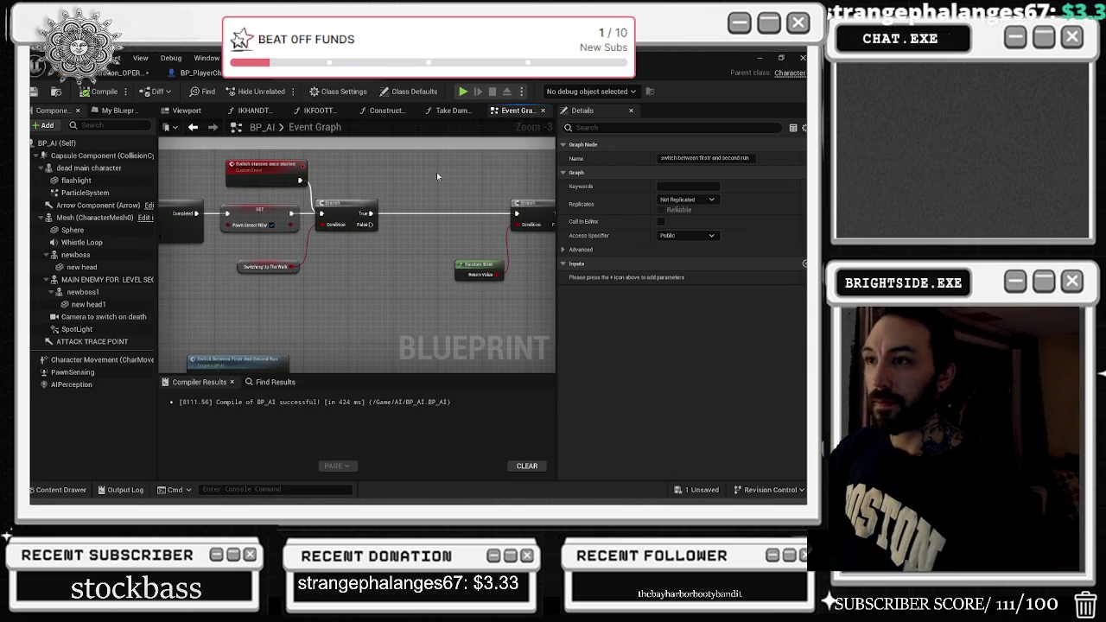
pyautogui.click(255, 268)
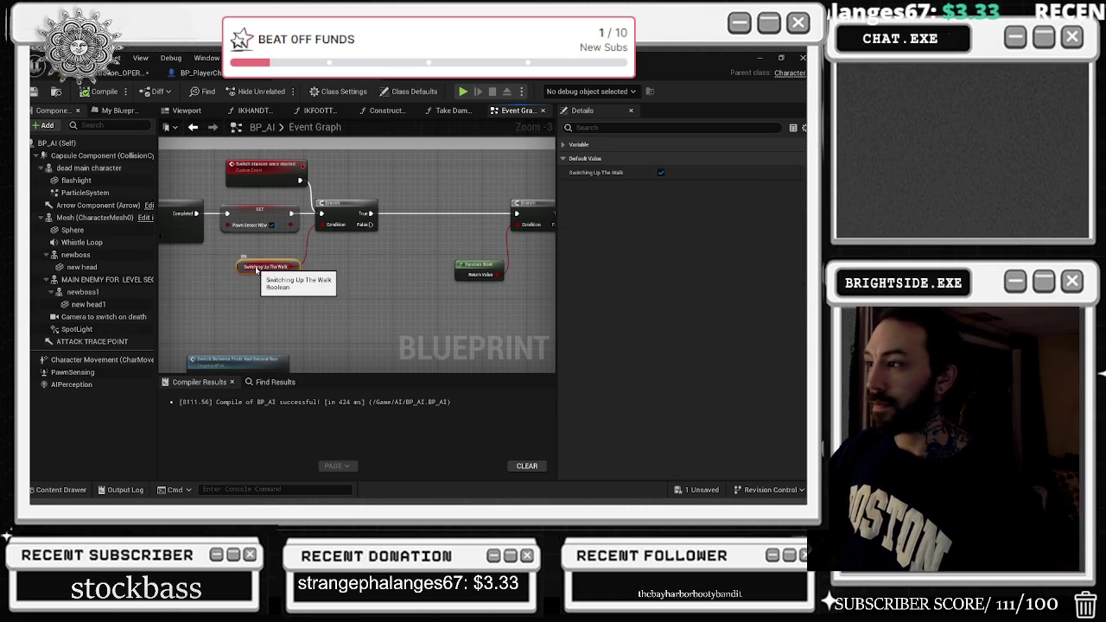
pyautogui.scroll(-4, 381, 241)
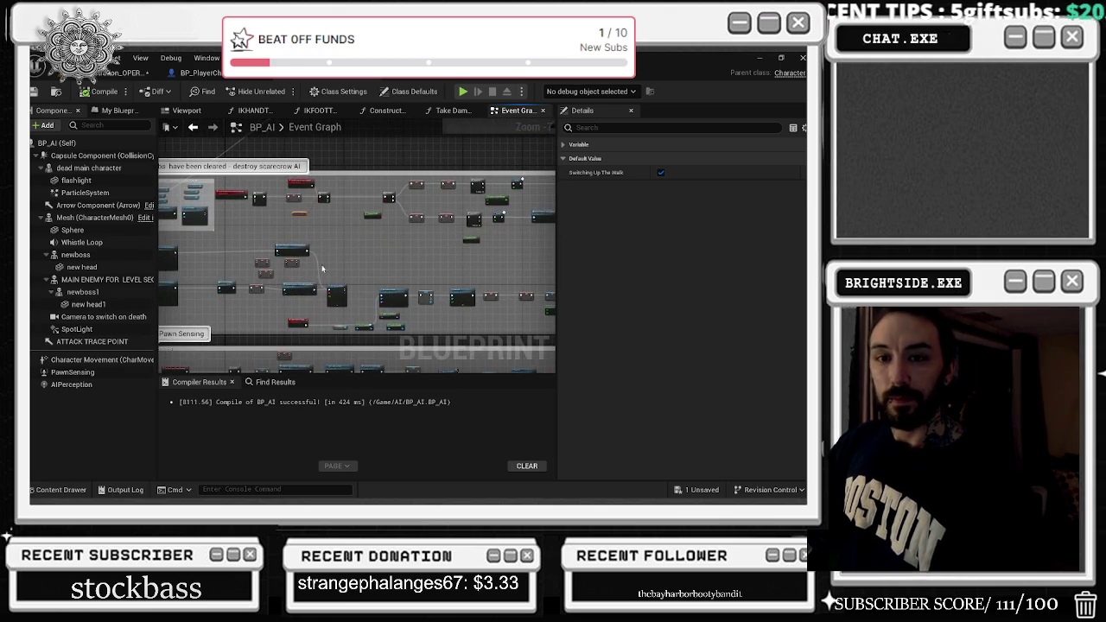
pyautogui.scroll(3, 331, 286)
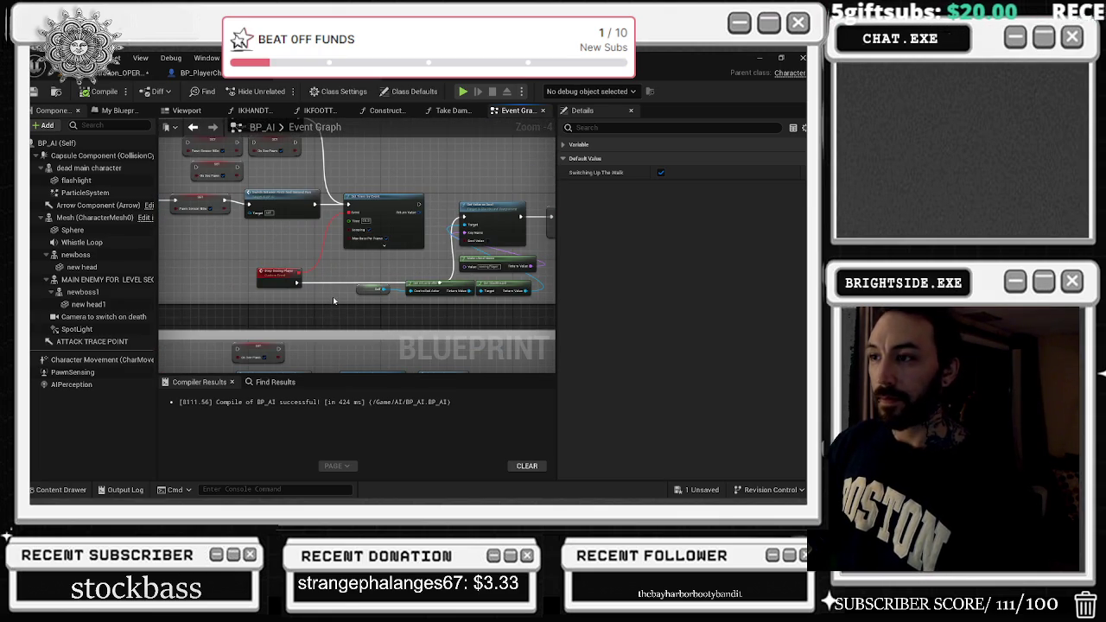
pyautogui.scroll(1, 333, 298)
pyautogui.moveTo(371, 285); pyautogui.dragTo(252, 300)
pyautogui.moveTo(414, 158)
pyautogui.mouseDown()
pyautogui.moveTo(216, 187)
pyautogui.moveTo(153, 217)
pyautogui.mouseUp()
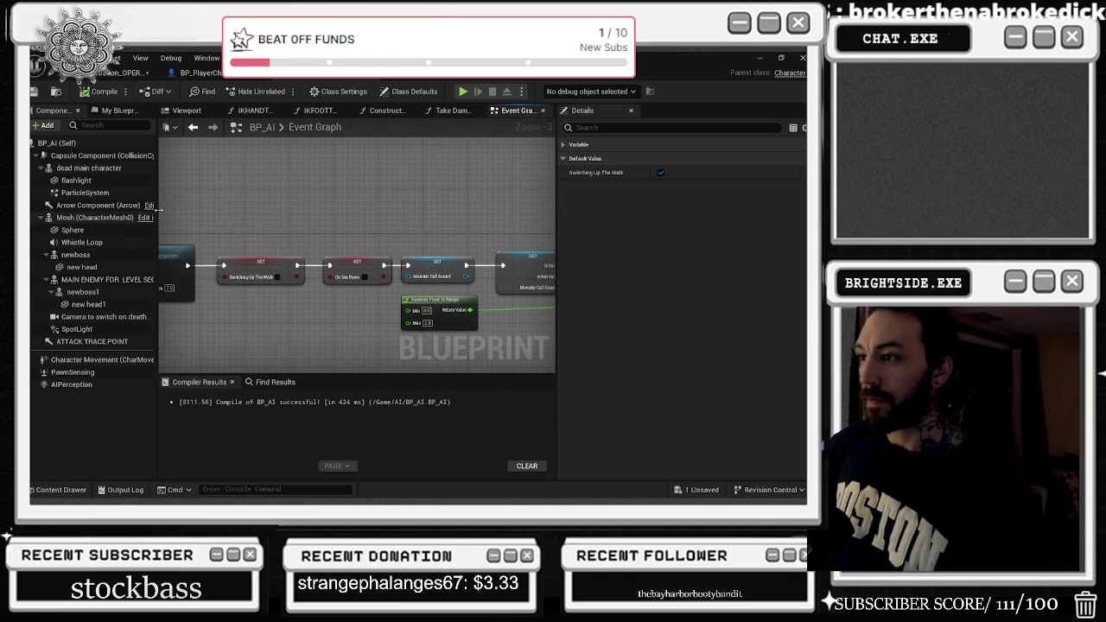
pyautogui.moveTo(285, 215)
pyautogui.mouseDown()
pyautogui.moveTo(183, 207)
pyautogui.moveTo(229, 177)
pyautogui.moveTo(216, 138)
pyautogui.mouseUp()
pyautogui.moveTo(520, 141); pyautogui.dragTo(550, 138)
pyautogui.moveTo(517, 234)
pyautogui.mouseDown()
pyautogui.moveTo(215, 293)
pyautogui.moveTo(181, 285)
pyautogui.mouseUp()
pyautogui.scroll(-4, 180, 286)
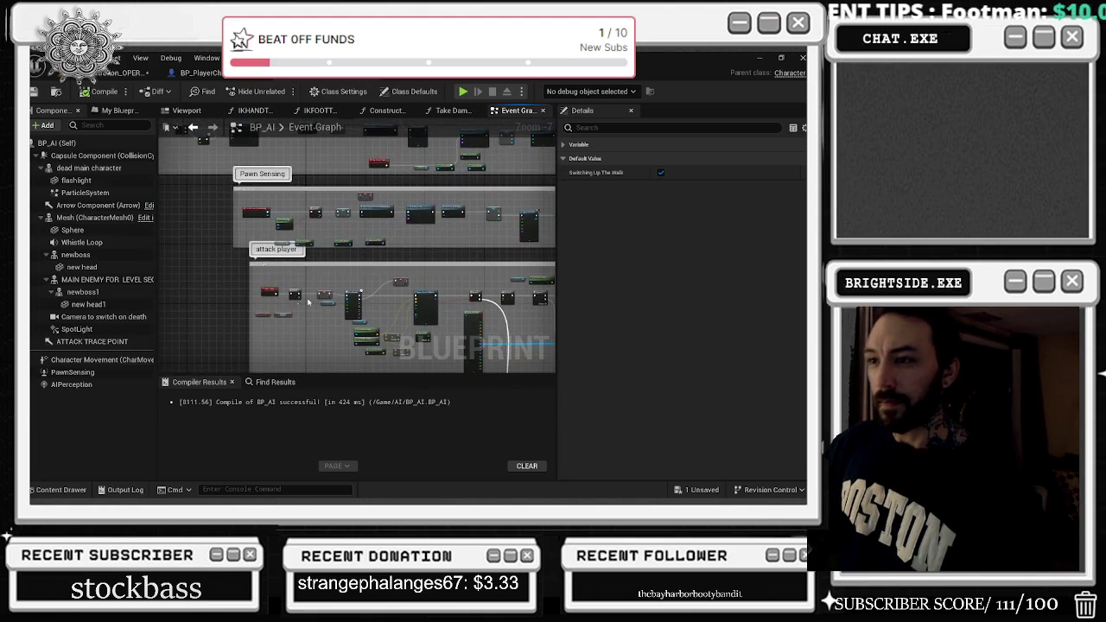
# Place the Mesh getter beneath Apply Damage and shift Dead Main Character, SpotLight and Flashlight getters left.
pyautogui.scroll(4, 304, 303)
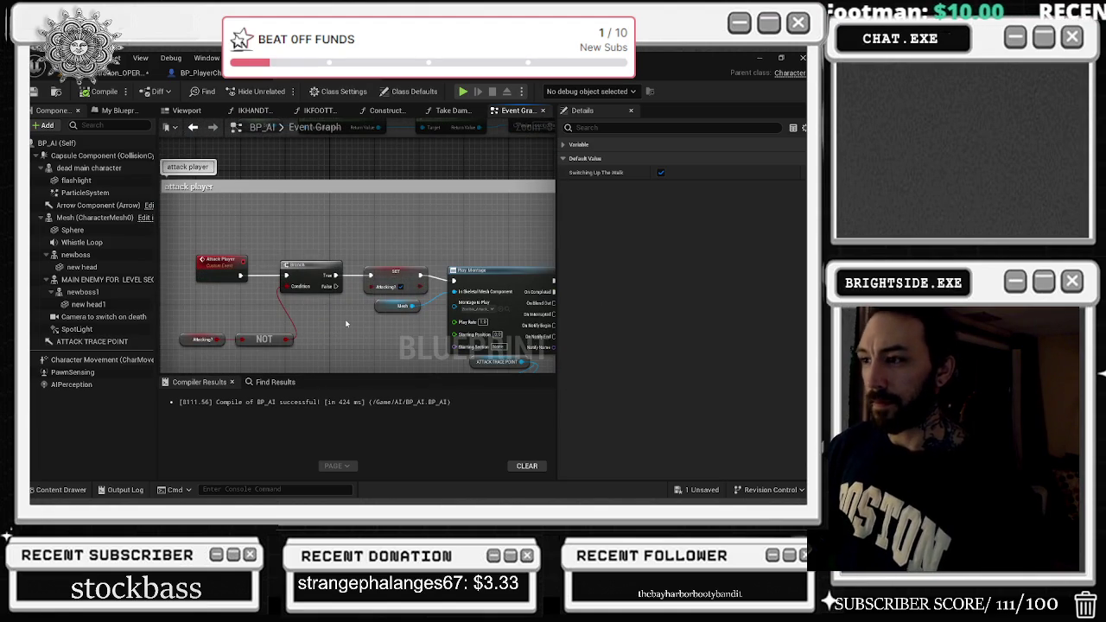
pyautogui.moveTo(346, 323); pyautogui.dragTo(190, 225)
pyautogui.moveTo(352, 221)
pyautogui.mouseDown()
pyautogui.moveTo(346, 199)
pyautogui.moveTo(314, 186)
pyautogui.moveTo(180, 212)
pyautogui.moveTo(49, 177)
pyautogui.mouseUp()
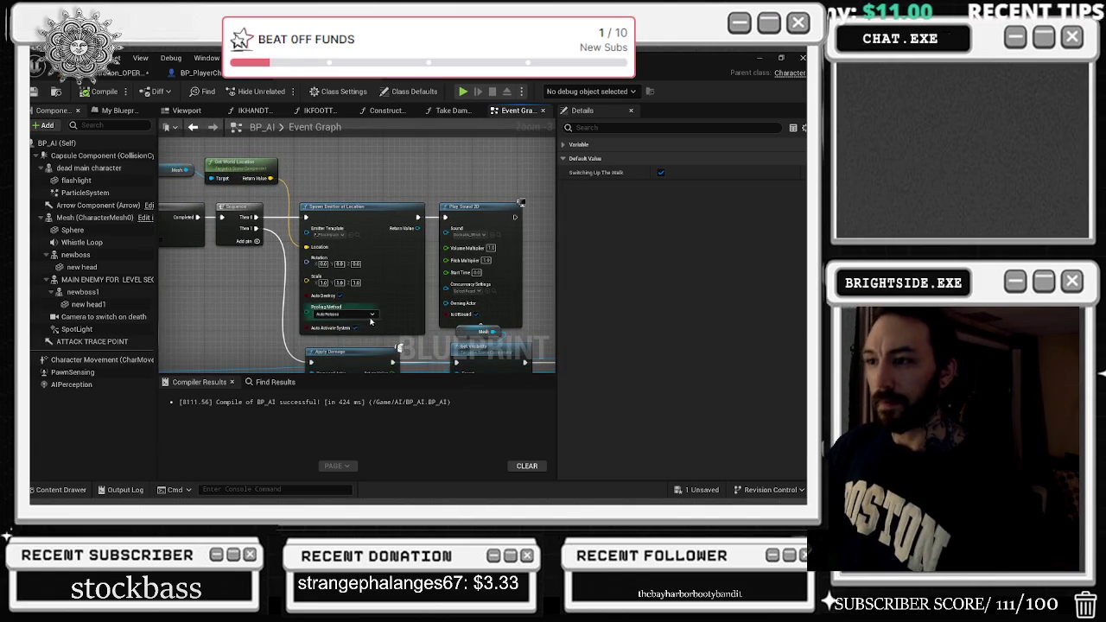
pyautogui.moveTo(406, 344); pyautogui.dragTo(330, 285)
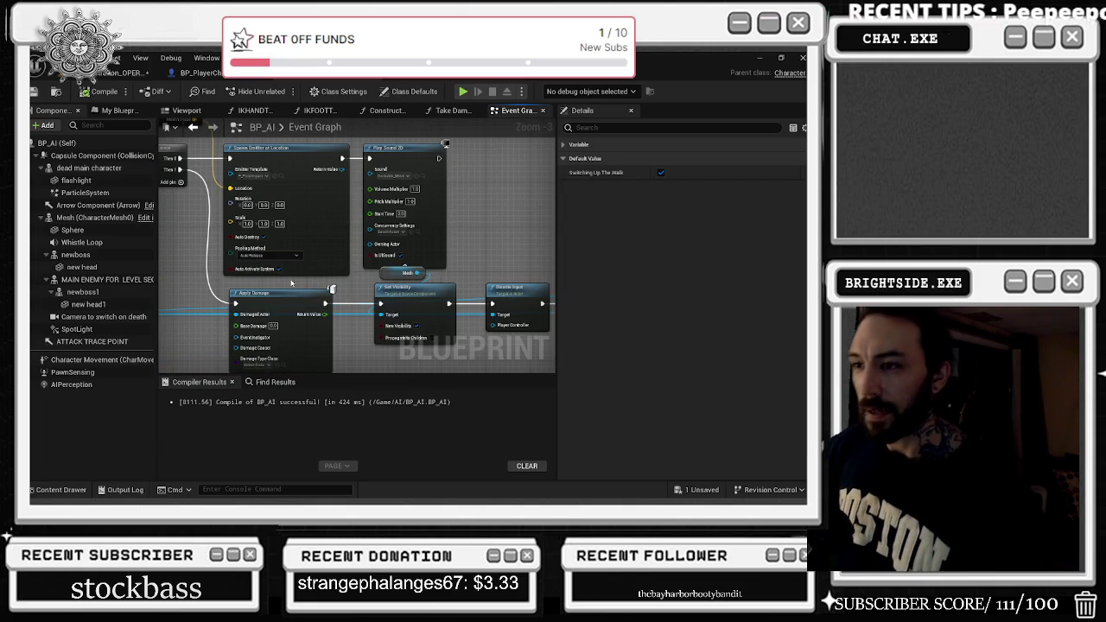
pyautogui.moveTo(406, 277)
pyautogui.mouseDown()
pyautogui.moveTo(380, 240)
pyautogui.moveTo(329, 348)
pyautogui.mouseUp()
pyautogui.moveTo(544, 237); pyautogui.dragTo(300, 235)
pyautogui.moveTo(245, 178)
pyautogui.mouseDown()
pyautogui.moveTo(302, 237)
pyautogui.moveTo(230, 223)
pyautogui.mouseUp()
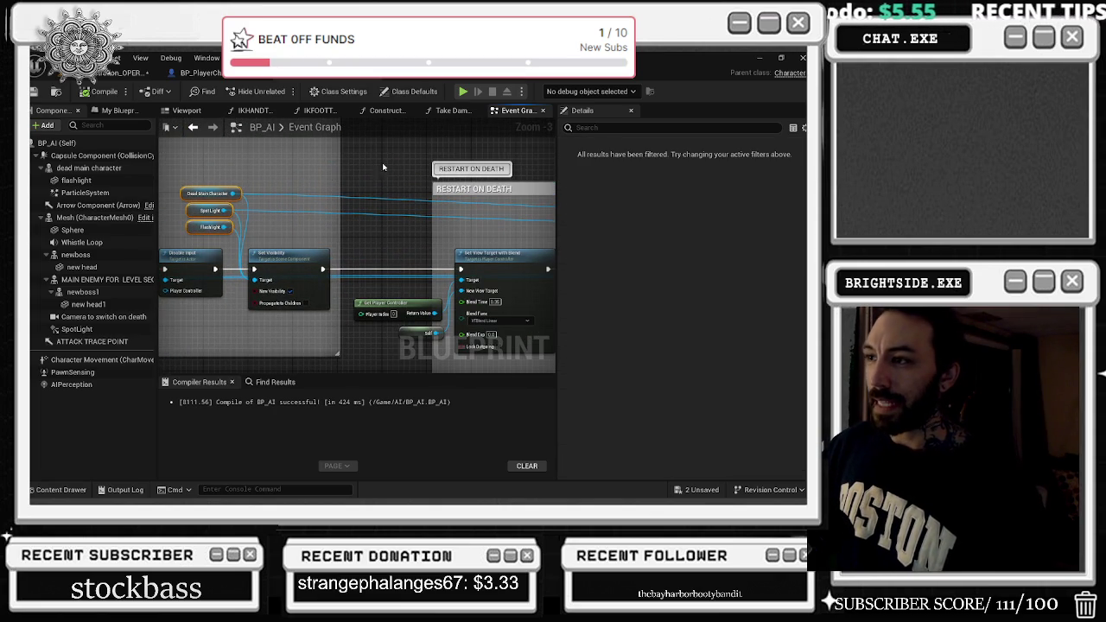
# Extend the RESTART ON DEATH comment left, nudge its Sequence node and raise Get Player Controller.
pyautogui.moveTo(434, 224); pyautogui.dragTo(344, 224)
pyautogui.click(444, 190)
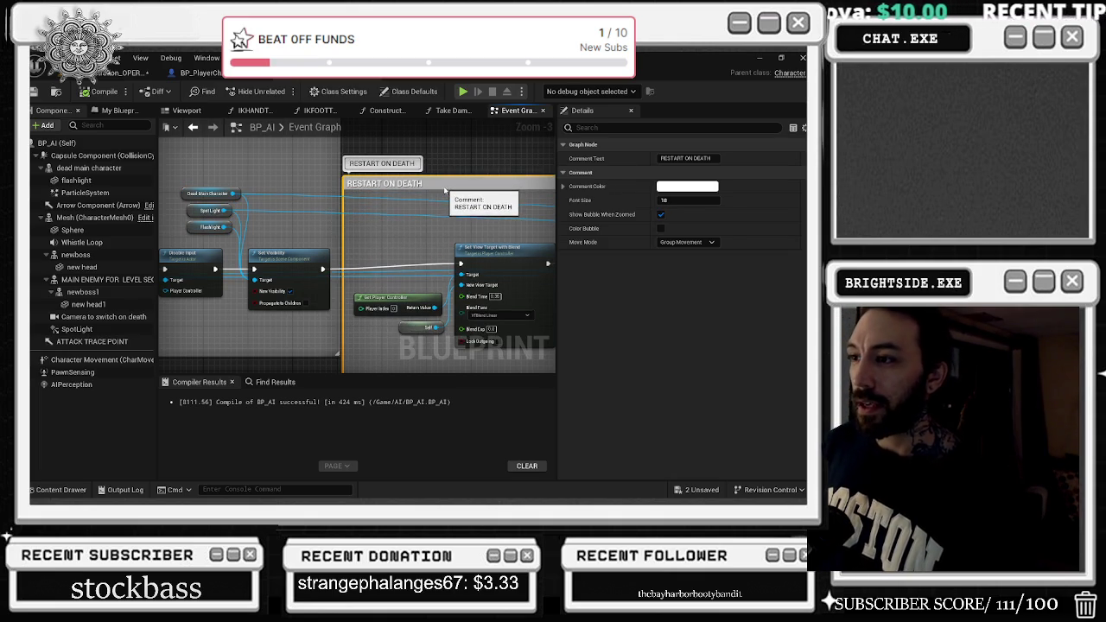
pyautogui.moveTo(444, 190); pyautogui.dragTo(318, 164)
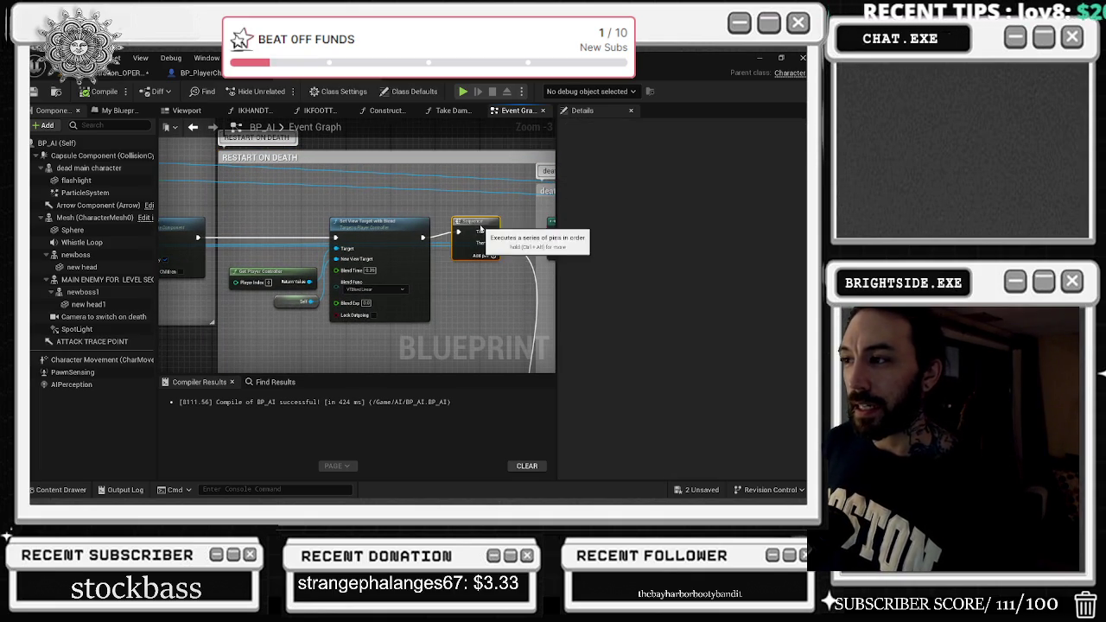
pyautogui.moveTo(481, 228); pyautogui.dragTo(486, 234)
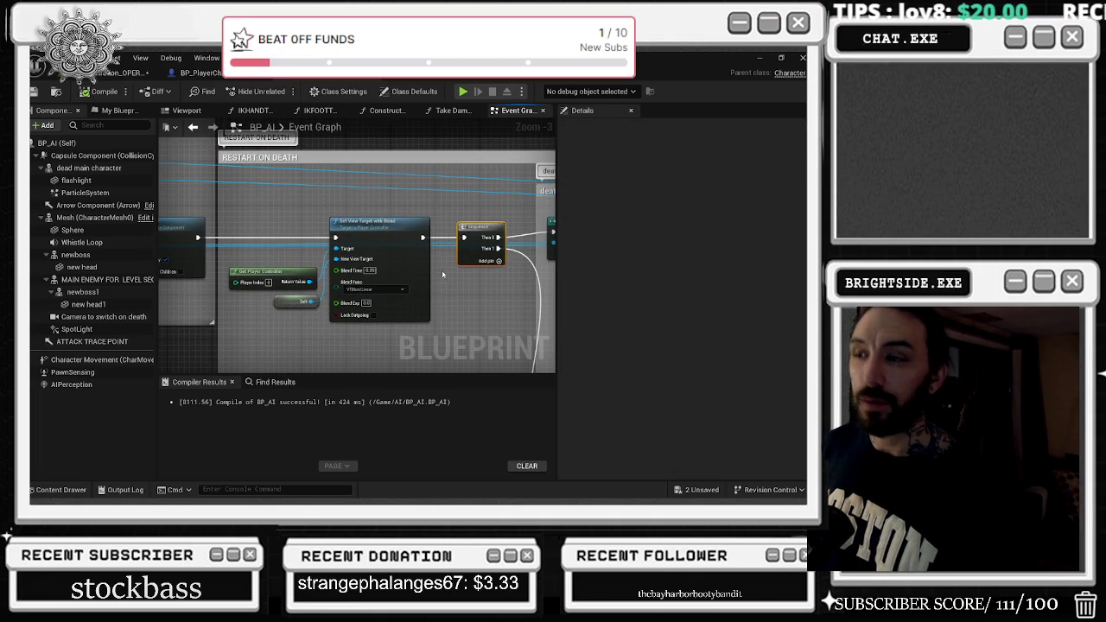
pyautogui.moveTo(273, 276); pyautogui.dragTo(278, 210)
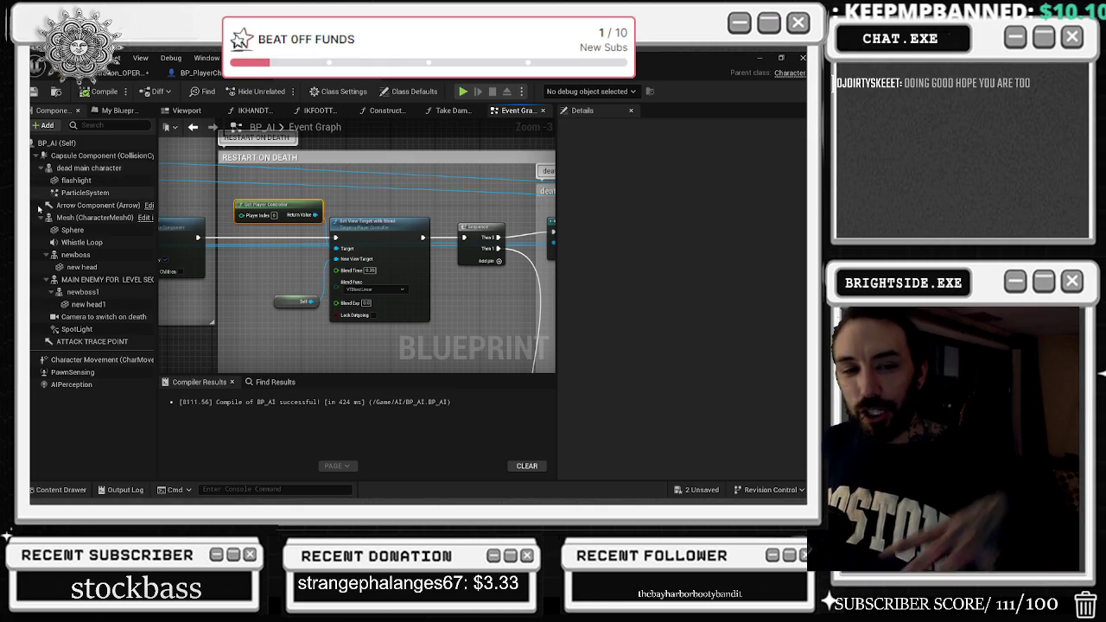
pyautogui.rightClick(315, 212)
pyautogui.rightClick(434, 191)
# Tidy the death animation group: move DEATH JUMPSCARE, raise Sequence and lift the WATCH and Mesh getters.
pyautogui.moveTo(430, 190); pyautogui.dragTo(253, 194)
pyautogui.moveTo(403, 214); pyautogui.dragTo(497, 225)
pyautogui.moveTo(488, 276)
pyautogui.mouseDown()
pyautogui.moveTo(402, 255)
pyautogui.moveTo(400, 221)
pyautogui.mouseUp()
pyautogui.moveTo(510, 226)
pyautogui.mouseDown()
pyautogui.moveTo(415, 226)
pyautogui.moveTo(417, 208)
pyautogui.mouseUp()
pyautogui.click(417, 214)
pyautogui.moveTo(301, 279)
pyautogui.mouseDown()
pyautogui.moveTo(336, 332)
pyautogui.moveTo(307, 258)
pyautogui.mouseUp()
pyautogui.moveTo(199, 298)
pyautogui.mouseDown()
pyautogui.moveTo(216, 325)
pyautogui.moveTo(216, 281)
pyautogui.mouseUp()
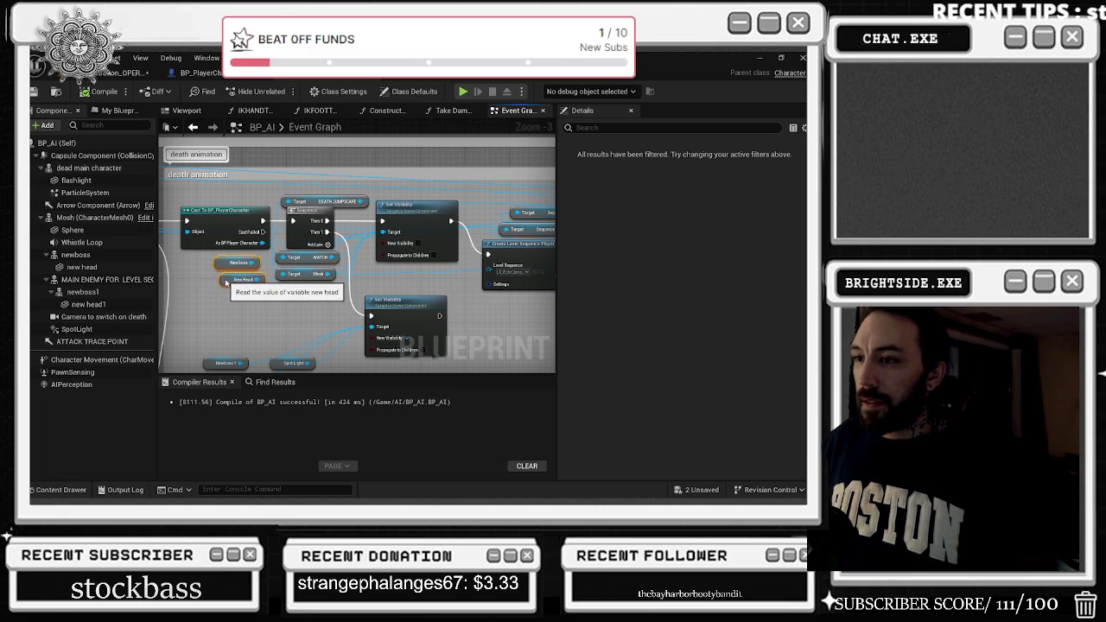
# Lift the Newboss, New Head, Newboss 1 and New Head 1 getters and nudge SpotLight and Set Visibility.
pyautogui.moveTo(323, 358)
pyautogui.mouseDown()
pyautogui.moveTo(354, 341)
pyautogui.moveTo(373, 301)
pyautogui.mouseUp()
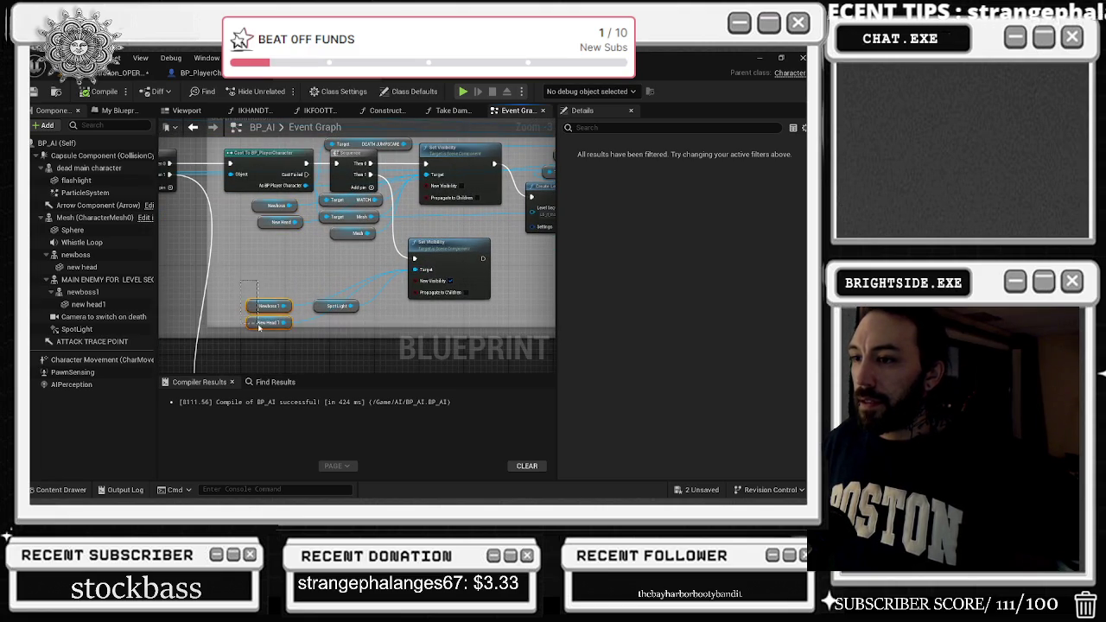
pyautogui.moveTo(257, 325); pyautogui.dragTo(263, 269)
pyautogui.click(332, 293)
pyautogui.moveTo(333, 294); pyautogui.dragTo(344, 298)
pyautogui.moveTo(454, 245); pyautogui.dragTo(448, 245)
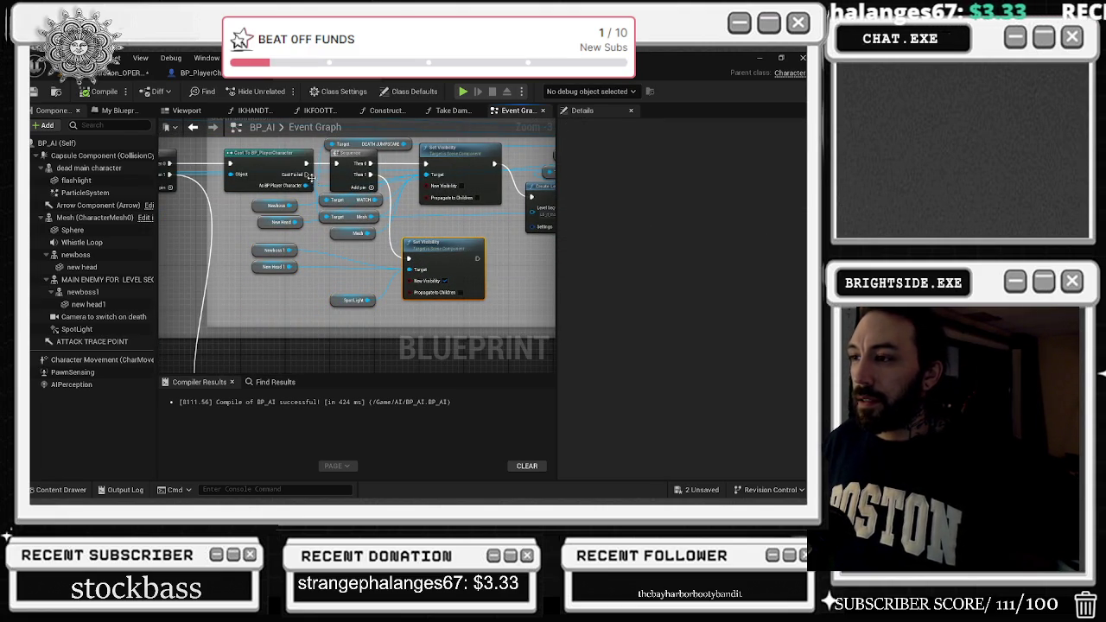
pyautogui.moveTo(353, 179); pyautogui.dragTo(343, 300)
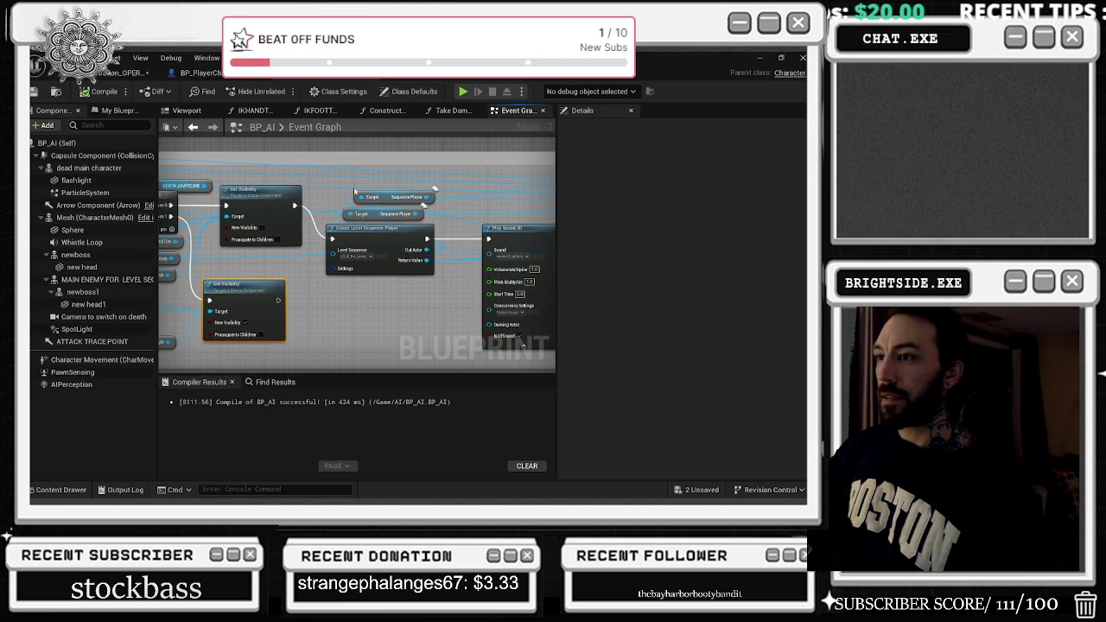
# Move Create Level Sequence Player up and shift its two Target nodes right.
pyautogui.moveTo(313, 195); pyautogui.dragTo(266, 220)
pyautogui.click(346, 252)
pyautogui.moveTo(351, 251); pyautogui.dragTo(347, 223)
pyautogui.moveTo(303, 175); pyautogui.dragTo(353, 208)
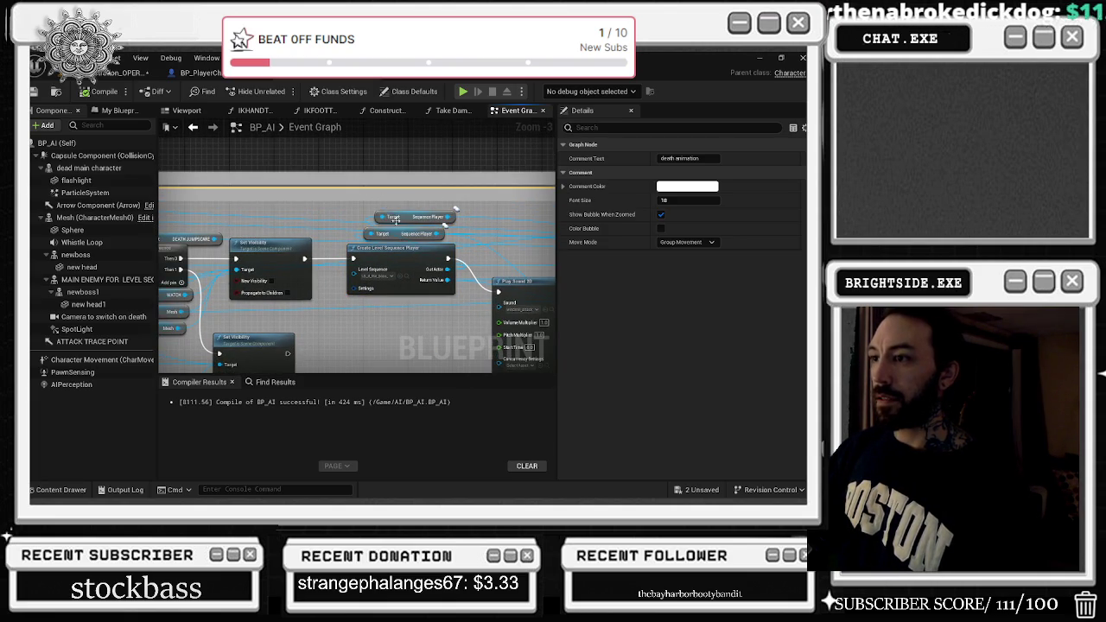
pyautogui.moveTo(467, 241); pyautogui.dragTo(365, 245)
pyautogui.moveTo(289, 235)
pyautogui.mouseDown()
pyautogui.moveTo(395, 234)
pyautogui.moveTo(377, 234)
pyautogui.moveTo(387, 265)
pyautogui.mouseUp()
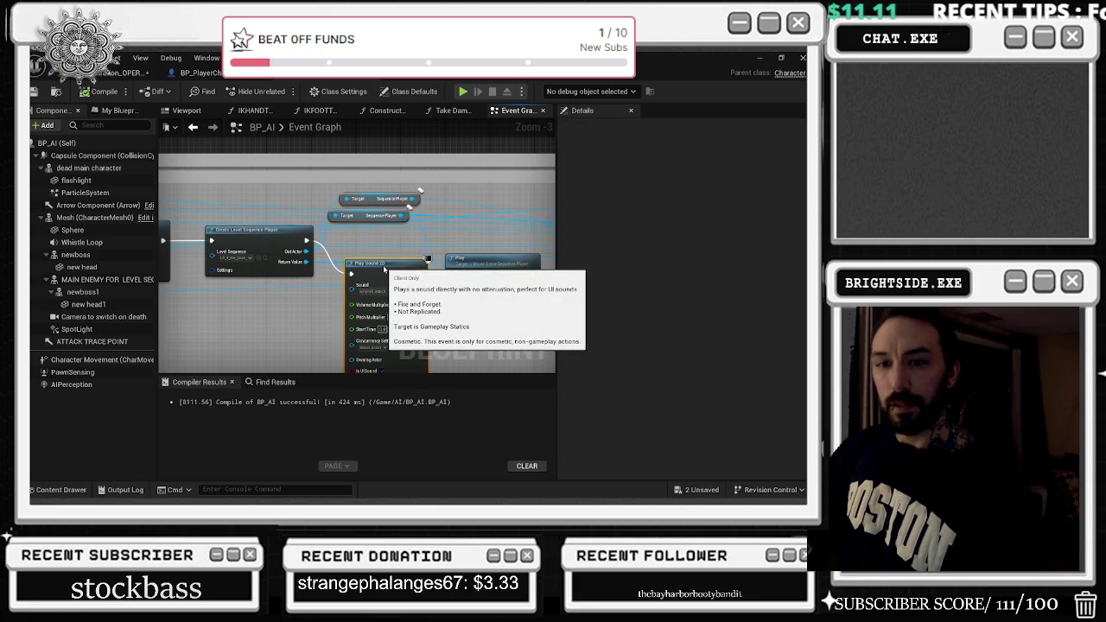
# Pan and zoom out across the graph to the AI TAKING IT EASY and Pawn Sensing comments.
pyautogui.moveTo(440, 241); pyautogui.dragTo(209, 244)
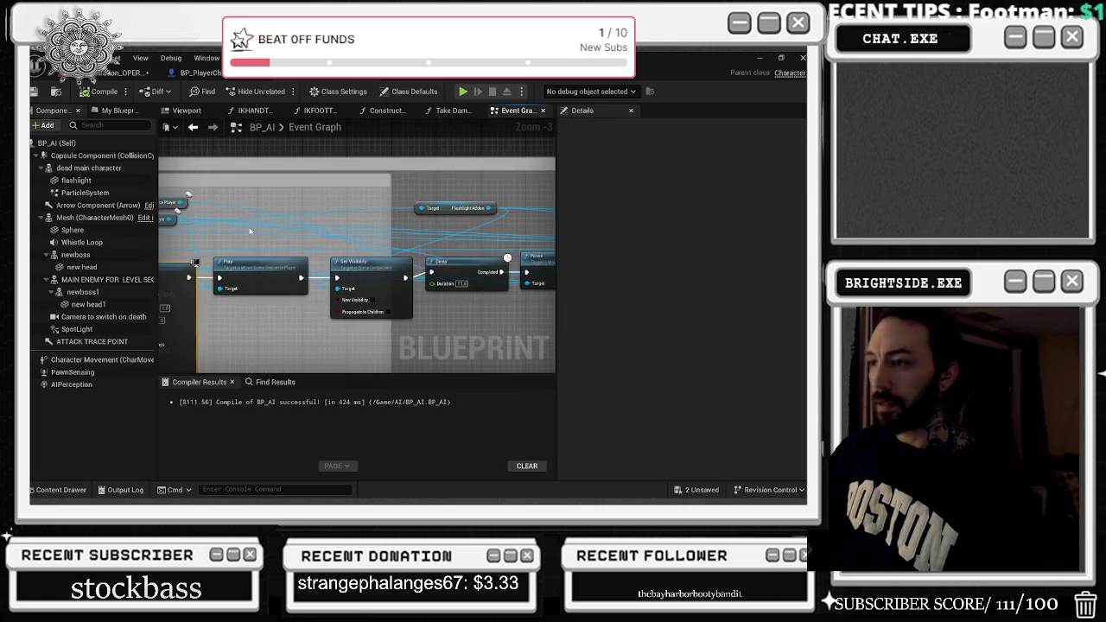
pyautogui.moveTo(293, 210); pyautogui.dragTo(168, 207)
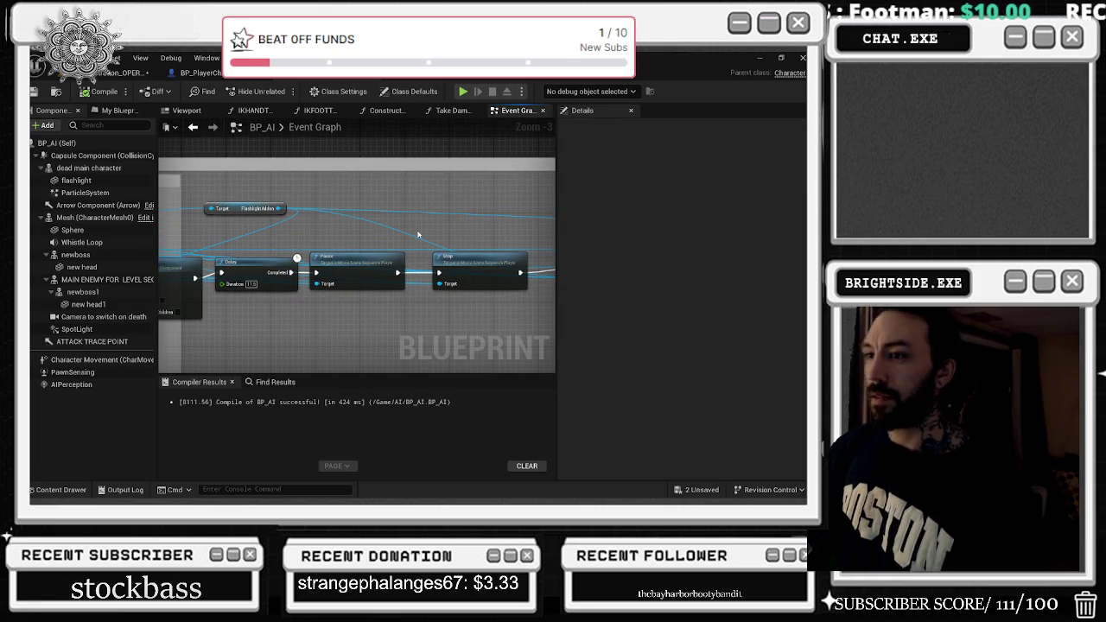
pyautogui.moveTo(417, 233); pyautogui.dragTo(158, 200)
pyautogui.moveTo(305, 193)
pyautogui.mouseDown()
pyautogui.moveTo(252, 185)
pyautogui.moveTo(454, 193)
pyautogui.moveTo(469, 267)
pyautogui.moveTo(262, 230)
pyautogui.moveTo(445, 281)
pyautogui.moveTo(371, 251)
pyautogui.moveTo(563, 282)
pyautogui.mouseUp()
pyautogui.scroll(-1, 252, 186)
pyautogui.scroll(-1, 457, 250)
pyautogui.scroll(-1, 446, 281)
pyautogui.moveTo(395, 270)
pyautogui.mouseDown()
pyautogui.moveTo(325, 214)
pyautogui.moveTo(291, 207)
pyautogui.moveTo(278, 99)
pyautogui.moveTo(380, 255)
pyautogui.moveTo(285, 242)
pyautogui.mouseUp()
pyautogui.scroll(4, 244, 285)
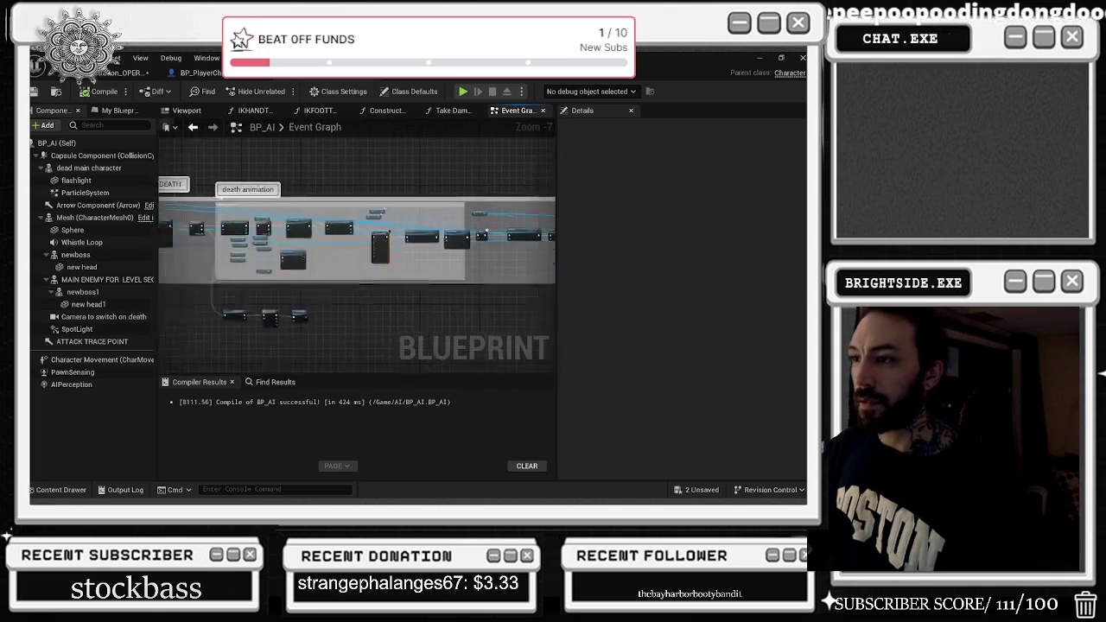
pyautogui.scroll(-7, 245, 285)
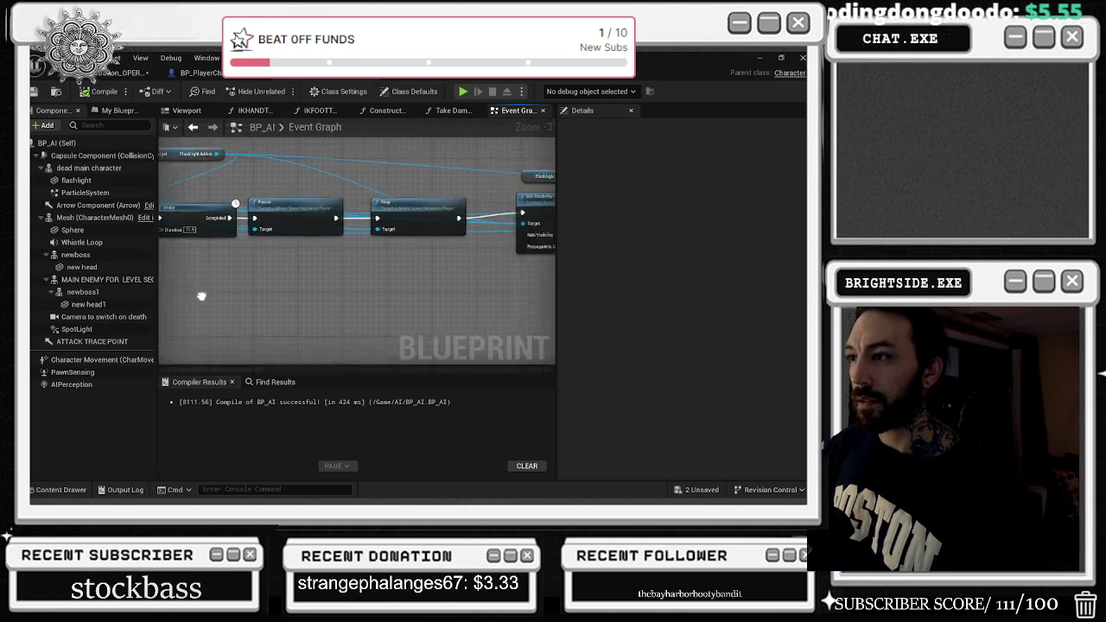
pyautogui.moveTo(245, 335); pyautogui.dragTo(383, 287)
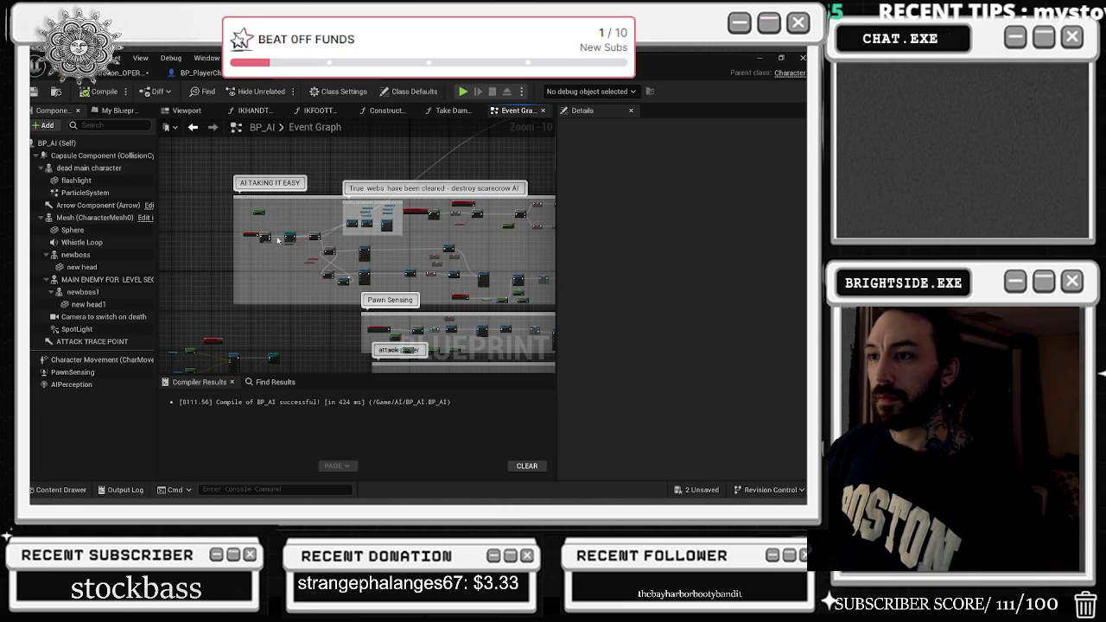
# Switch from the zoomed-out Event Graph to the IKHANDTRACE FIN function graph.
pyautogui.moveTo(263, 287); pyautogui.dragTo(340, 223)
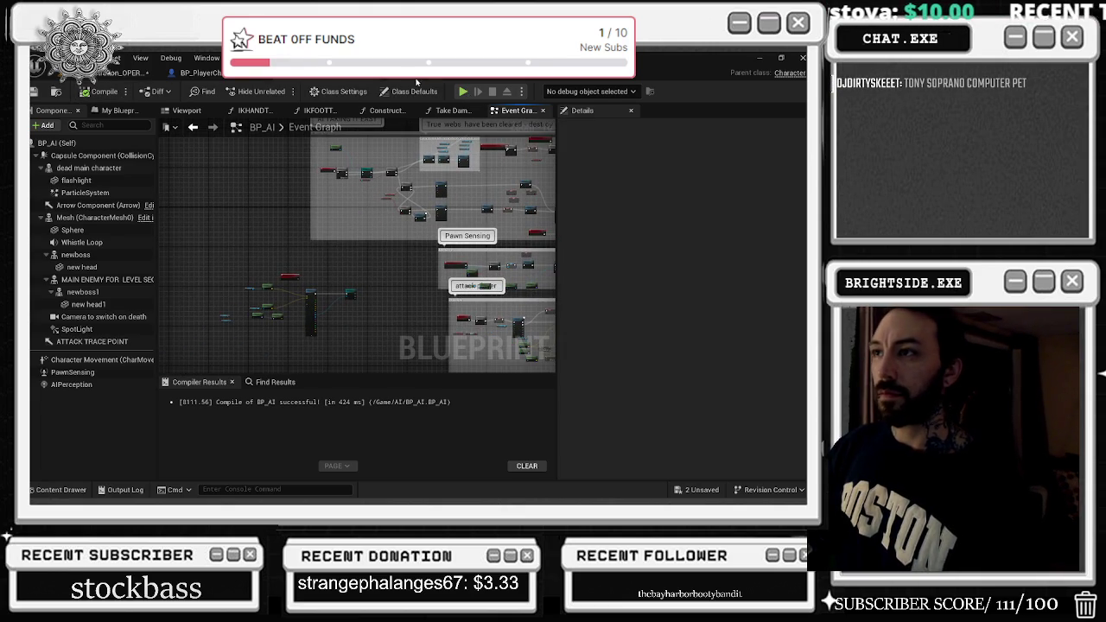
pyautogui.click(254, 110)
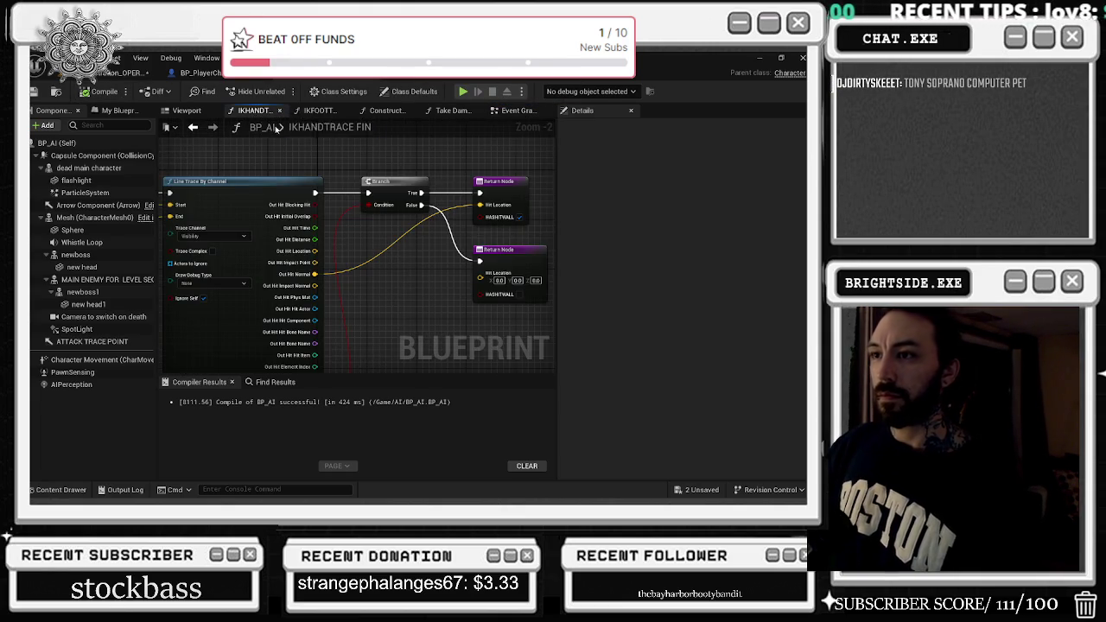
# Close the IKHANDTRACE and IKFOOTTRACE function tabs and switch to the Construction Script.
pyautogui.moveTo(525, 189)
pyautogui.mouseDown()
pyautogui.moveTo(426, 189)
pyautogui.moveTo(404, 171)
pyautogui.moveTo(159, 190)
pyautogui.mouseUp()
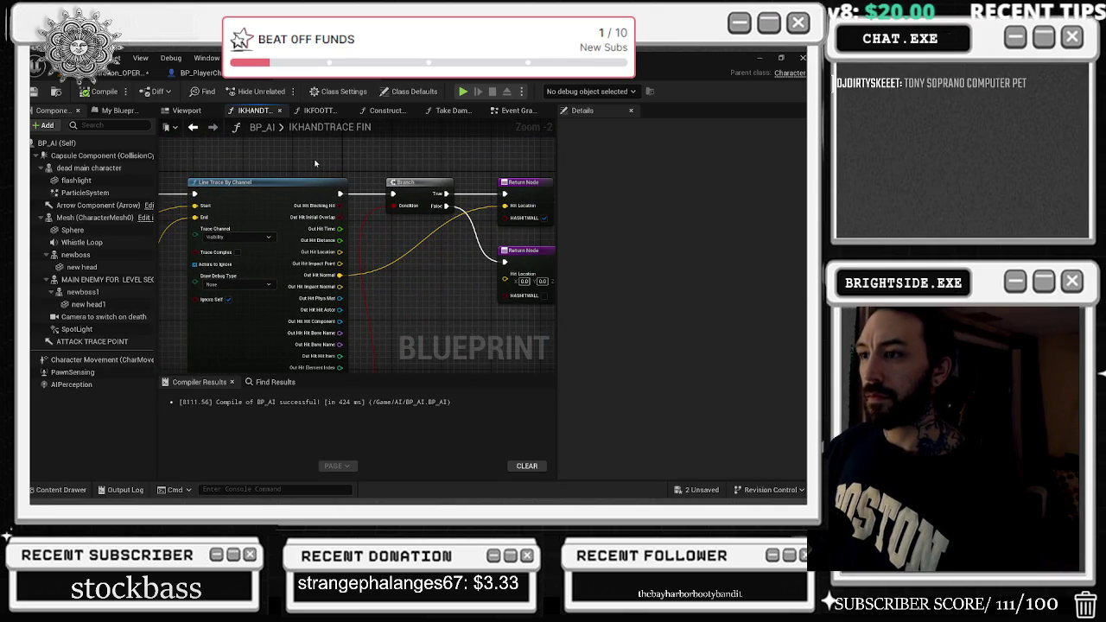
pyautogui.moveTo(328, 168); pyautogui.dragTo(259, 158)
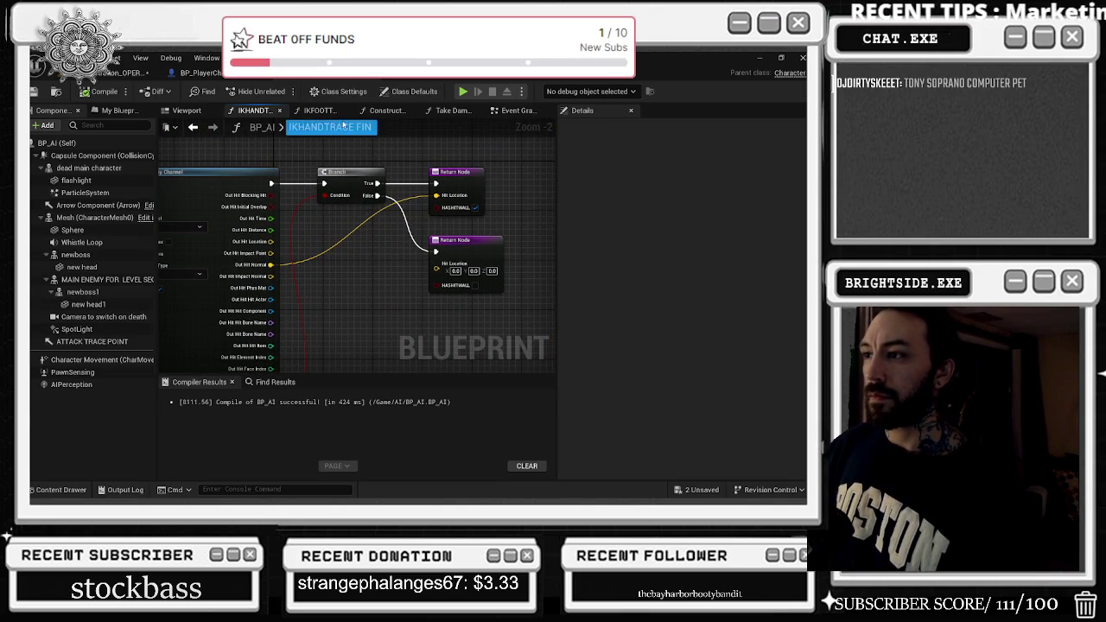
pyautogui.click(281, 113)
pyautogui.click(274, 111)
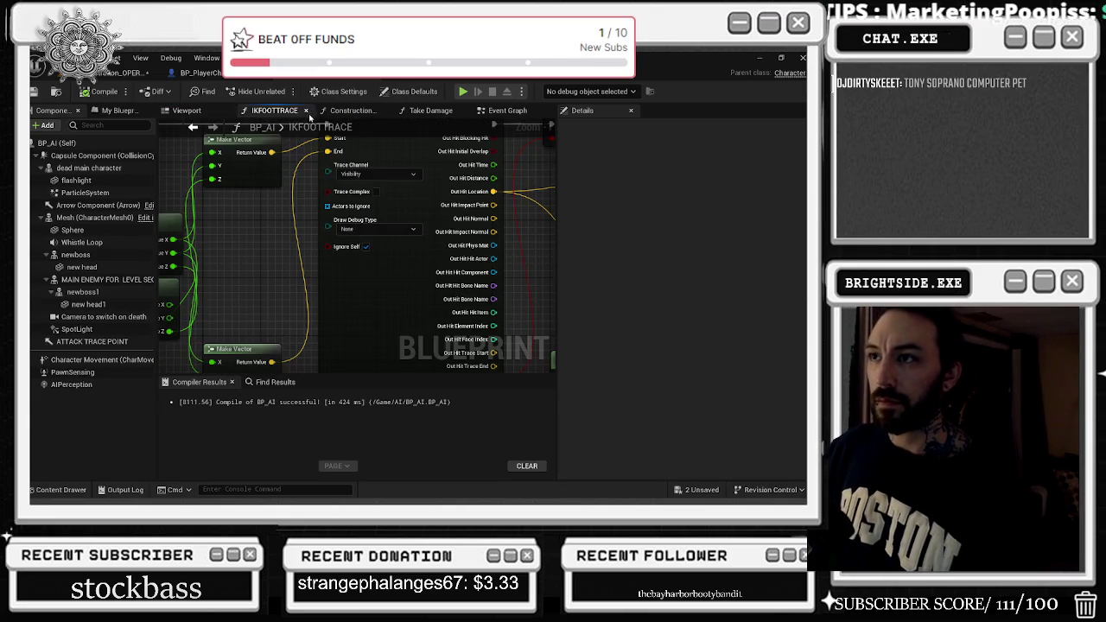
pyautogui.click(302, 112)
pyautogui.click(279, 112)
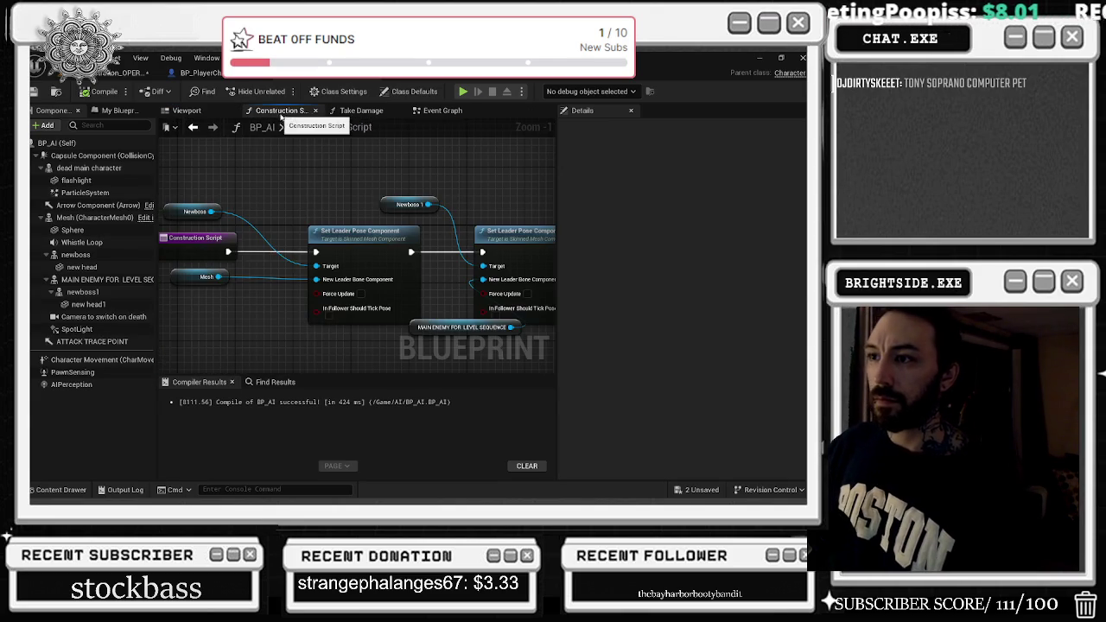
# Move the MAIN ENEMY FOR LEVEL SEQUENCE node down-left, then switch BP_AI to its Viewport.
pyautogui.scroll(1, 232, 209)
pyautogui.moveTo(231, 210); pyautogui.dragTo(427, 167)
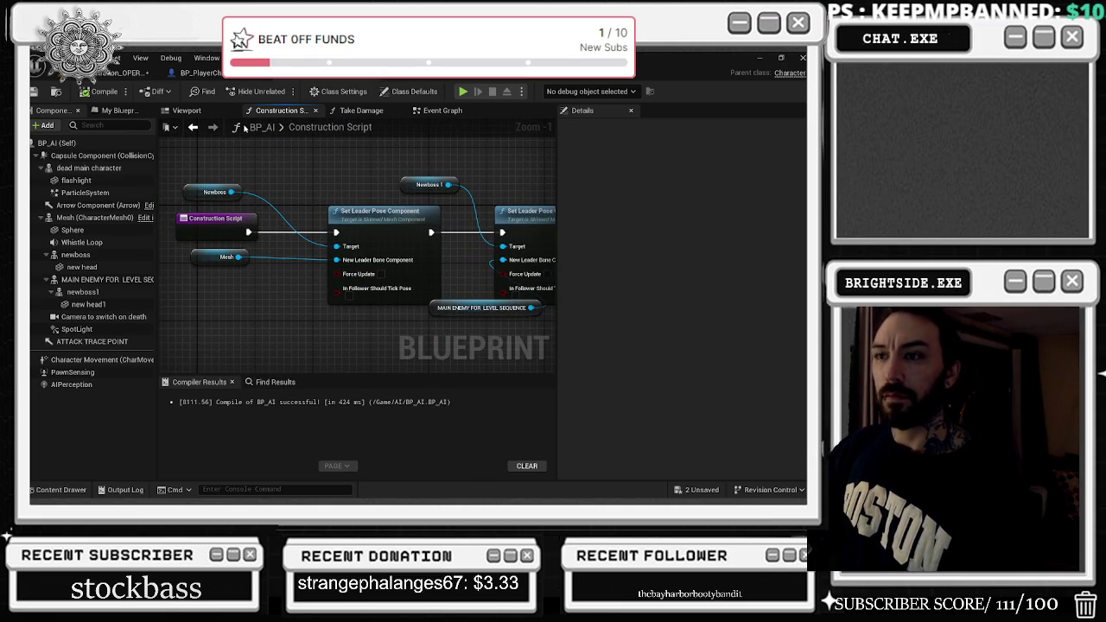
pyautogui.moveTo(438, 314); pyautogui.dragTo(359, 328)
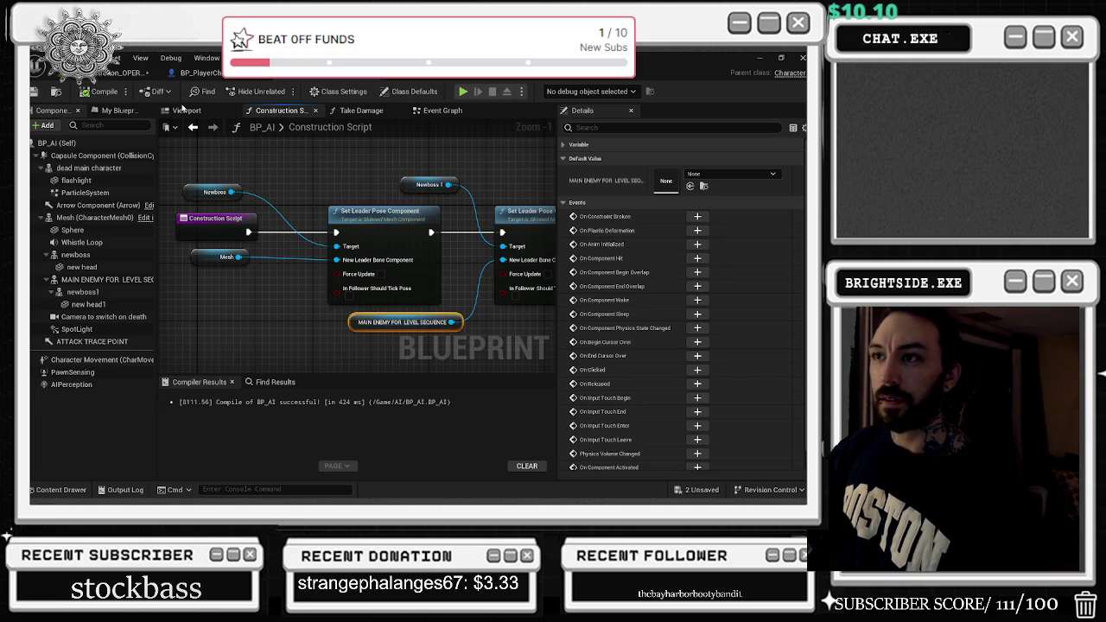
pyautogui.click(185, 113)
pyautogui.scroll(5, 343, 275)
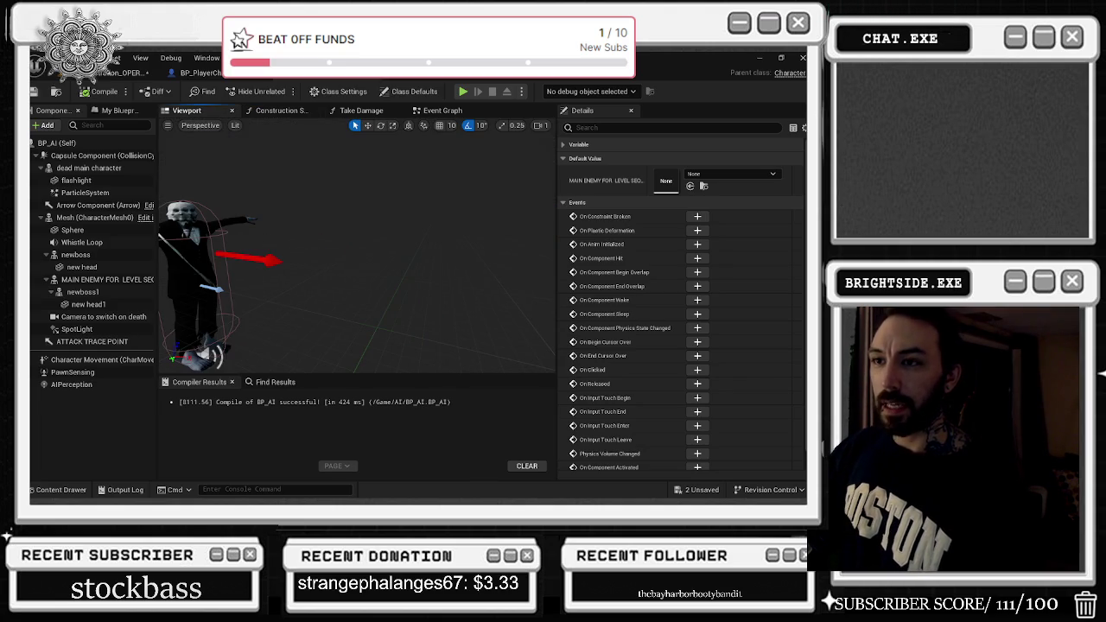
# Inspect the newboss, Mesh and dead main character components, then lower the Mesh node in Construction Script.
pyautogui.click(75, 255)
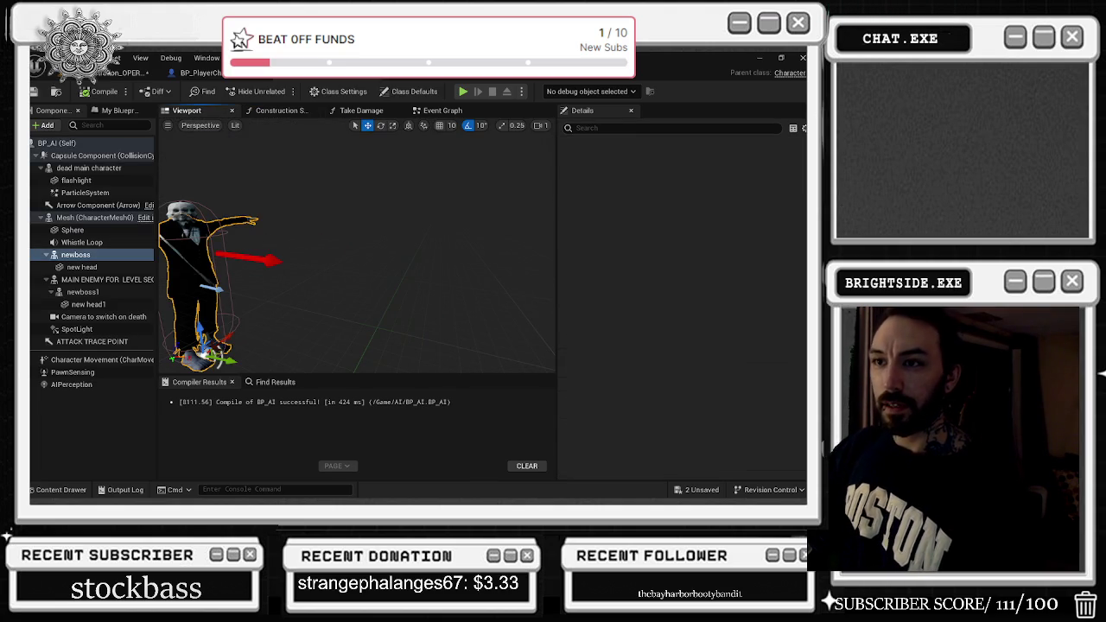
pyautogui.click(92, 218)
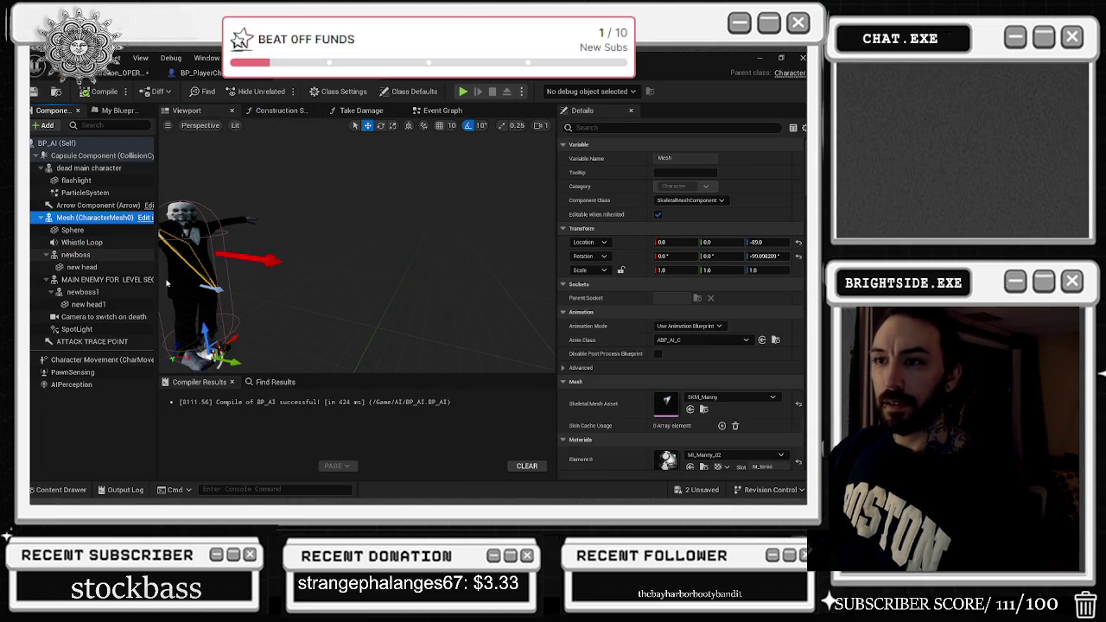
pyautogui.press('f')
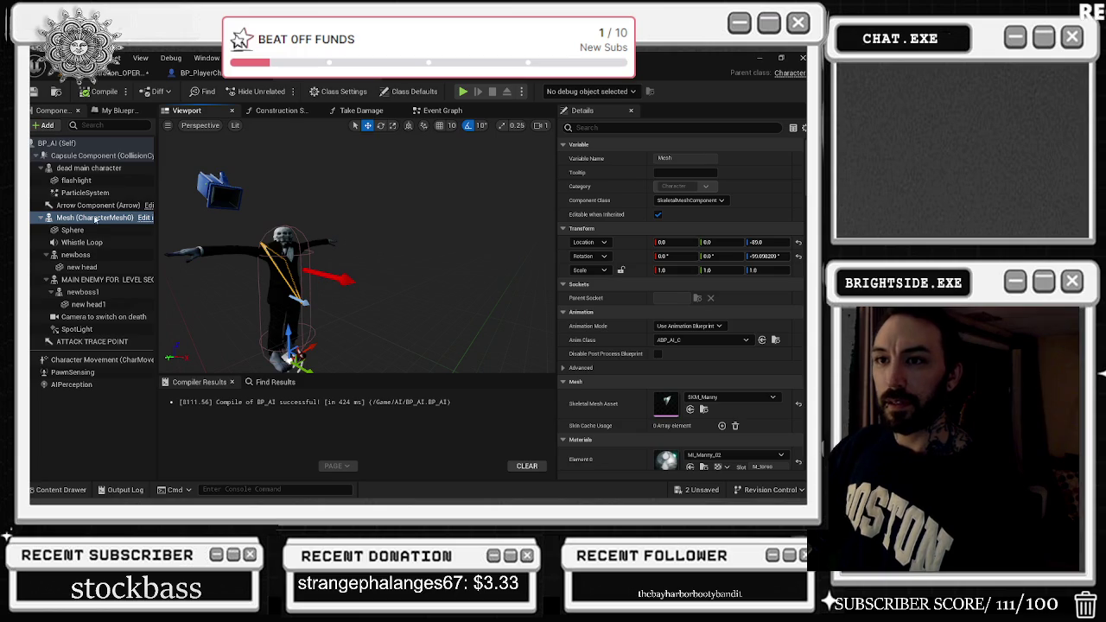
pyautogui.click(40, 218)
pyautogui.click(91, 167)
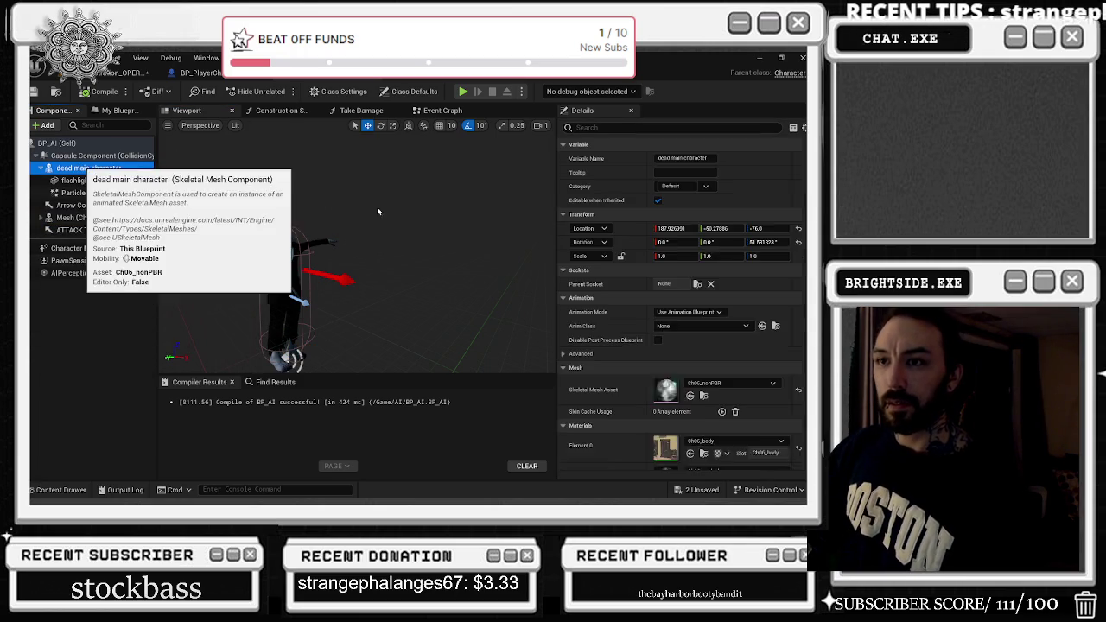
pyautogui.click(280, 111)
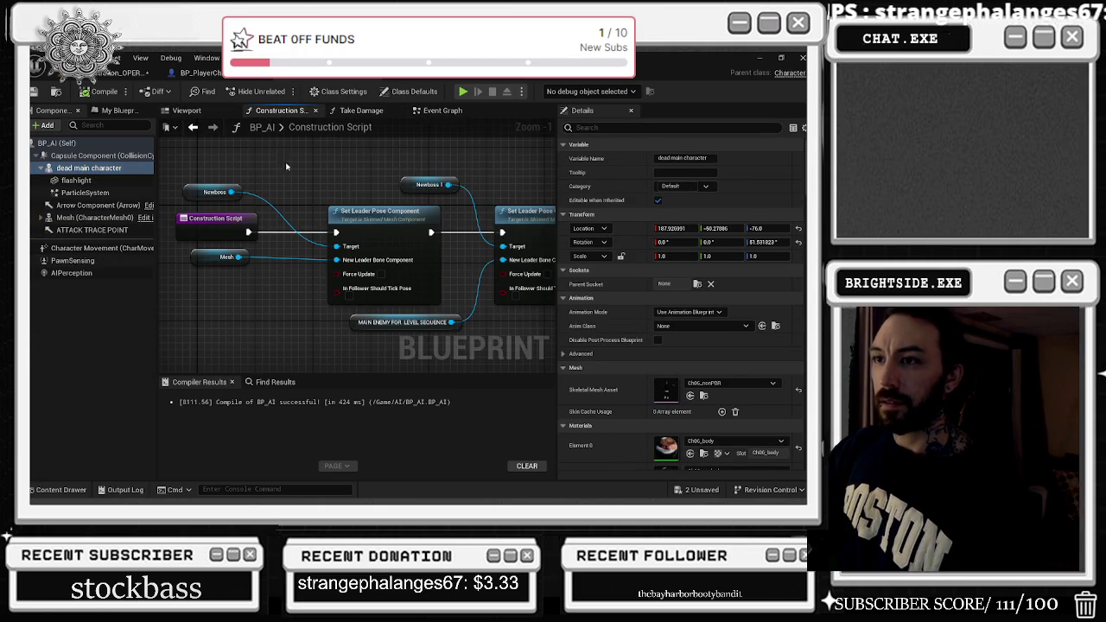
pyautogui.moveTo(202, 260); pyautogui.dragTo(208, 275)
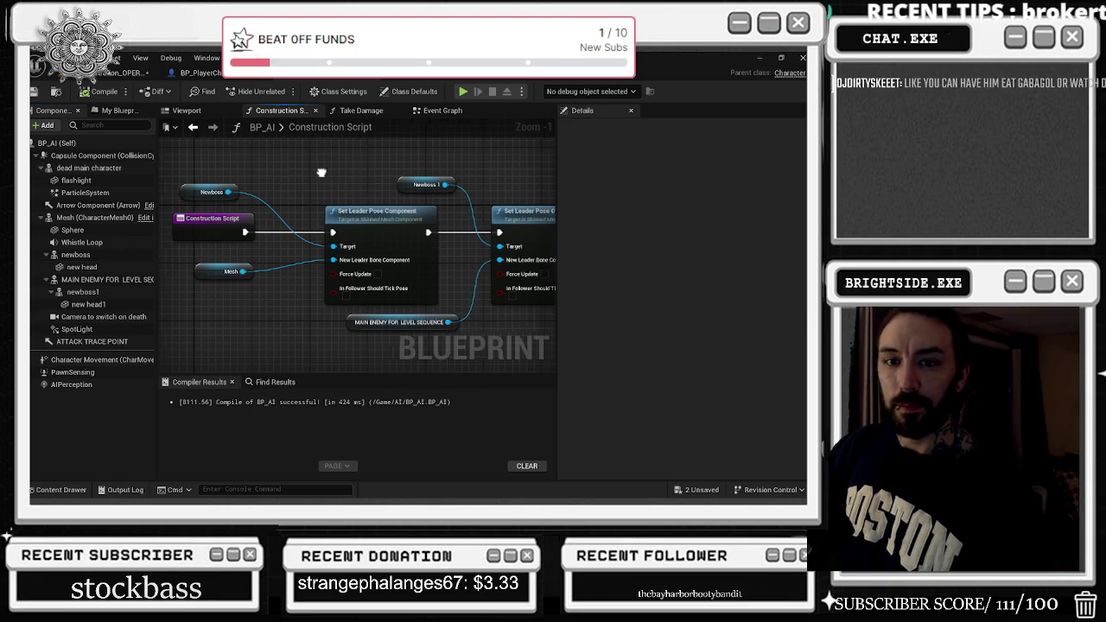
# Rearrange the Construction Script nodes, undo the stray wire, and select the Newboss 1 node.
pyautogui.moveTo(229, 231); pyautogui.dragTo(316, 232)
pyautogui.hotkey('ctrl', 'z')
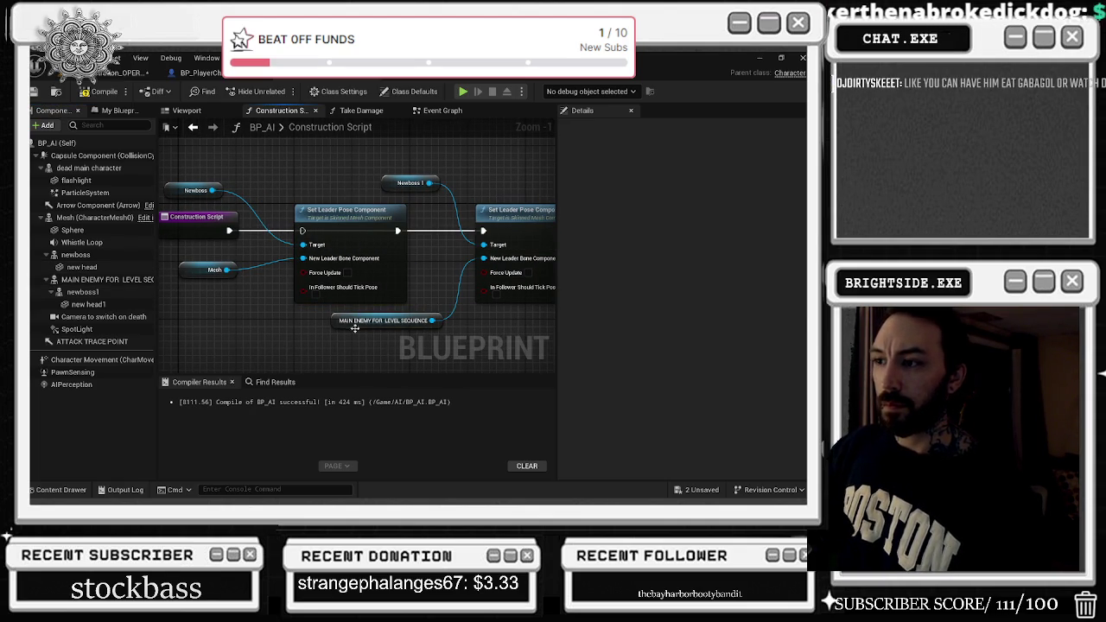
pyautogui.click(382, 178)
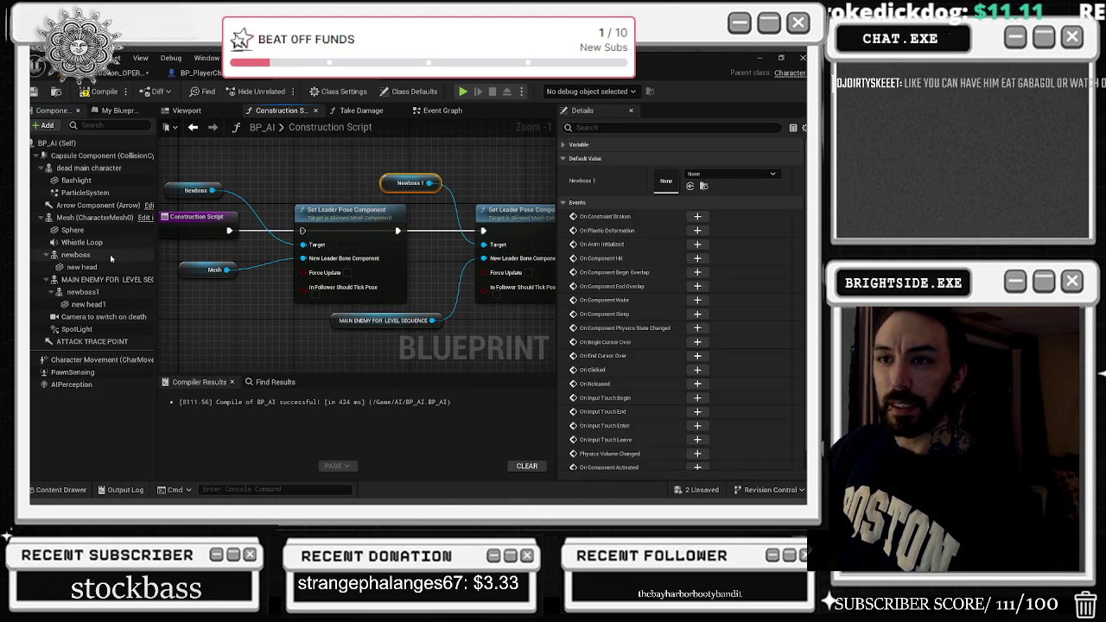
# Select the newboss1 component and show the character in the Viewport preview.
pyautogui.click(78, 254)
pyautogui.click(120, 292)
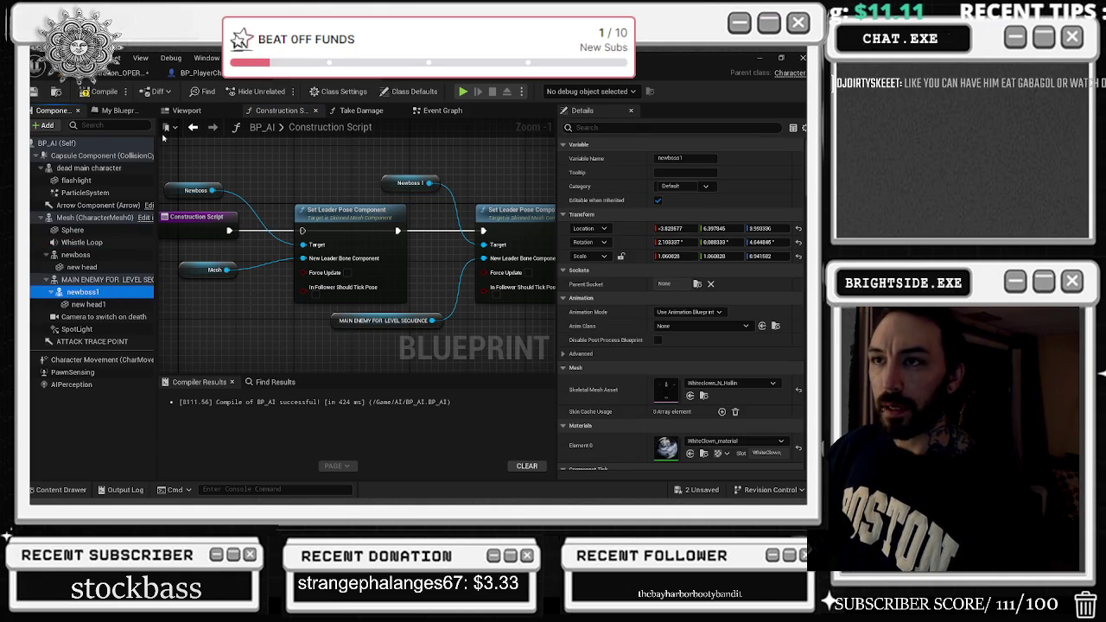
pyautogui.click(186, 111)
pyautogui.click(87, 291)
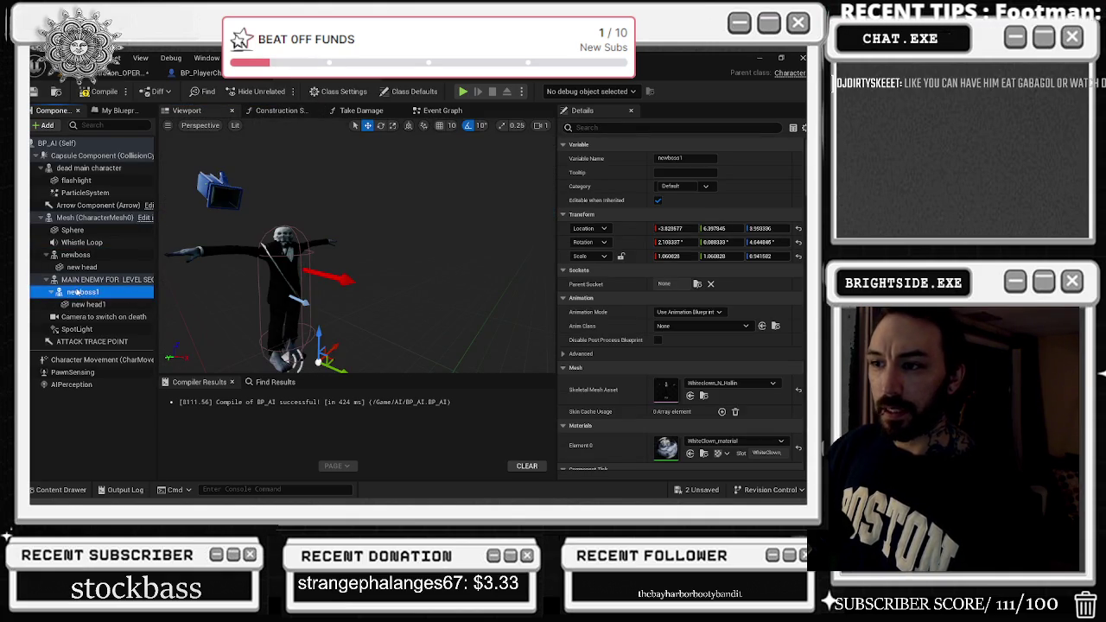
# Compare the MAIN ENEMY FOR LEVEL SEQUENCE and newboss1 components, back on the Construction Script.
pyautogui.click(97, 279)
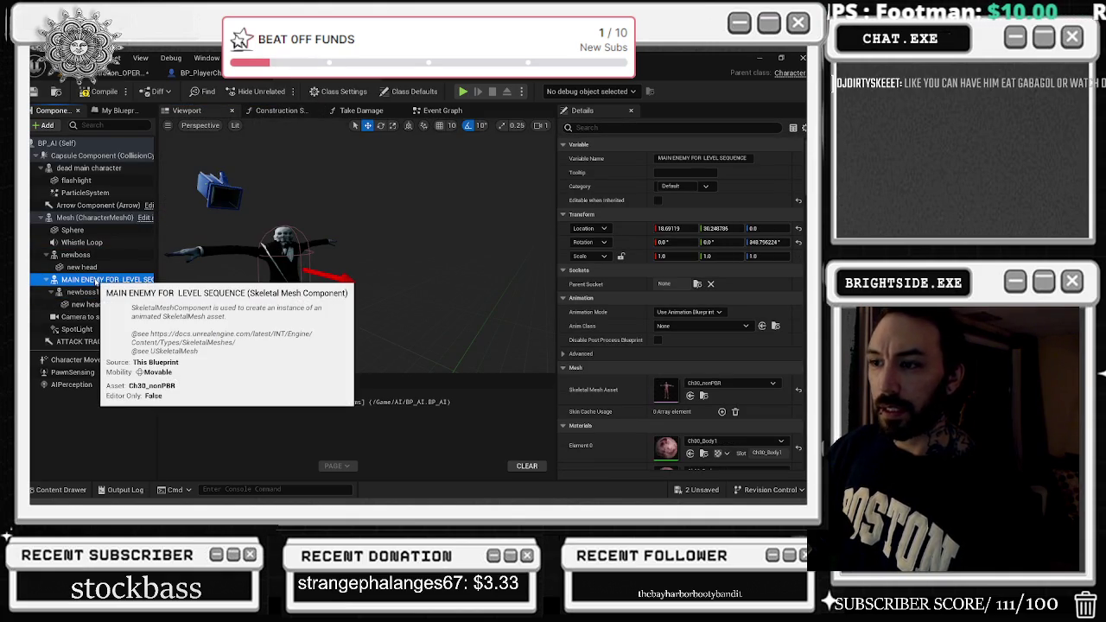
pyautogui.click(86, 292)
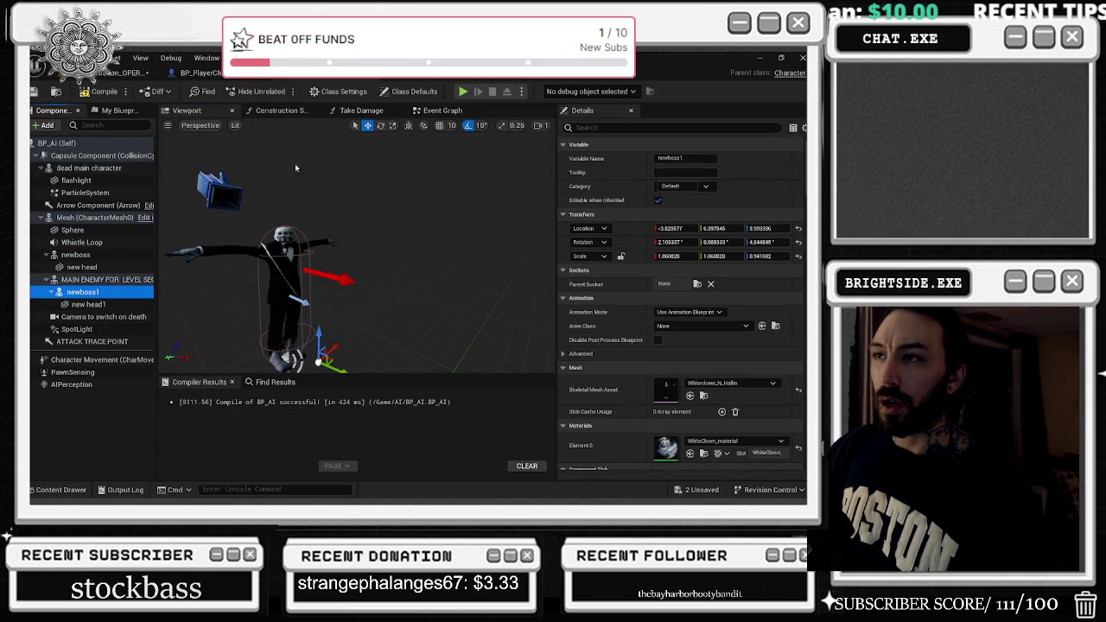
pyautogui.click(278, 110)
# Review the Take Damage graph and the Set Leader Pose Component node, ending on the Event Graph.
pyautogui.click(377, 114)
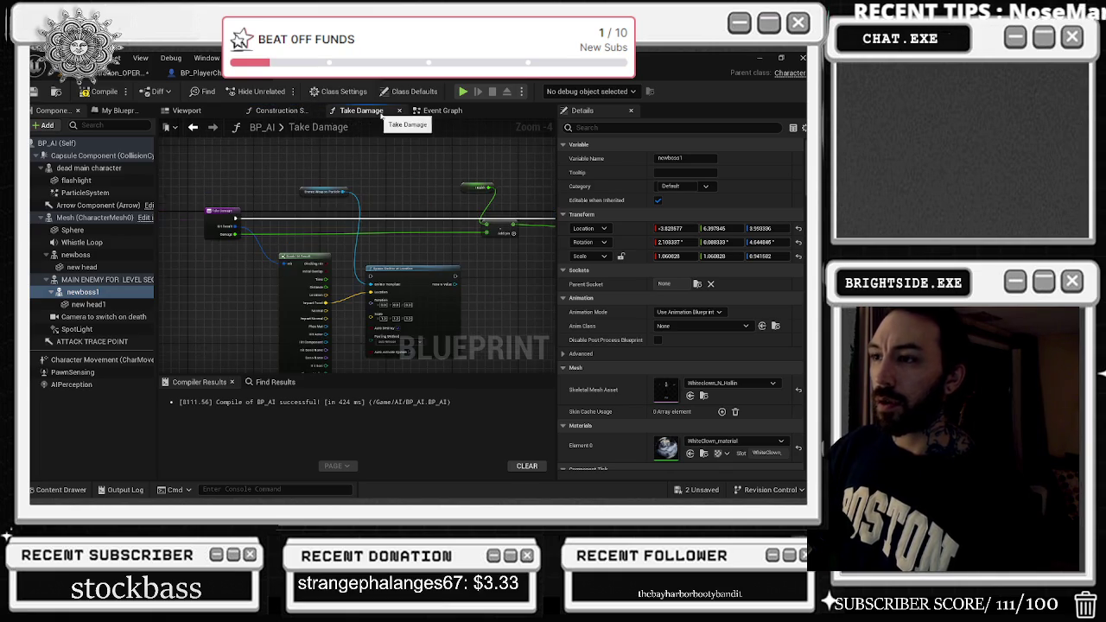
pyautogui.click(280, 111)
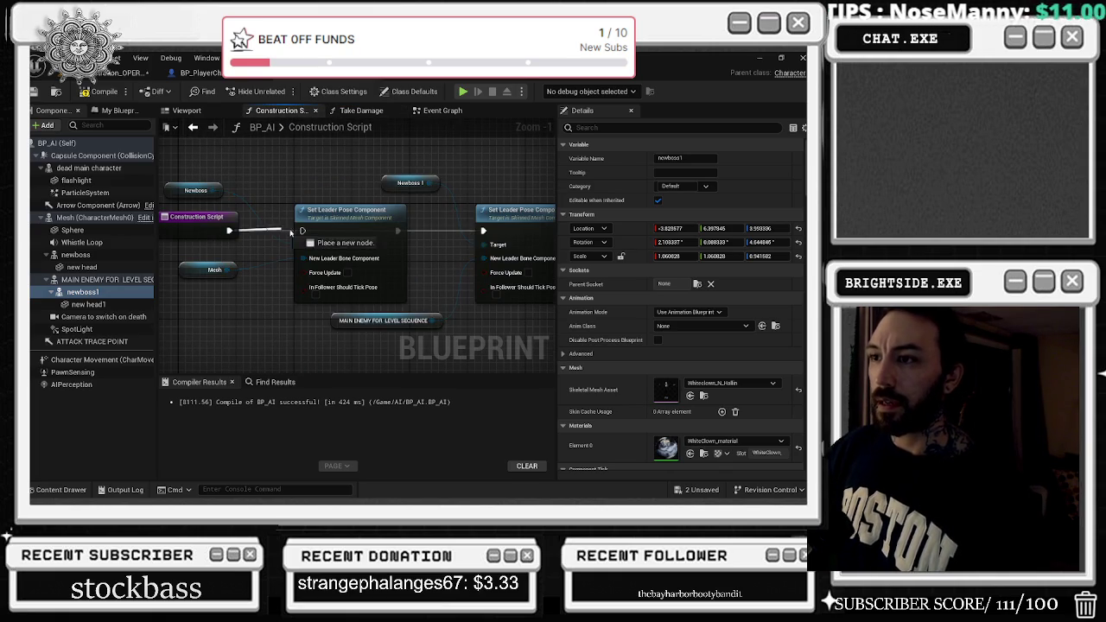
pyautogui.click(354, 223)
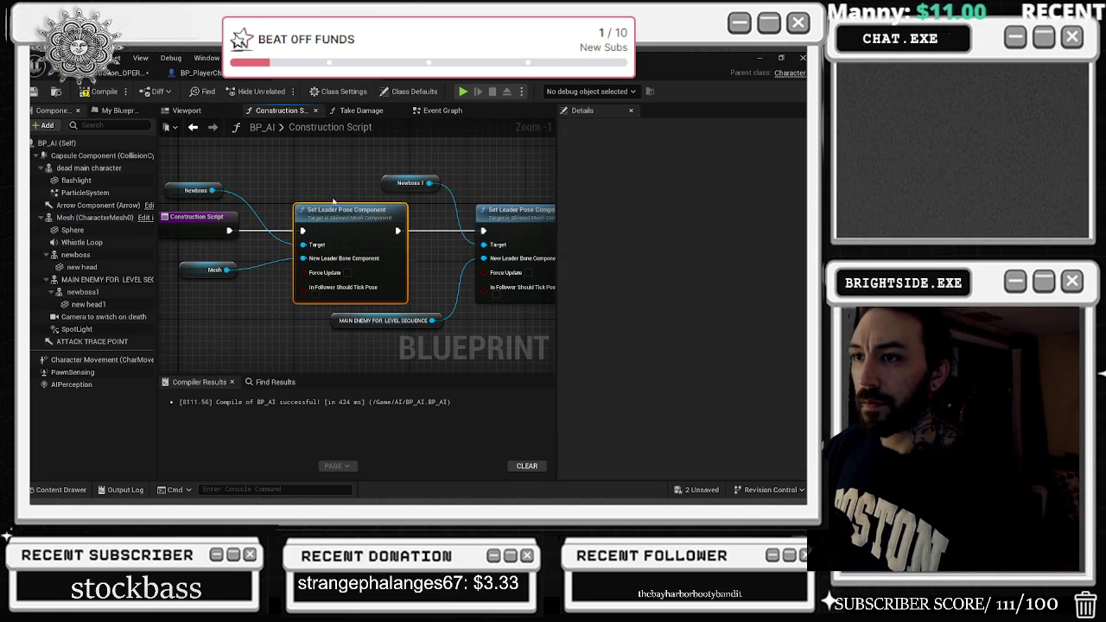
pyautogui.click(361, 112)
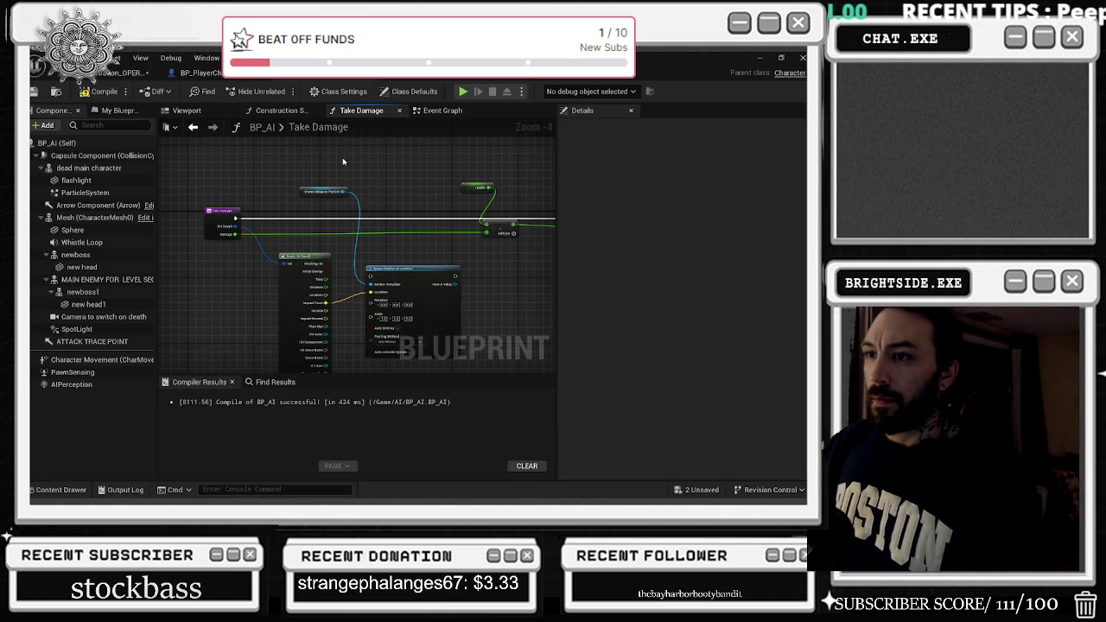
pyautogui.click(442, 111)
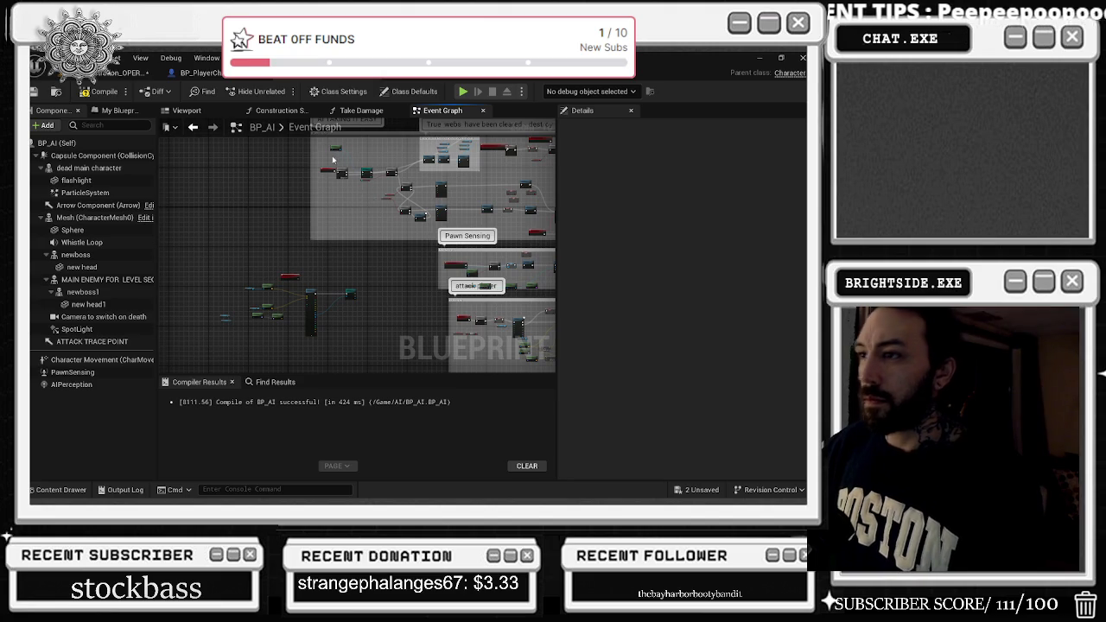
# Move the SCARECROW ACTIVATED node up-left and pan to the Event BeginPlay to Cast To BP_PlayerCharacter chain.
pyautogui.scroll(4, 337, 159)
pyautogui.scroll(1, 362, 159)
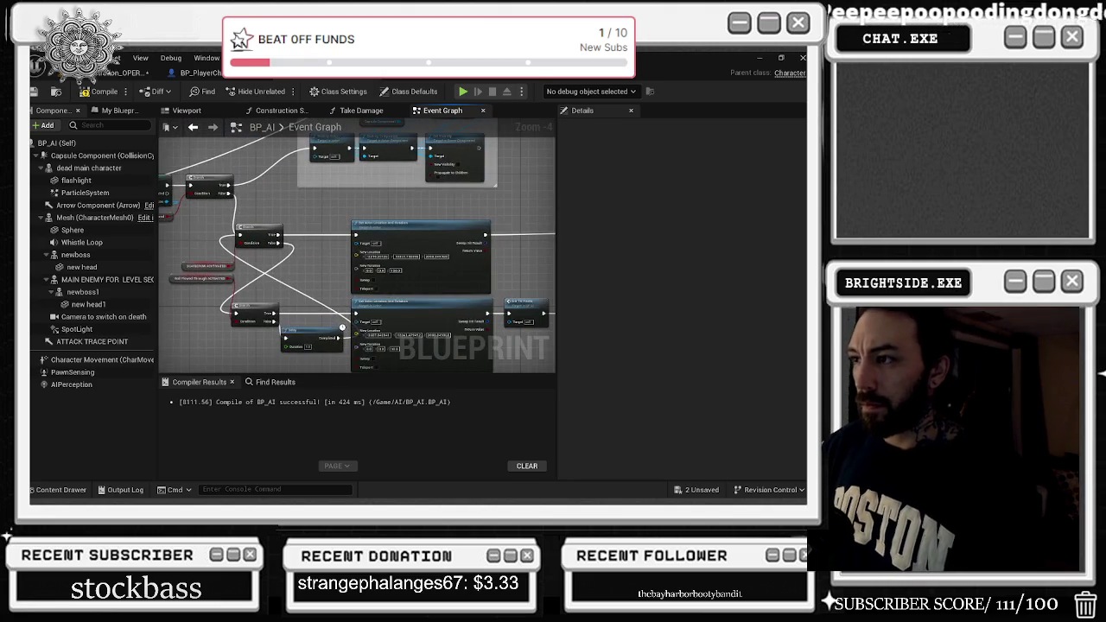
pyautogui.moveTo(298, 216); pyautogui.dragTo(339, 158)
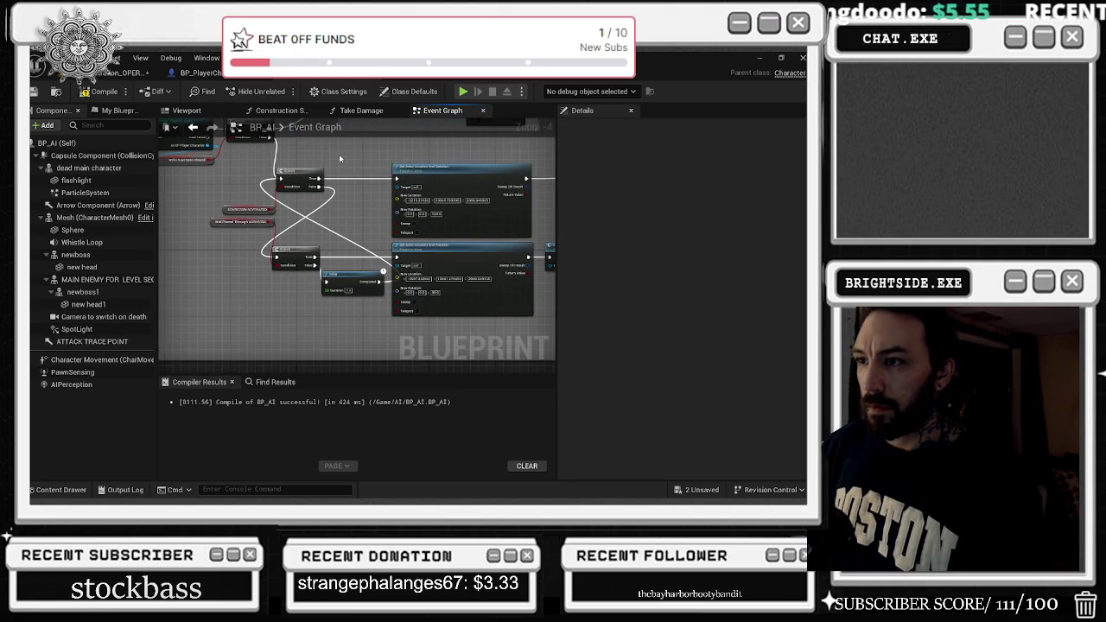
pyautogui.moveTo(186, 230); pyautogui.dragTo(197, 215)
pyautogui.scroll(2, 197, 215)
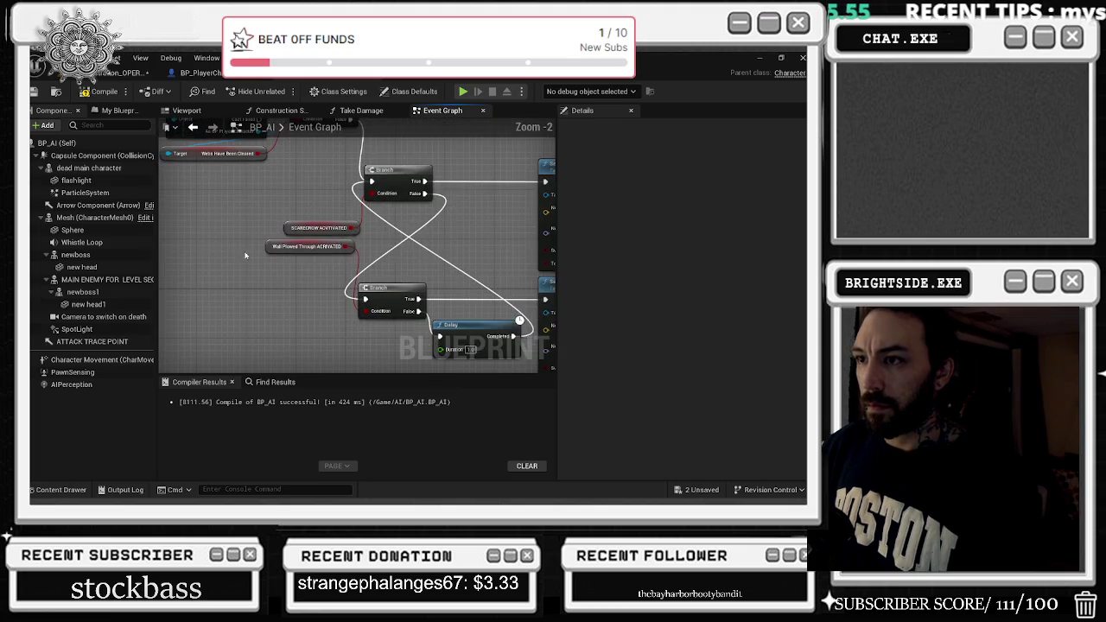
pyautogui.moveTo(311, 227)
pyautogui.mouseDown()
pyautogui.moveTo(302, 198)
pyautogui.moveTo(252, 196)
pyautogui.mouseUp()
pyautogui.click(250, 247)
pyautogui.moveTo(250, 247)
pyautogui.mouseDown()
pyautogui.moveTo(207, 250)
pyautogui.moveTo(243, 253)
pyautogui.moveTo(216, 259)
pyautogui.moveTo(498, 368)
pyautogui.mouseUp()
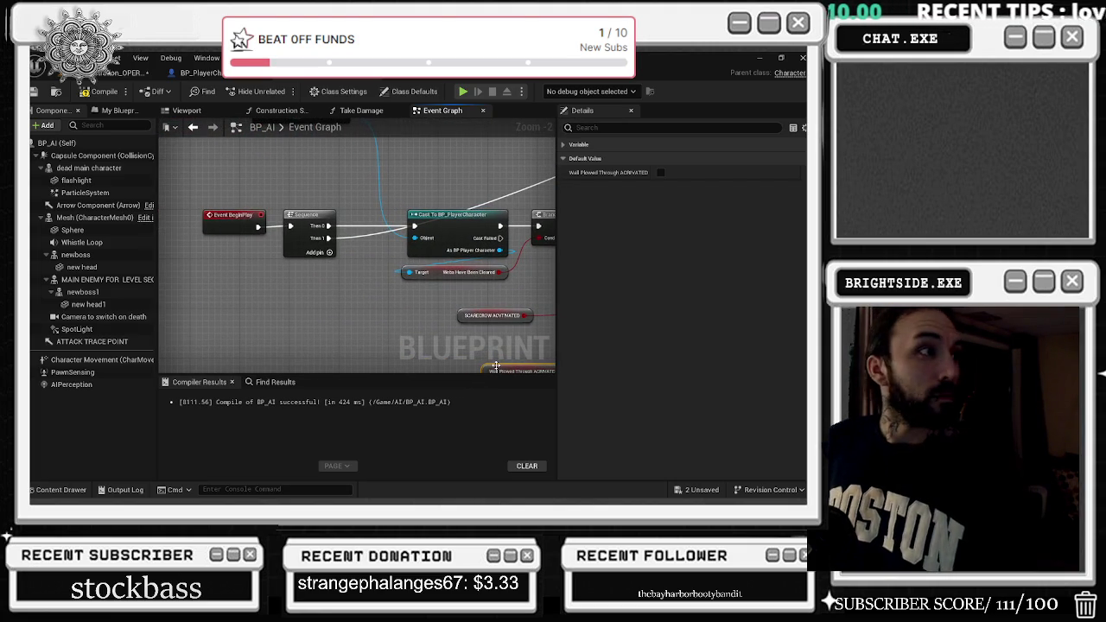
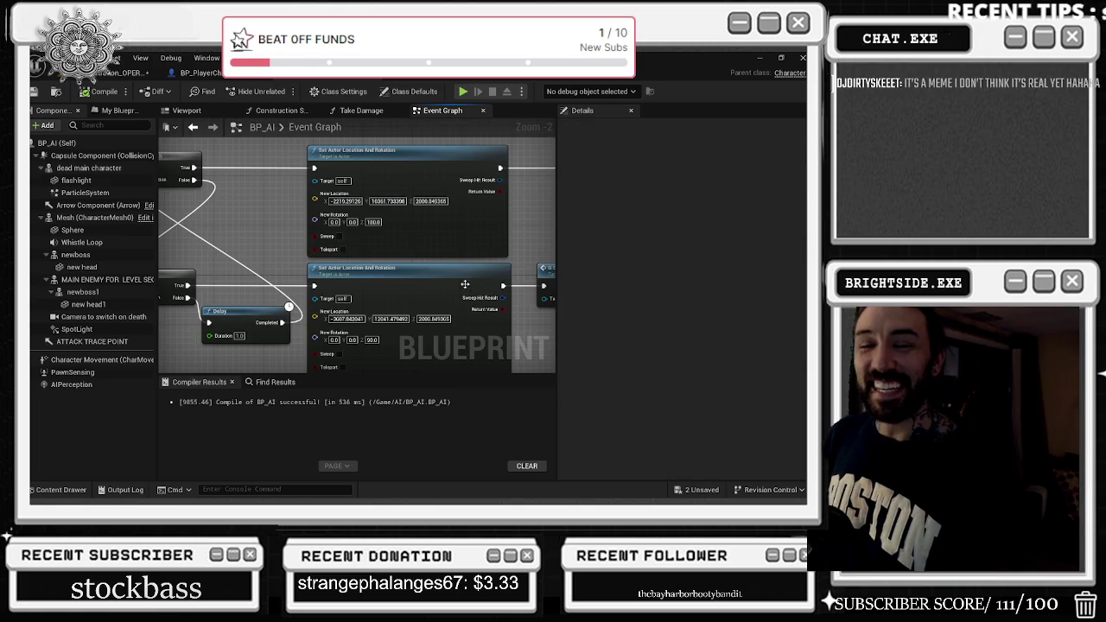
# Nudge the lower Branch node down-right and shift the 'True webs have been cleared' comment box slightly left.
pyautogui.moveTo(272, 249)
pyautogui.mouseDown()
pyautogui.moveTo(395, 251)
pyautogui.moveTo(362, 266)
pyautogui.mouseUp()
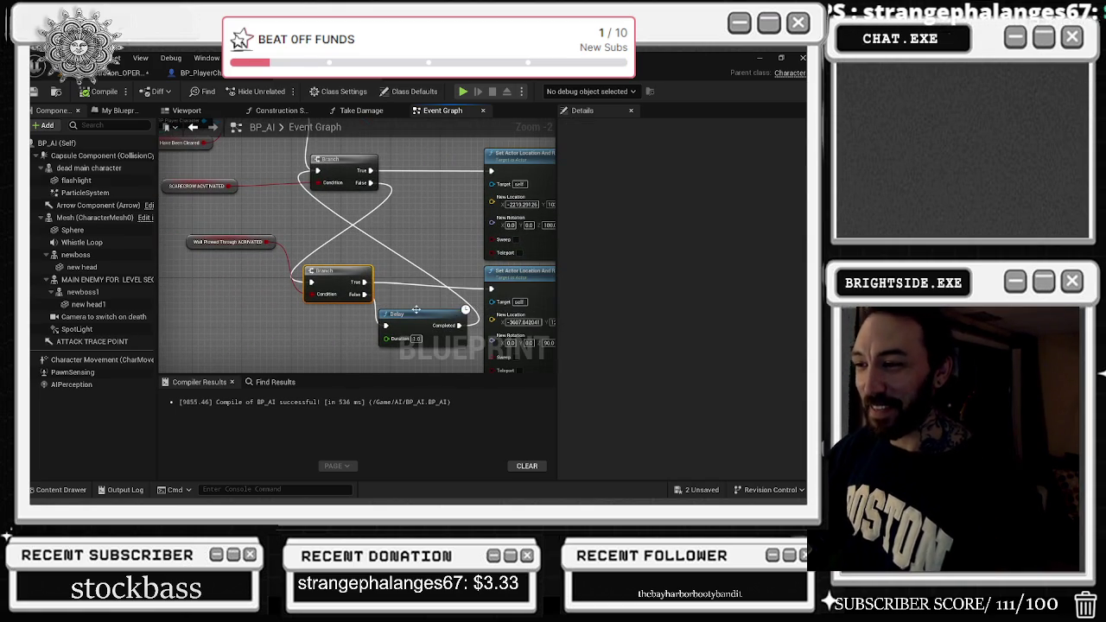
pyautogui.moveTo(321, 285); pyautogui.dragTo(327, 291)
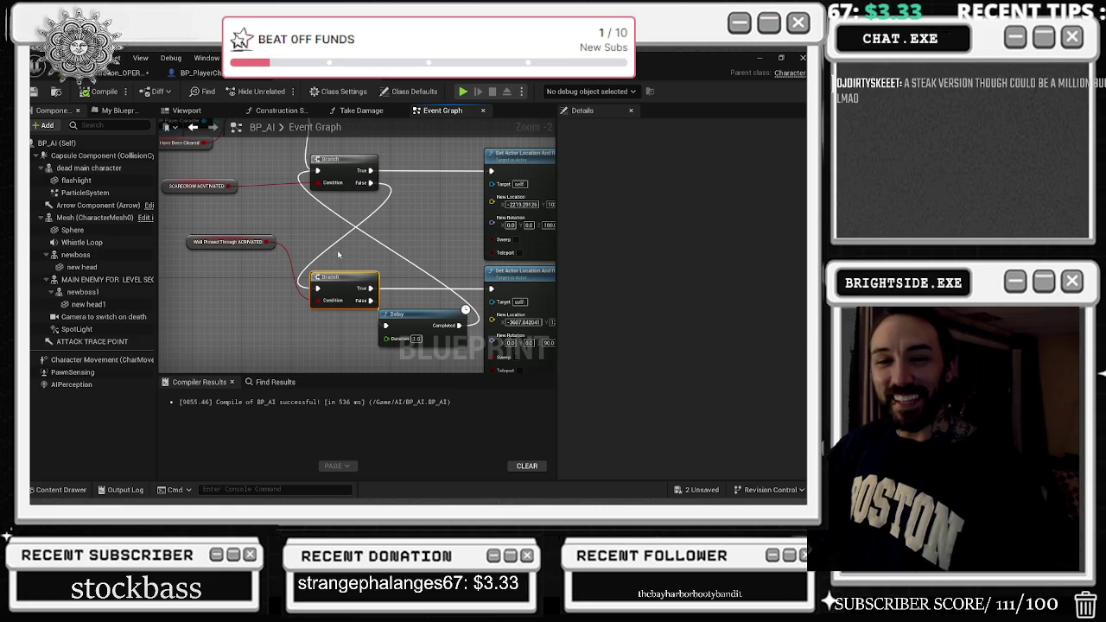
pyautogui.scroll(-6, 397, 237)
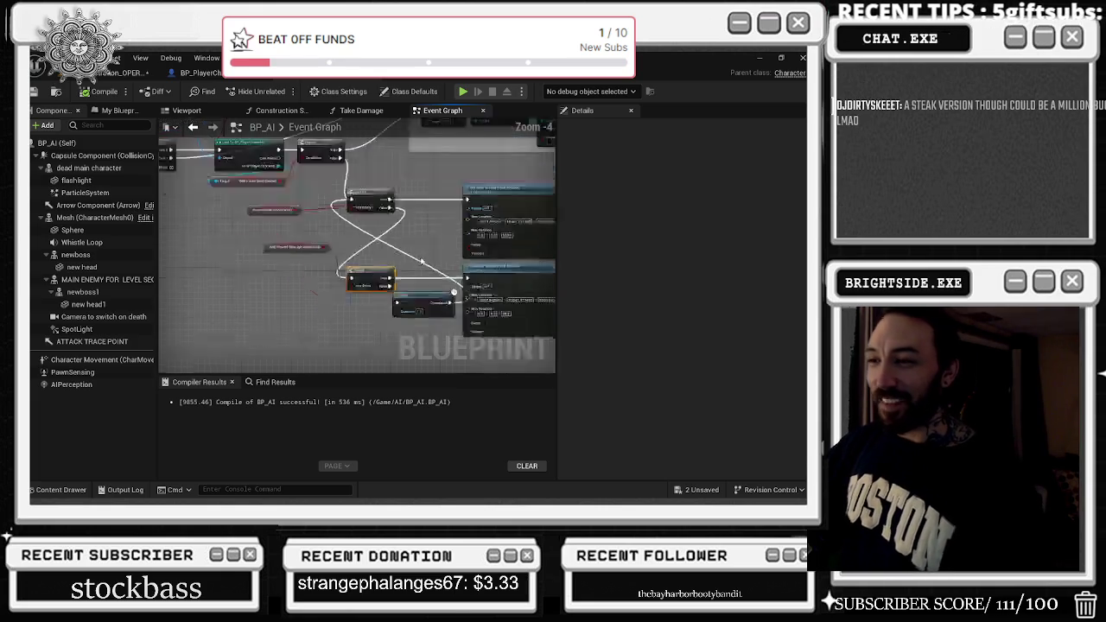
pyautogui.scroll(5, 426, 241)
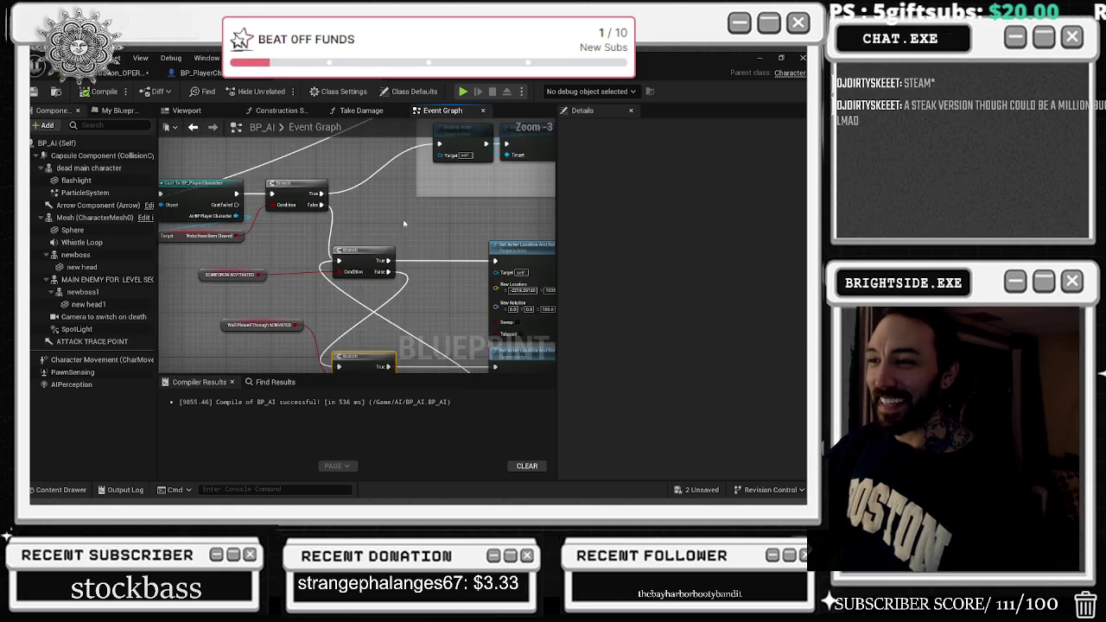
pyautogui.scroll(-5, 481, 257)
pyautogui.scroll(3, 359, 285)
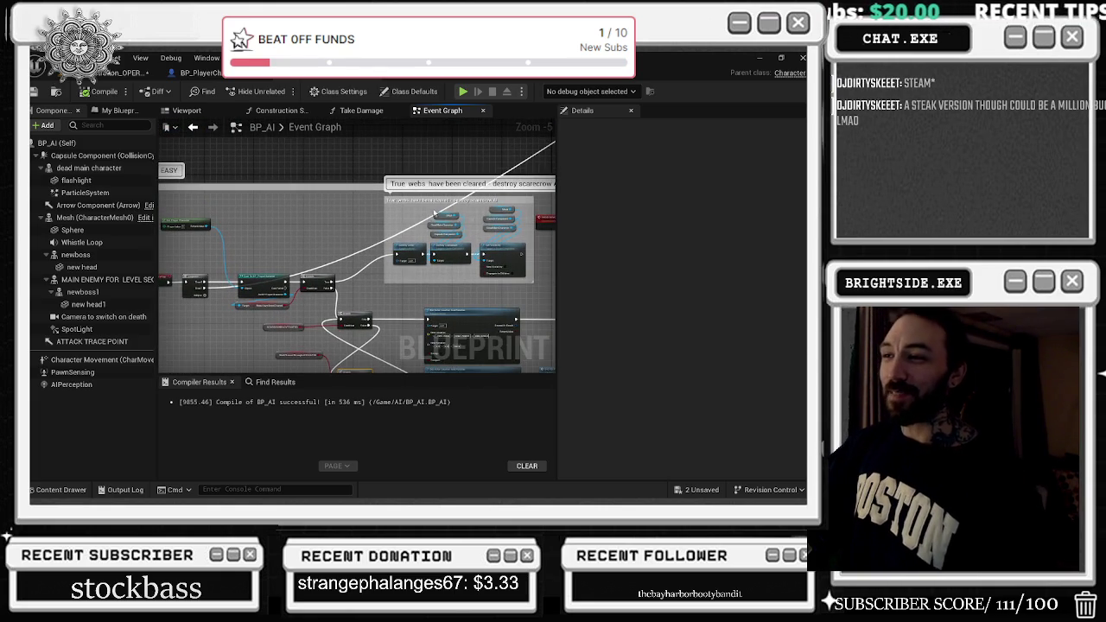
pyautogui.moveTo(426, 206); pyautogui.dragTo(390, 212)
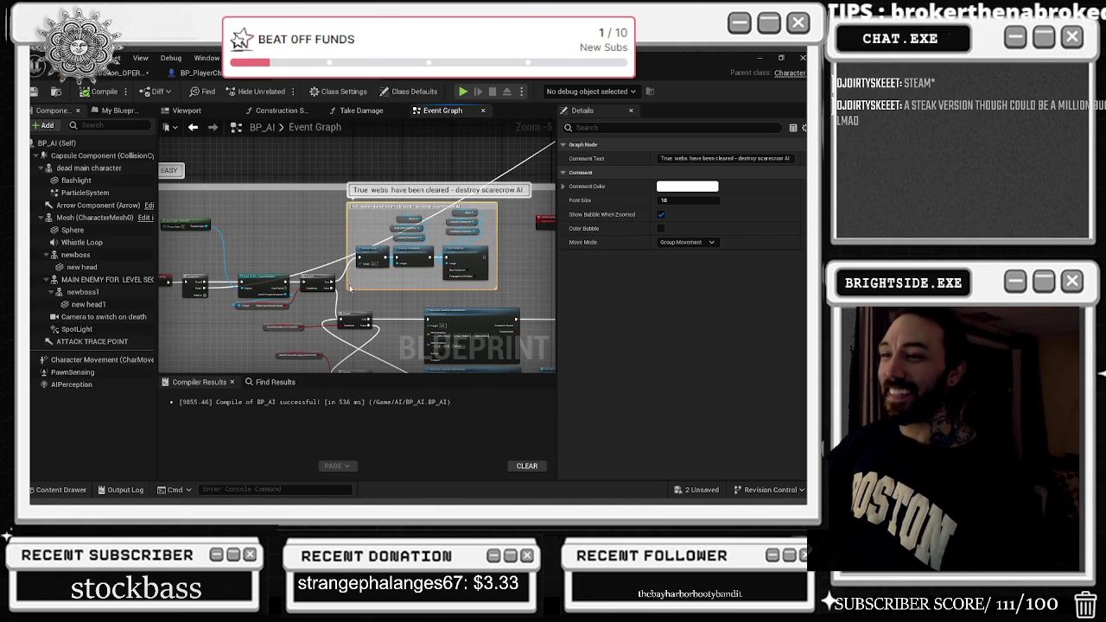
# Lower the upper Branch node slightly and move the SCARECROW ACTIVATED getter up.
pyautogui.scroll(1, 376, 318)
pyautogui.click(380, 321)
pyautogui.moveTo(380, 321); pyautogui.dragTo(341, 226)
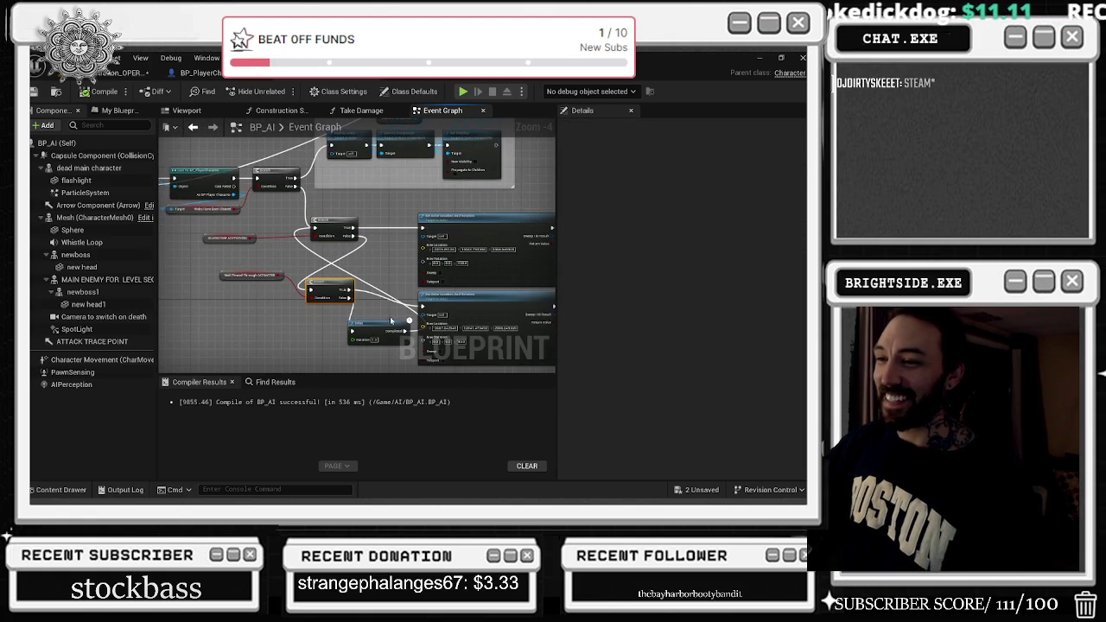
pyautogui.moveTo(377, 294); pyautogui.dragTo(356, 271)
pyautogui.moveTo(196, 276); pyautogui.dragTo(192, 291)
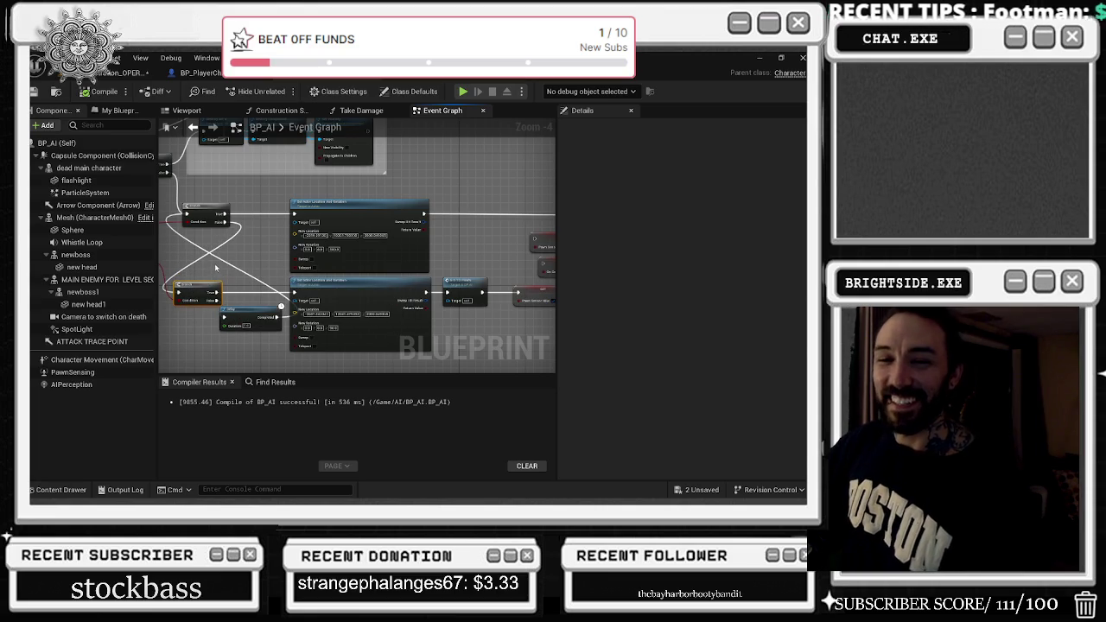
pyautogui.moveTo(223, 238); pyautogui.dragTo(341, 272)
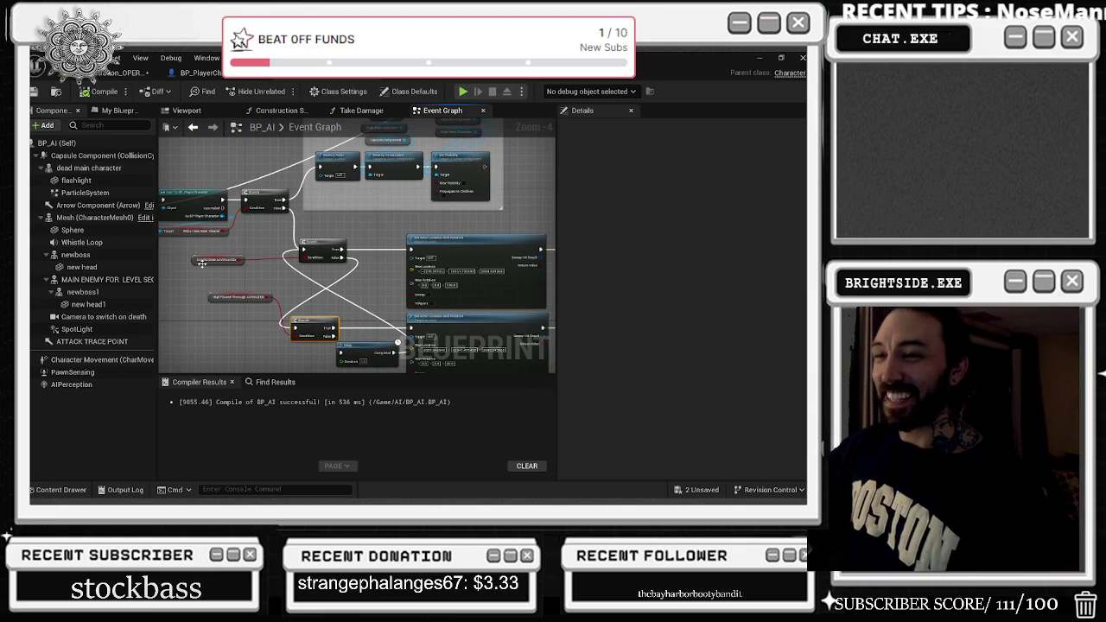
pyautogui.moveTo(200, 263)
pyautogui.mouseDown()
pyautogui.moveTo(183, 256)
pyautogui.moveTo(224, 282)
pyautogui.moveTo(370, 327)
pyautogui.mouseUp()
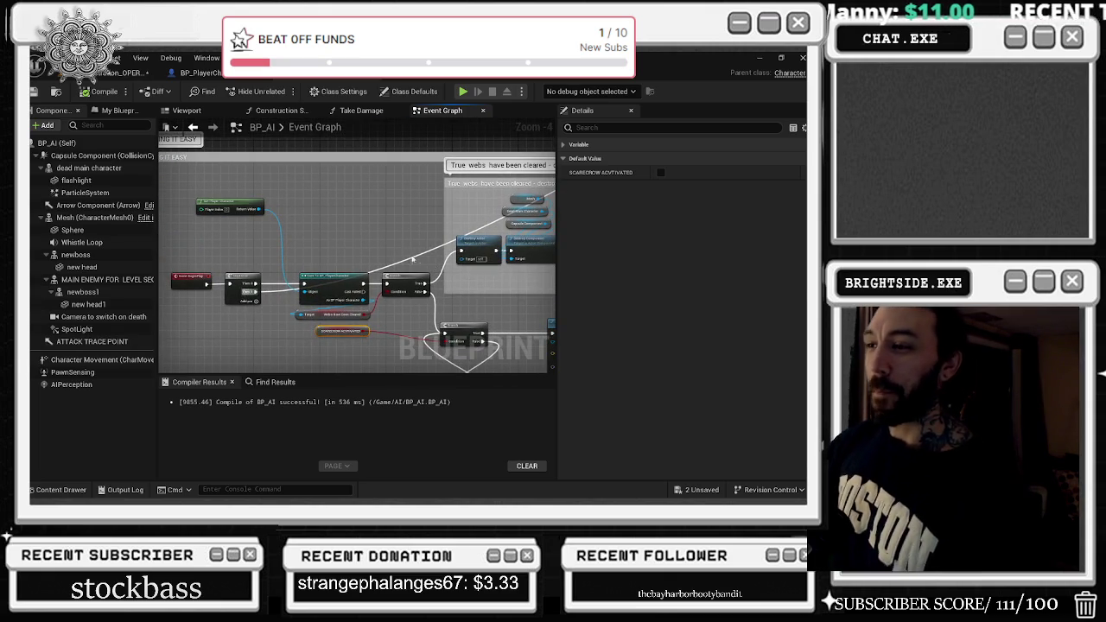
# Move the wire's reroute point up-left and lower the Get Player Character node.
pyautogui.click(410, 264)
pyautogui.moveTo(410, 267)
pyautogui.mouseDown()
pyautogui.moveTo(270, 176)
pyautogui.moveTo(289, 182)
pyautogui.mouseUp()
pyautogui.moveTo(183, 259); pyautogui.dragTo(270, 317)
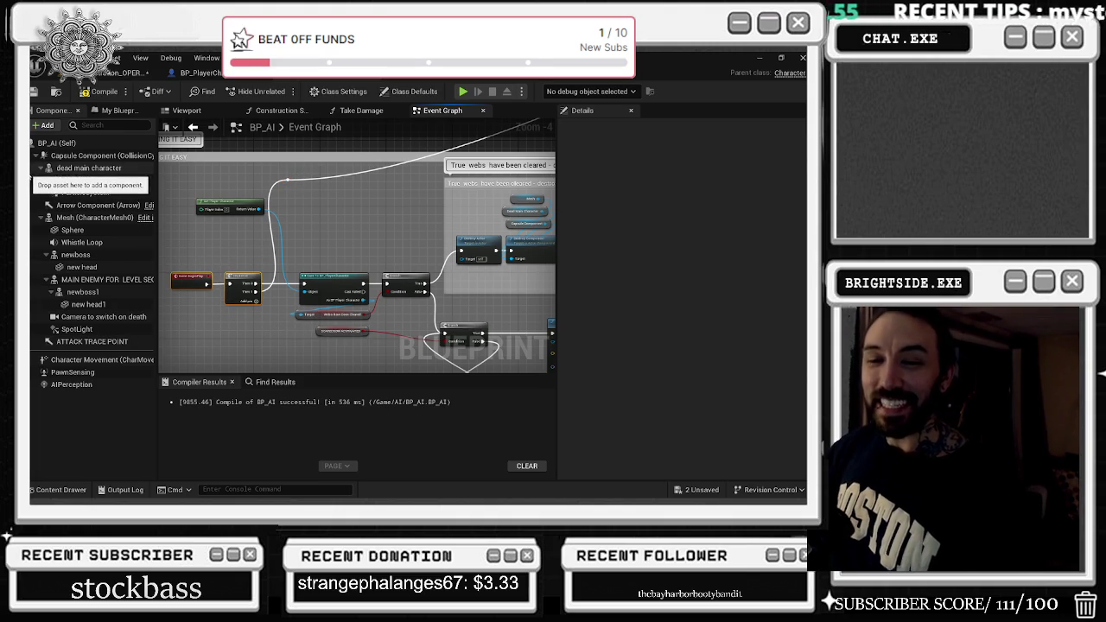
pyautogui.click(181, 249)
pyautogui.moveTo(223, 209); pyautogui.dragTo(220, 259)
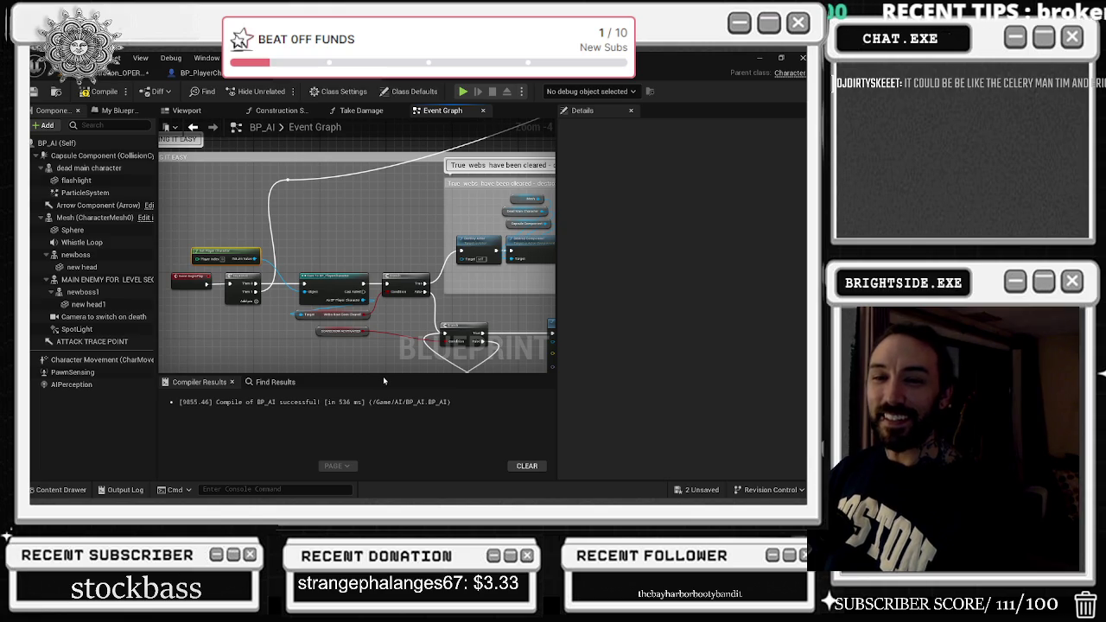
# Raise the lower Branch, move the Delay and Wall Plowed Through ACTIVATED nodes left, and edit Delay's Duration.
pyautogui.moveTo(425, 231)
pyautogui.mouseDown()
pyautogui.moveTo(320, 274)
pyautogui.moveTo(297, 298)
pyautogui.mouseUp()
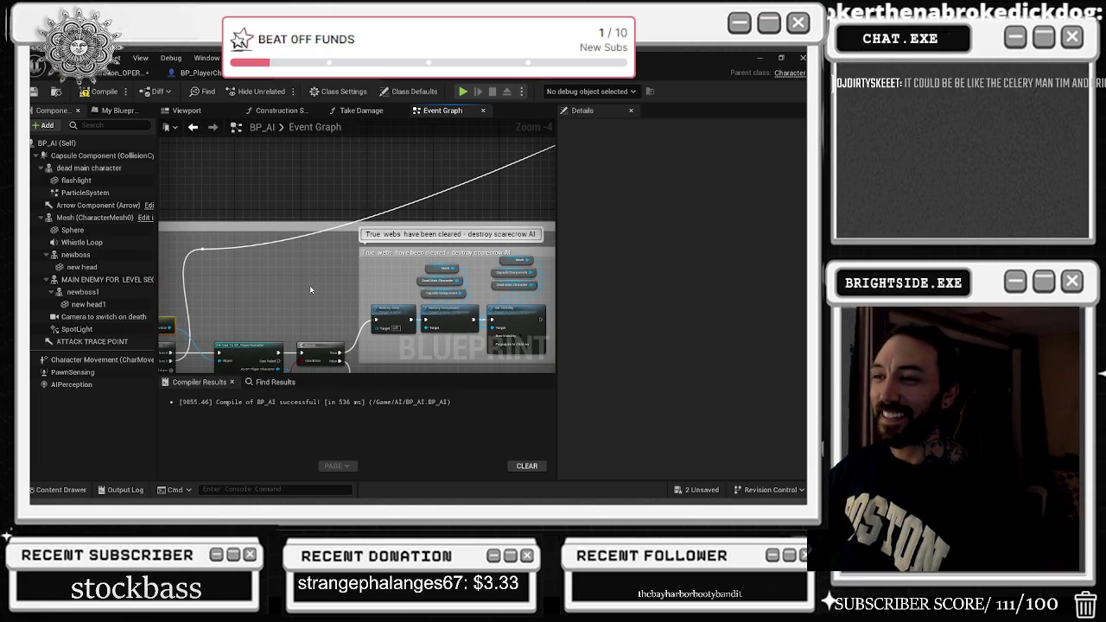
pyautogui.moveTo(309, 289); pyautogui.dragTo(316, 125)
pyautogui.moveTo(332, 267)
pyautogui.mouseDown()
pyautogui.moveTo(333, 243)
pyautogui.moveTo(350, 261)
pyautogui.moveTo(200, 274)
pyautogui.mouseUp()
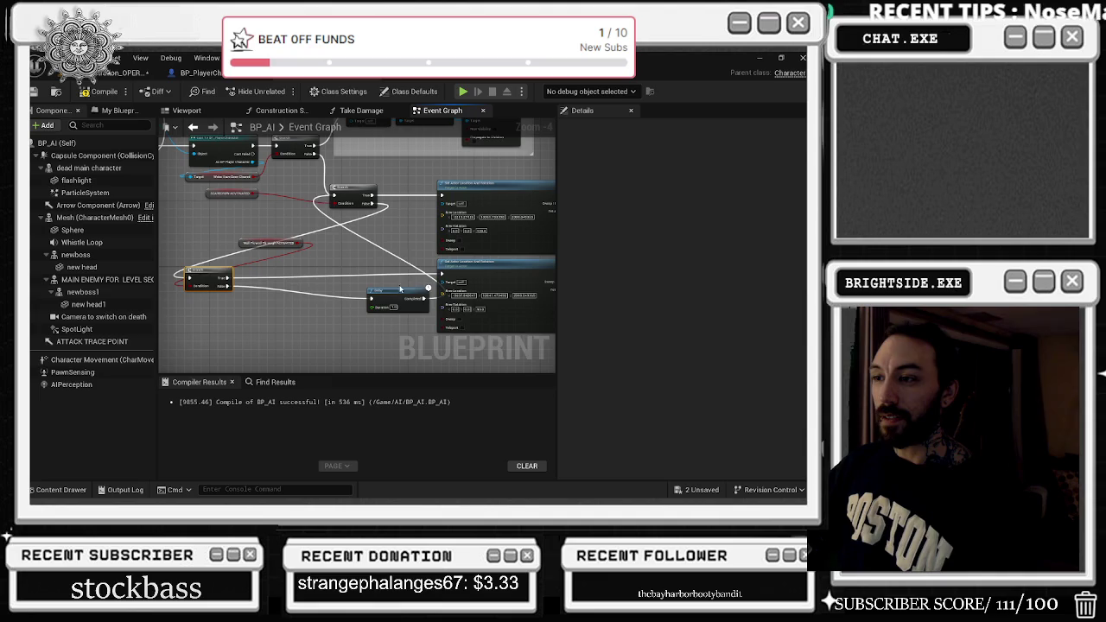
pyautogui.moveTo(400, 288); pyautogui.dragTo(296, 289)
pyautogui.moveTo(241, 247)
pyautogui.mouseDown()
pyautogui.moveTo(281, 264)
pyautogui.moveTo(167, 263)
pyautogui.mouseUp()
pyautogui.moveTo(362, 248); pyautogui.dragTo(266, 272)
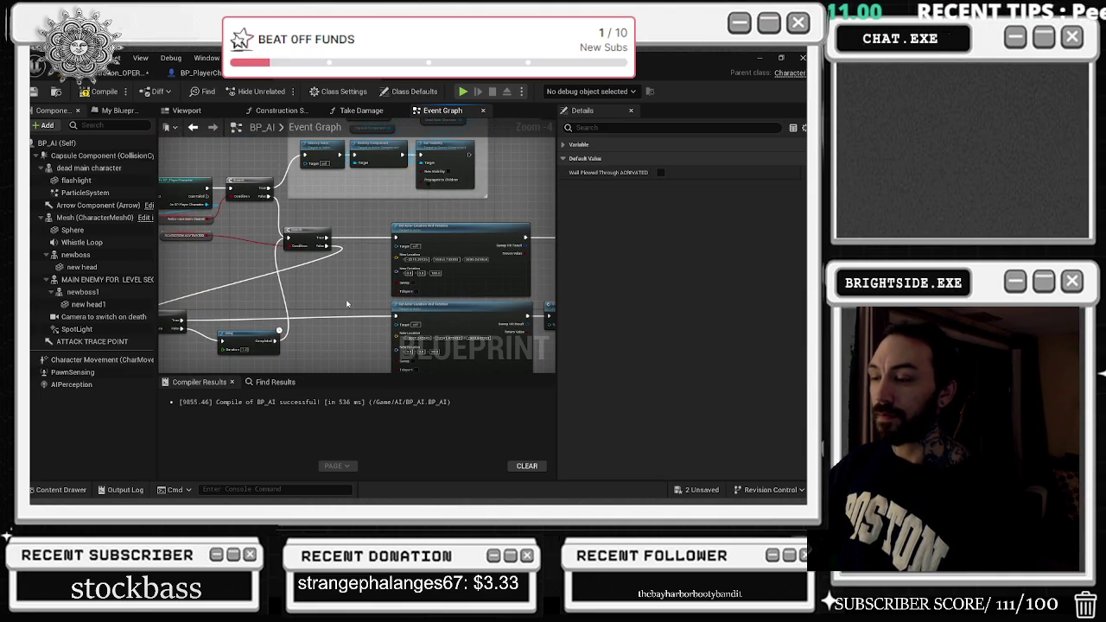
pyautogui.click(244, 349)
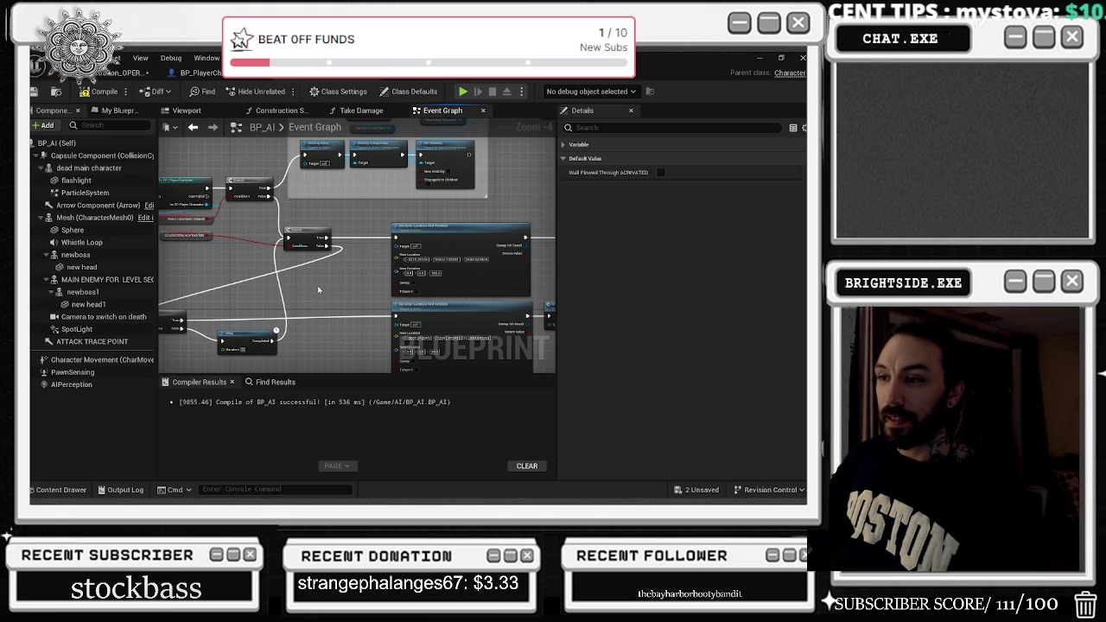
pyautogui.click(324, 304)
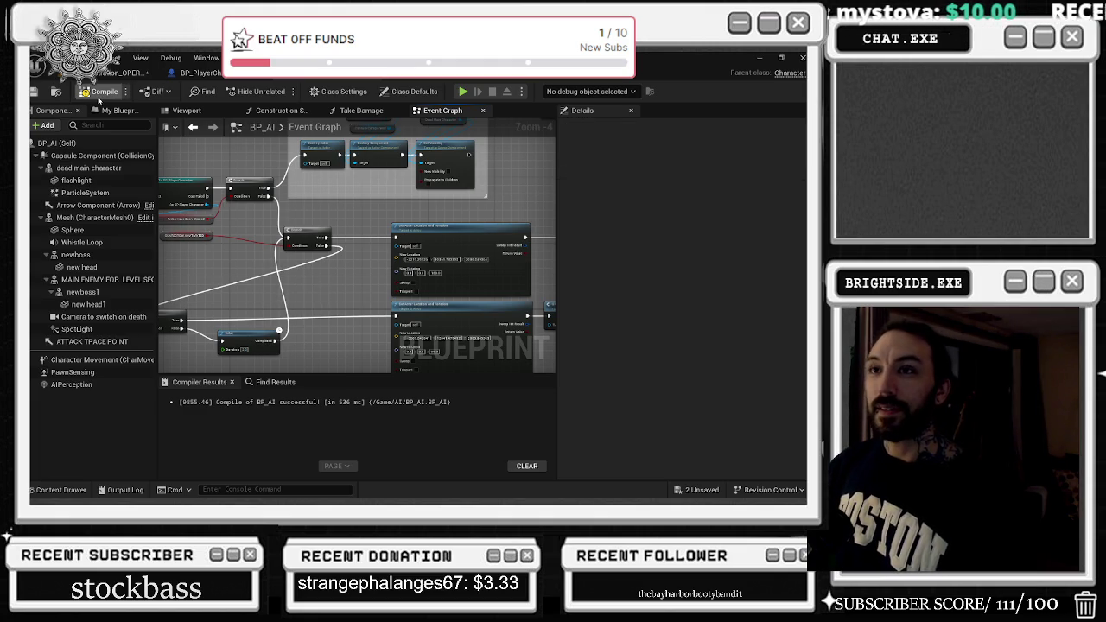
# Close the BP_AI editor and check the level viewport and Content Drawer.
pyautogui.click(429, 76)
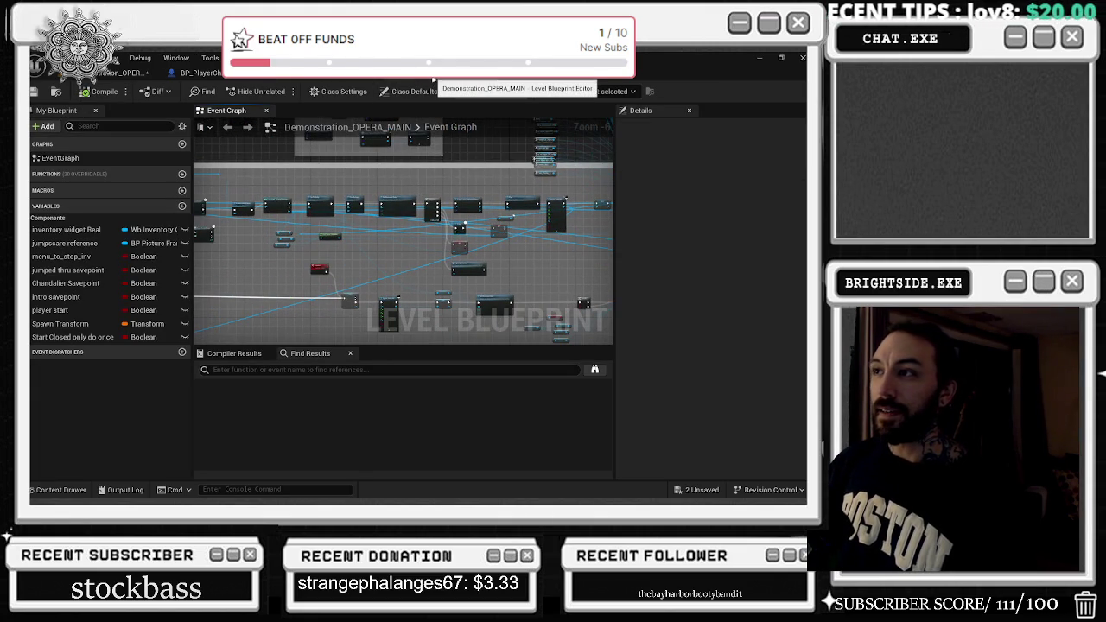
pyautogui.click(129, 73)
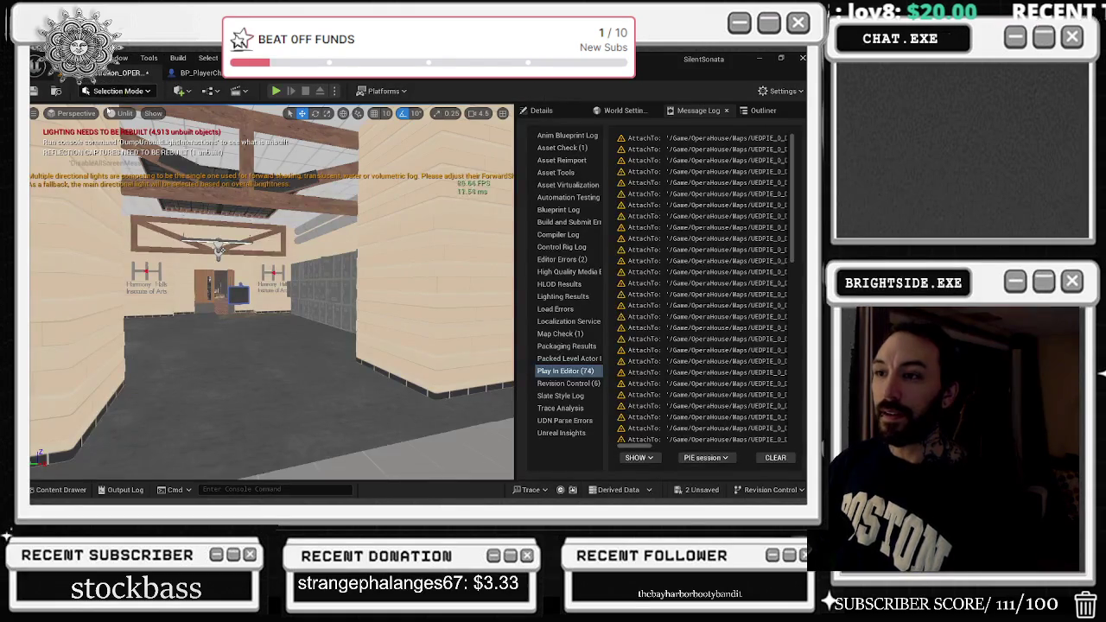
pyautogui.scroll(2, 44, 394)
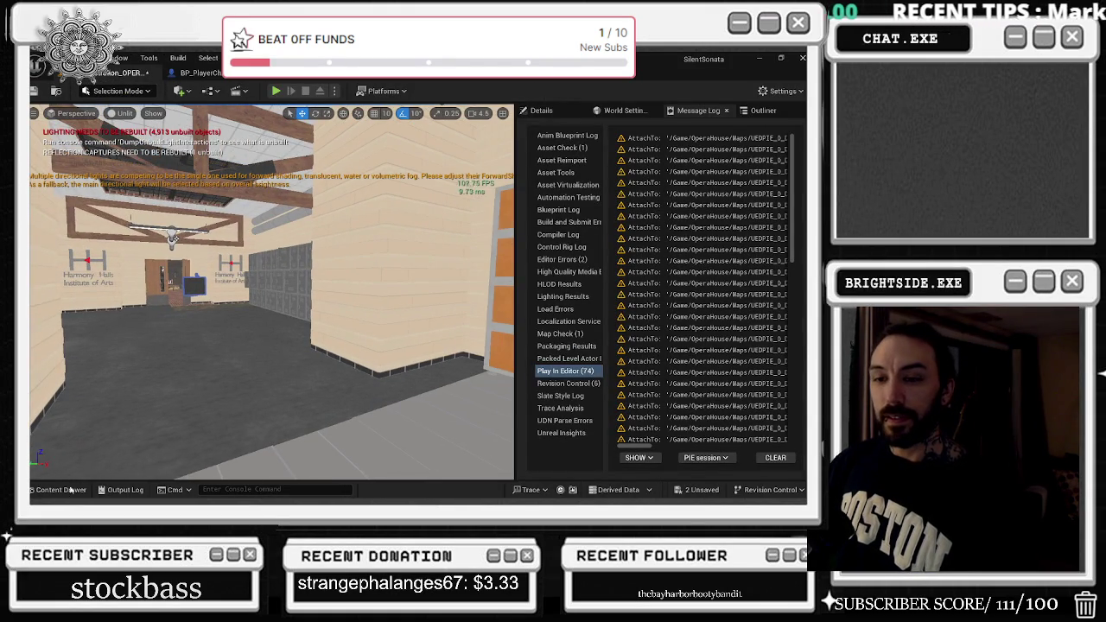
pyautogui.click(61, 489)
pyautogui.scroll(10, 310, 406)
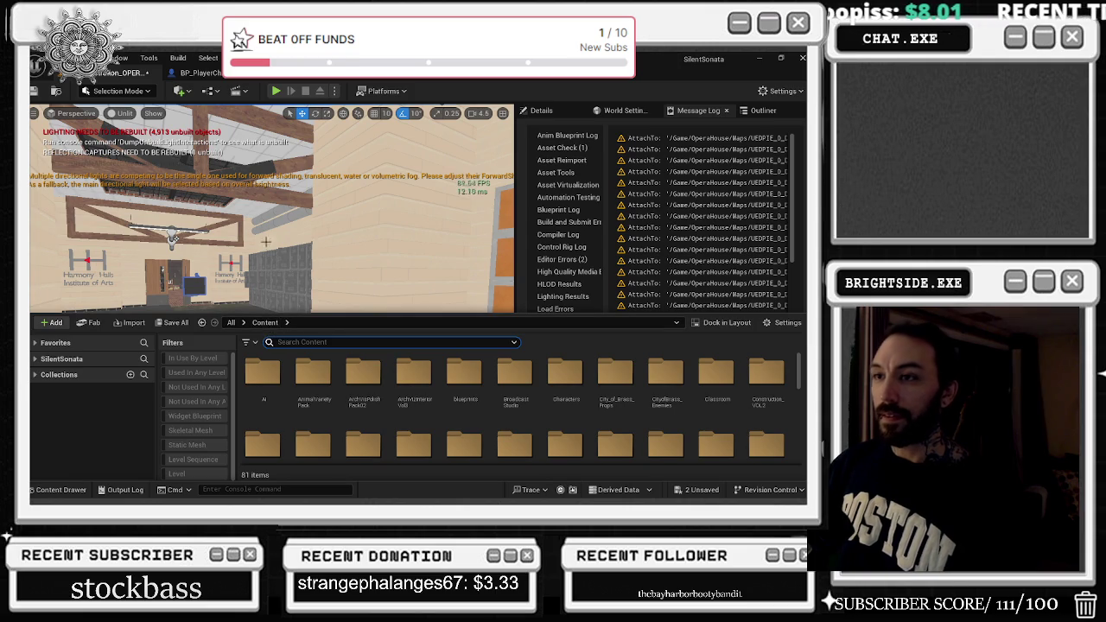
# Return to the level blueprint Event Graph and survey its level sequence, sound and Begin Play nodes.
pyautogui.click(432, 74)
pyautogui.scroll(4, 455, 289)
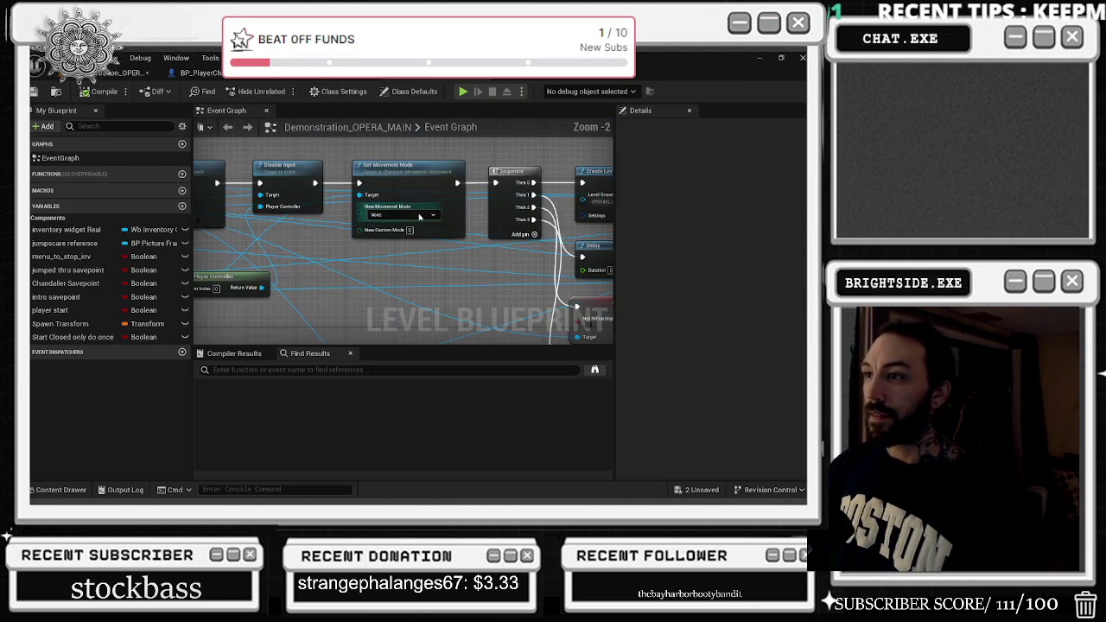
pyautogui.moveTo(455, 289)
pyautogui.mouseDown()
pyautogui.moveTo(222, 316)
pyautogui.moveTo(349, 190)
pyautogui.mouseUp()
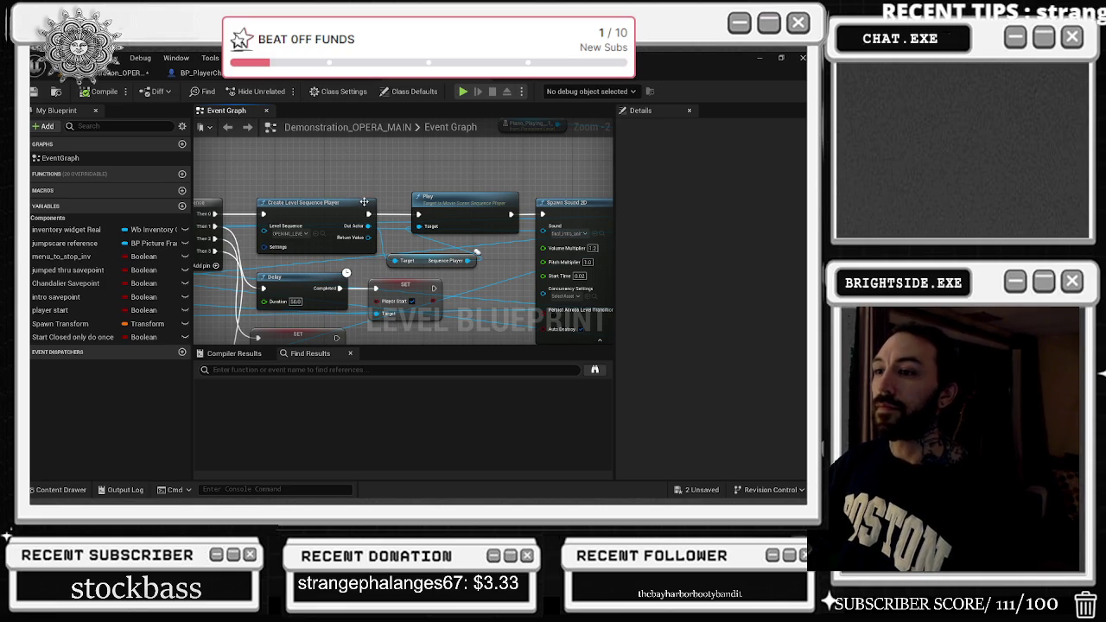
pyautogui.scroll(-2, 387, 211)
pyautogui.moveTo(387, 211); pyautogui.dragTo(569, 213)
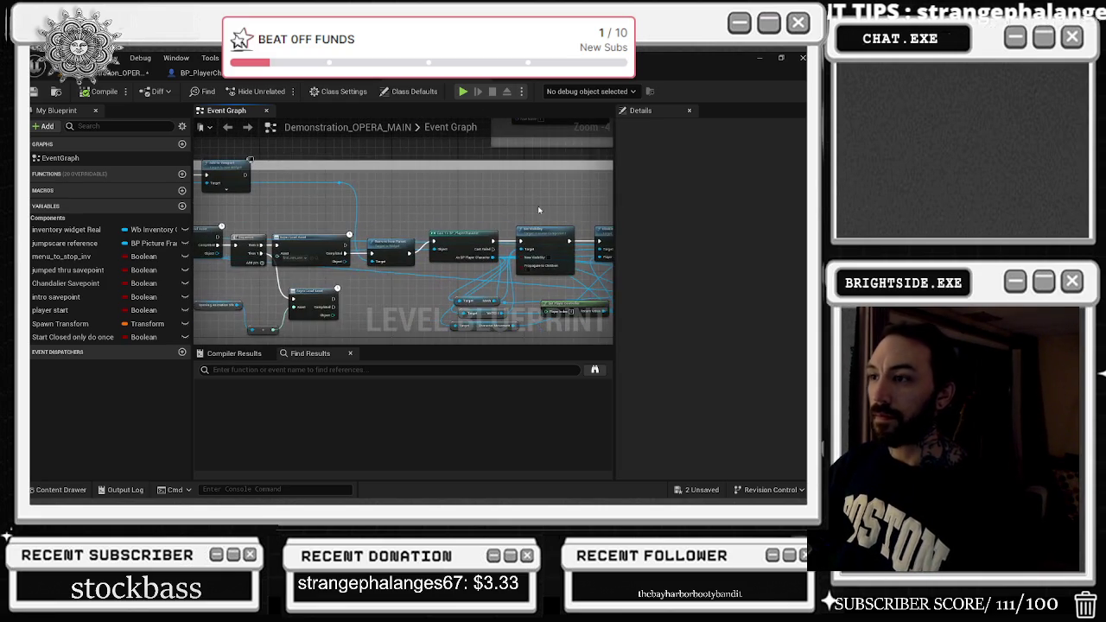
pyautogui.moveTo(456, 200); pyautogui.dragTo(544, 222)
pyautogui.moveTo(225, 207); pyautogui.dragTo(362, 256)
# Select the Branch node, look over other node areas, and bring up the add-node menu on empty space.
pyautogui.click(412, 251)
pyautogui.moveTo(427, 226)
pyautogui.mouseDown()
pyautogui.moveTo(450, 195)
pyautogui.moveTo(231, 252)
pyautogui.mouseUp()
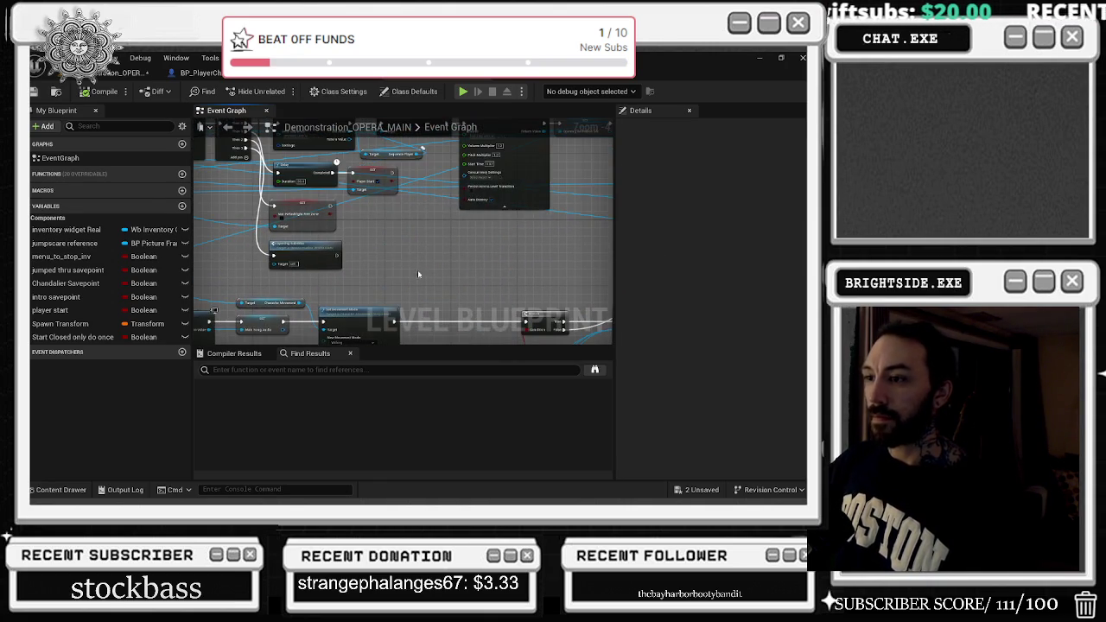
pyautogui.scroll(-3, 402, 224)
pyautogui.scroll(-3, 435, 240)
pyautogui.moveTo(406, 246); pyautogui.dragTo(454, 247)
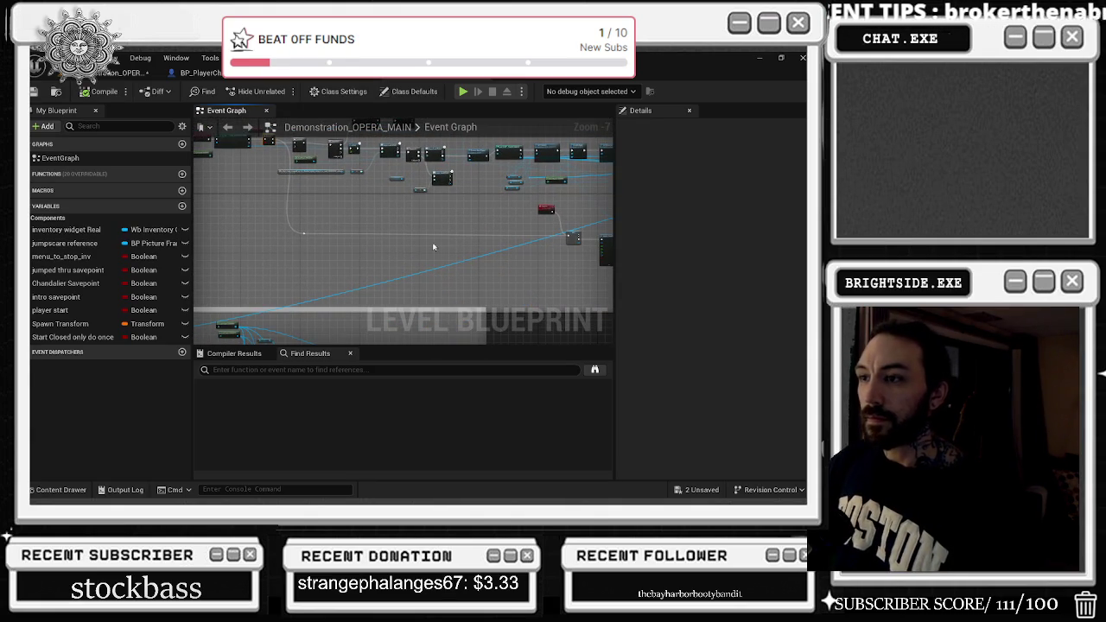
pyautogui.scroll(3, 318, 253)
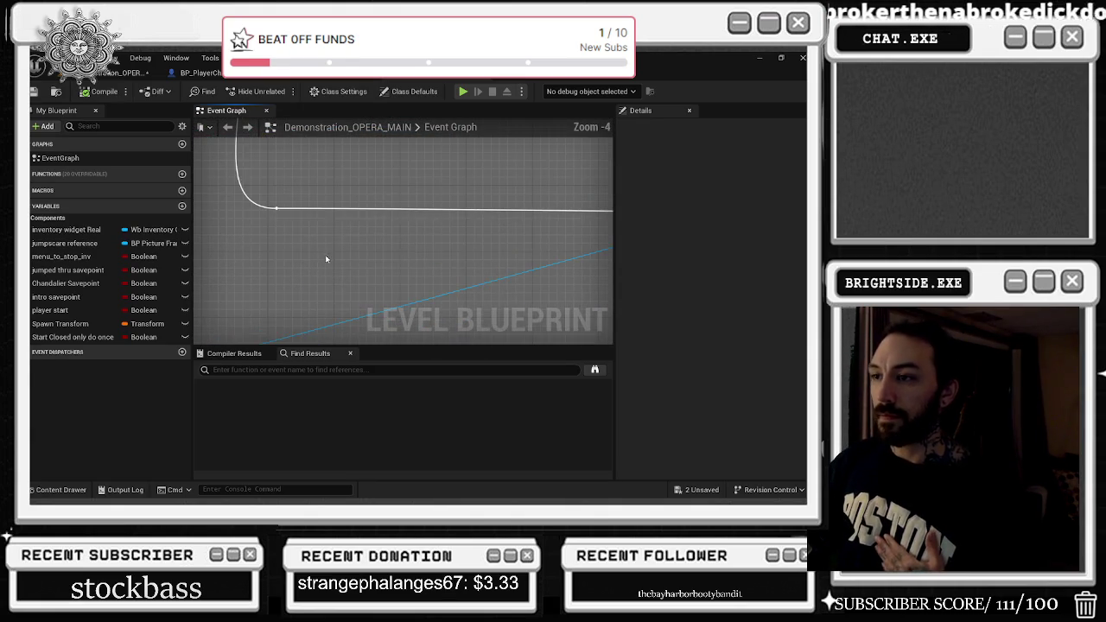
pyautogui.rightClick(324, 255)
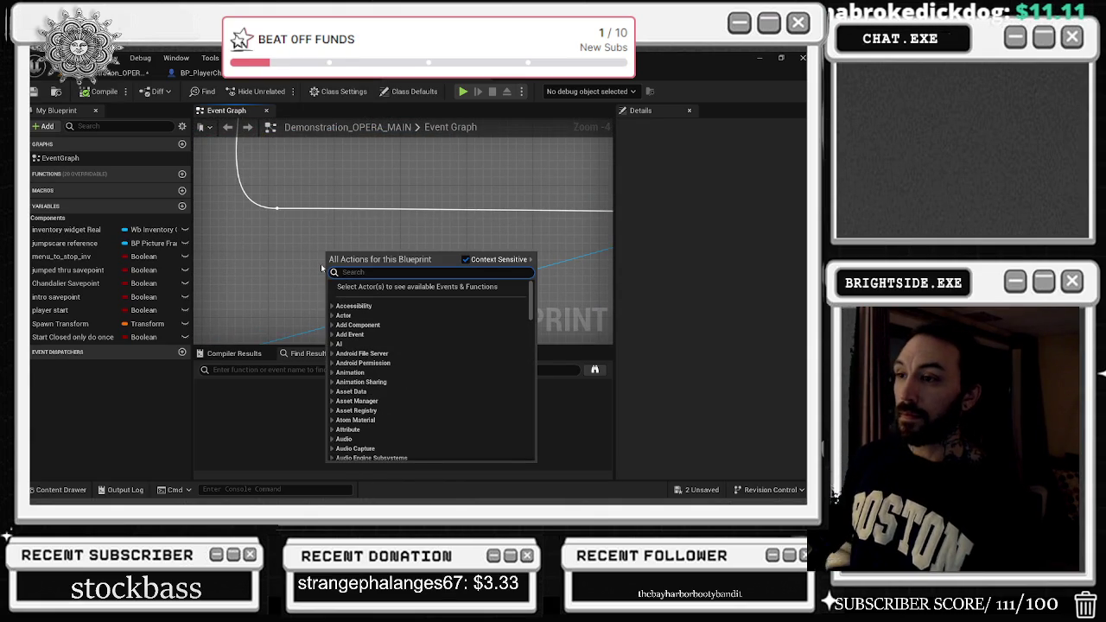
# Search the All Actions menu for SET, then GET RECOM and REC, and finally SETTINGS.
pyautogui.write('SET')
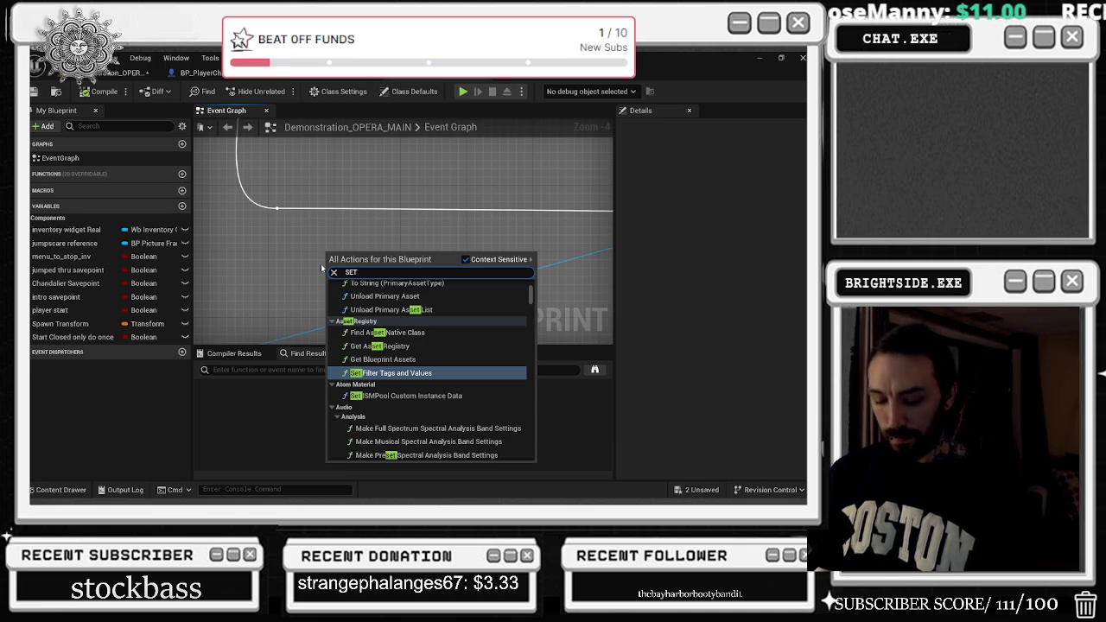
pyautogui.press('BackSpace')
pyautogui.press('BackSpace')
pyautogui.press('BackSpace')
pyautogui.write('GET RECOM')
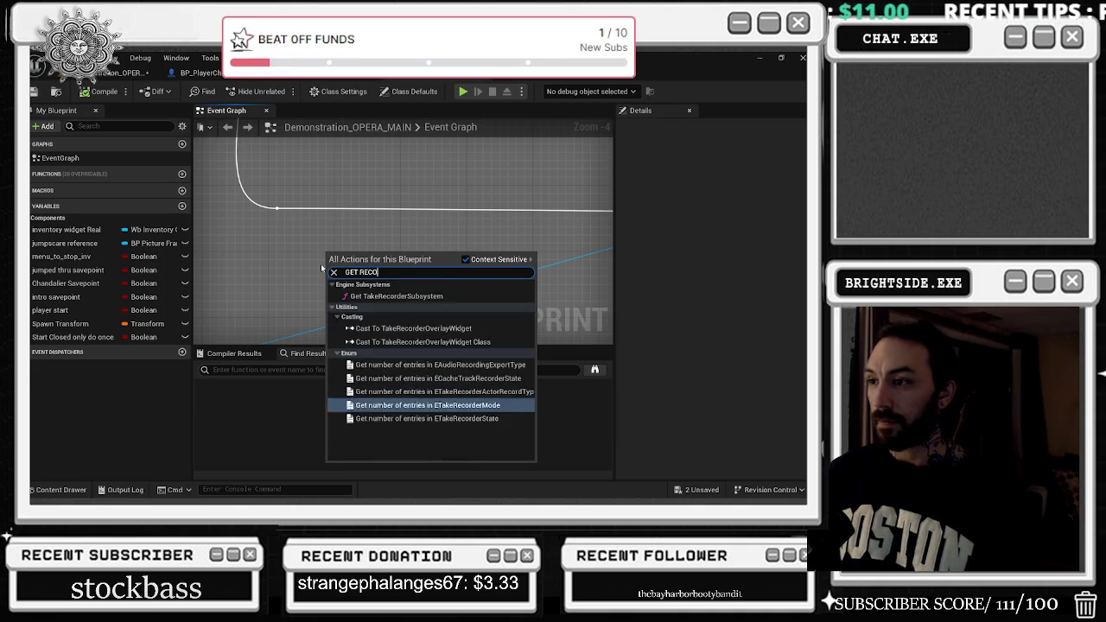
pyautogui.press('BackSpace')
pyautogui.press('BackSpace')
pyautogui.hotkey('ctrl', 'a')
pyautogui.write('REC')
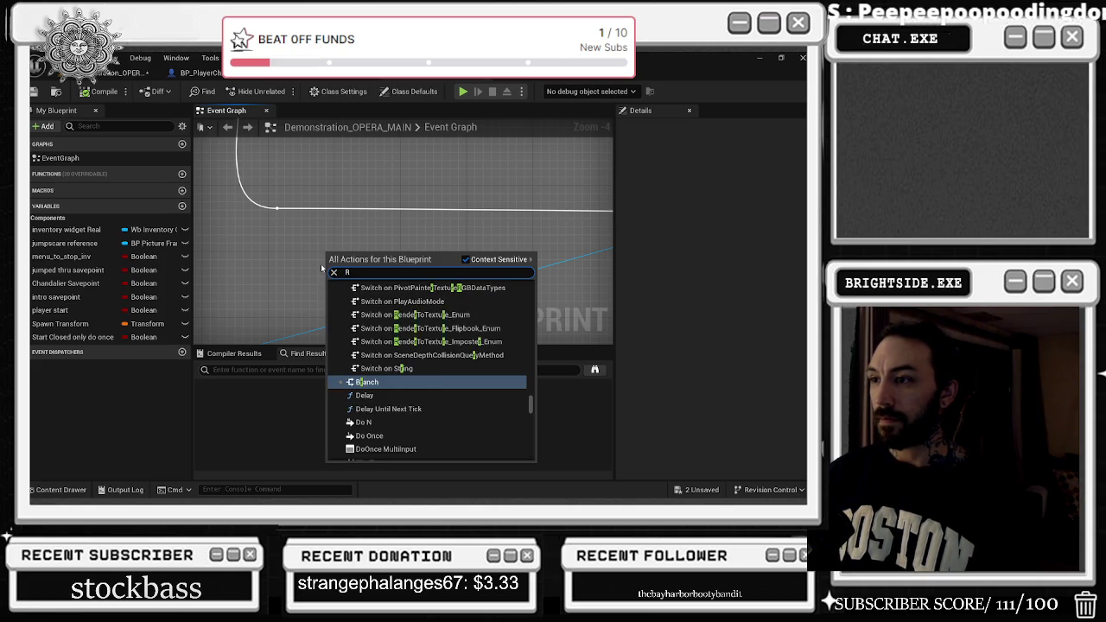
pyautogui.press('BackSpace')
pyautogui.press('BackSpace')
pyautogui.press('BackSpace')
pyautogui.write('SE')
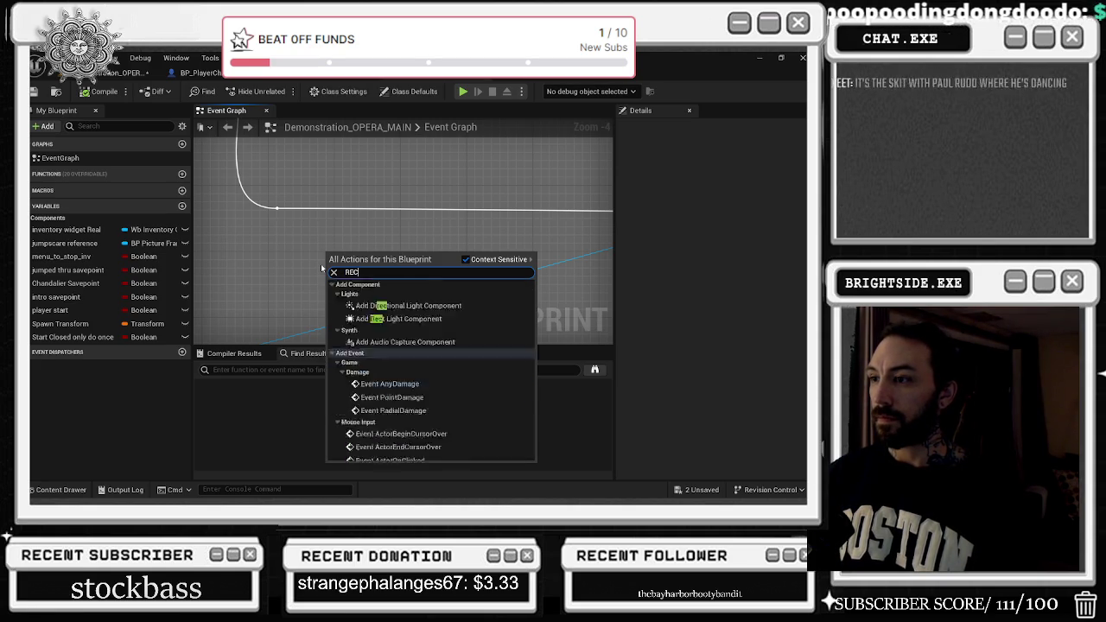
pyautogui.write('TTINGS')
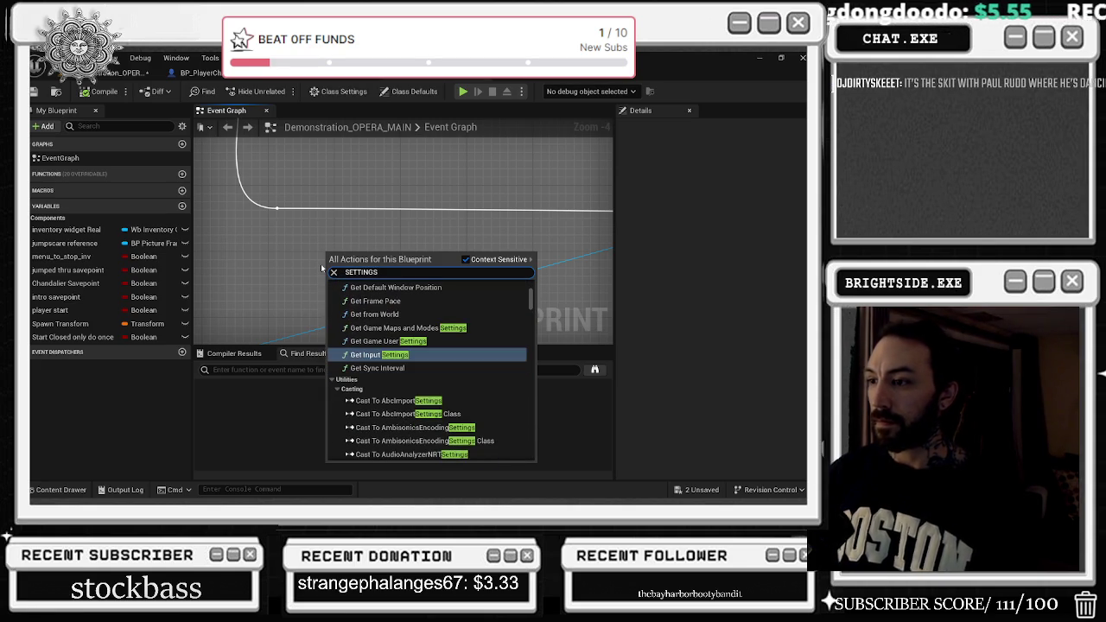